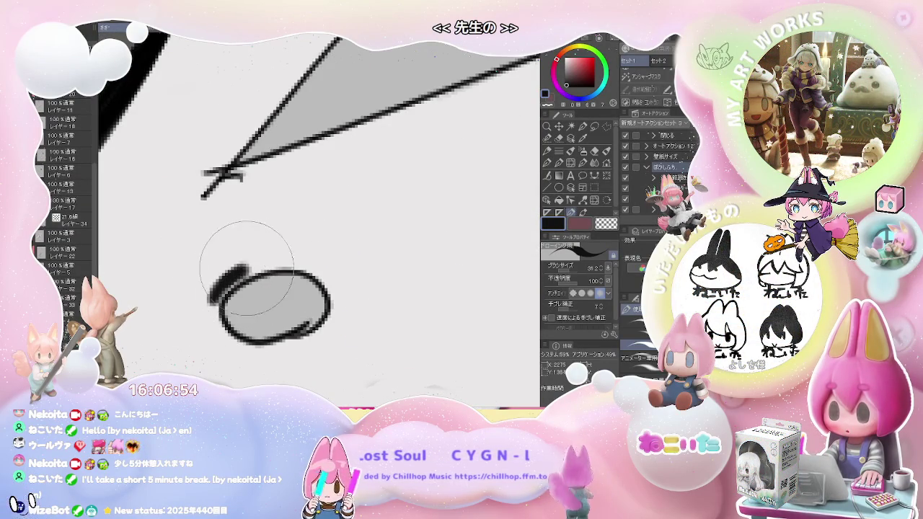
# Draw a thick dark arc over the top edge of a blade hole.
pyautogui.scroll(-2, 319, 269)
pyautogui.scroll(-1, 321, 265)
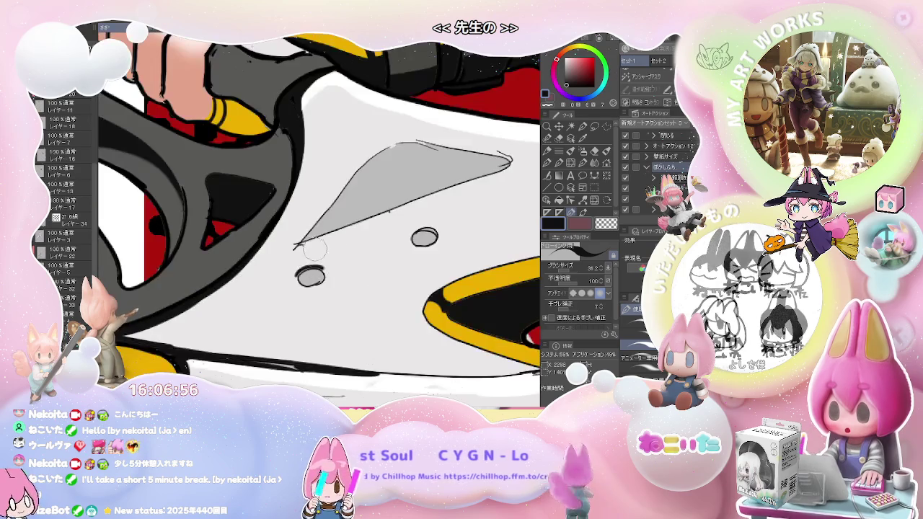
pyautogui.scroll(-1, 323, 260)
pyautogui.scroll(-1, 324, 257)
pyautogui.scroll(2, 324, 257)
pyautogui.scroll(2, 323, 260)
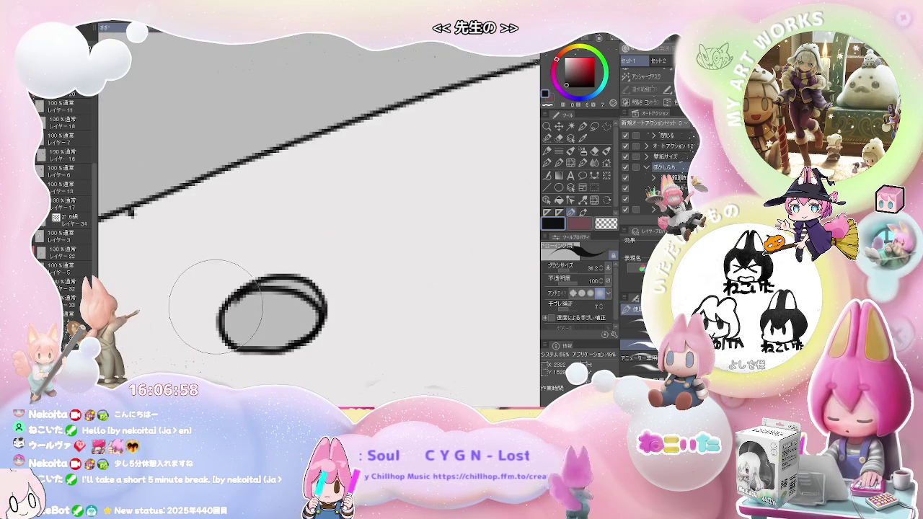
pyautogui.moveTo(213, 307); pyautogui.dragTo(310, 273)
# Switch to the vector eraser to tidy the hole strokes.
pyautogui.scroll(-2, 317, 276)
pyautogui.scroll(-1, 329, 278)
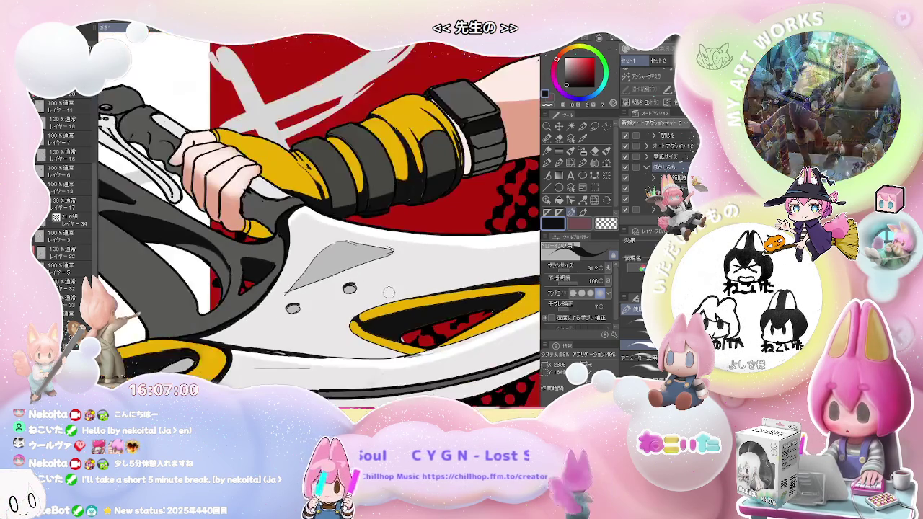
pyautogui.scroll(1, 339, 281)
pyautogui.scroll(3, 339, 281)
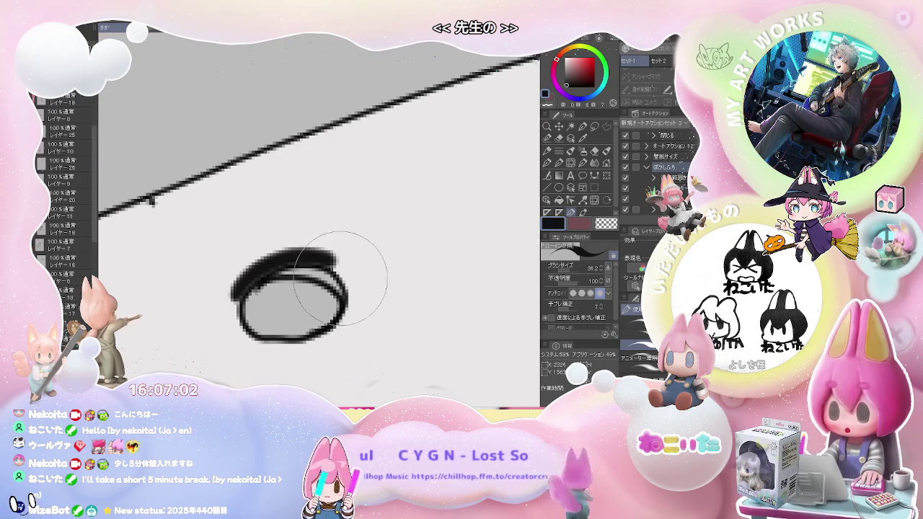
pyautogui.press('e')
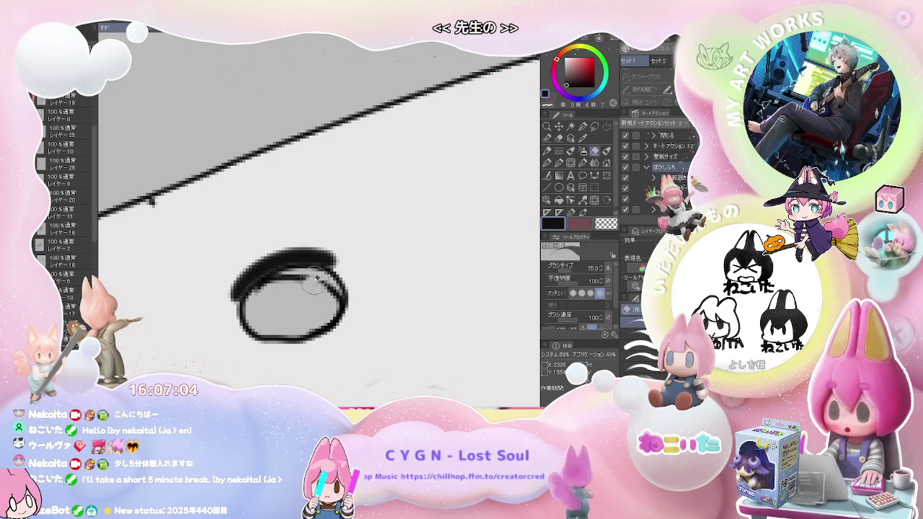
pyautogui.scroll(-2, 260, 306)
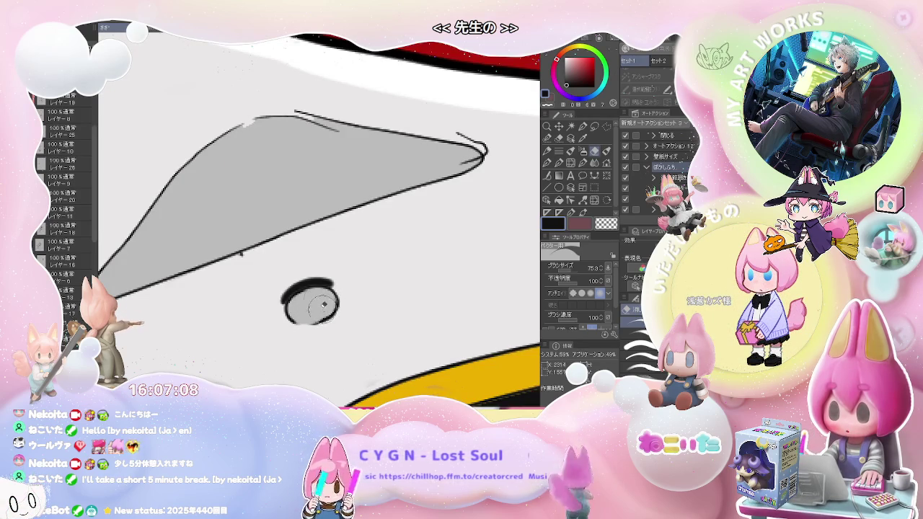
# Pan and rotate the view so the grey shading shape points right, its left tip visible.
pyautogui.moveTo(261, 253); pyautogui.dragTo(294, 290)
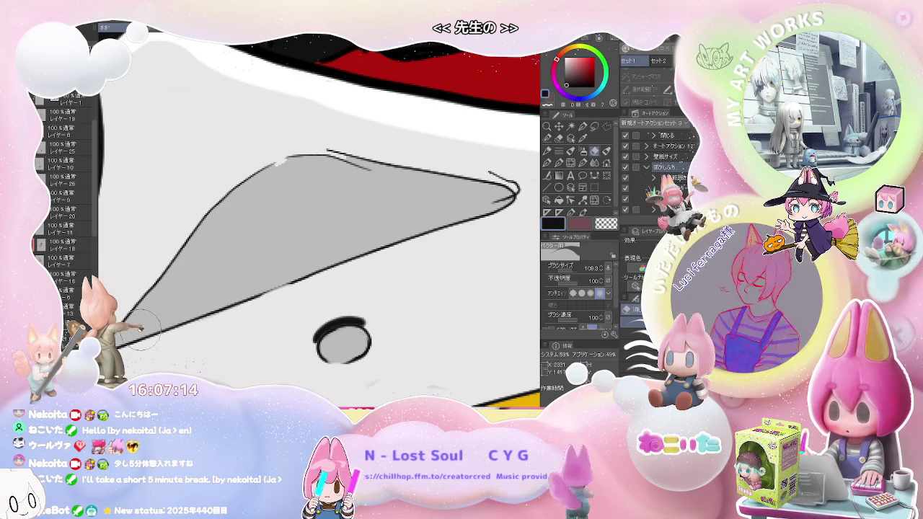
pyautogui.moveTo(75, 371); pyautogui.dragTo(169, 331)
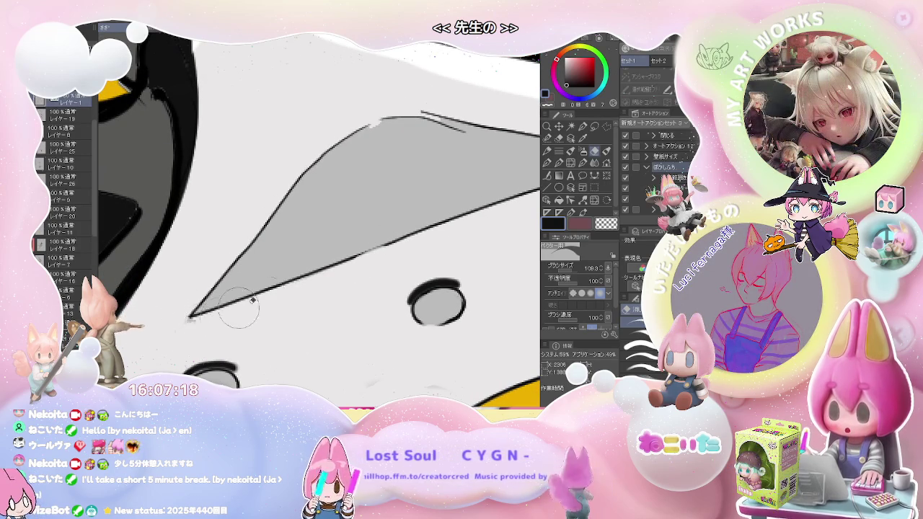
pyautogui.moveTo(186, 323); pyautogui.dragTo(349, 253)
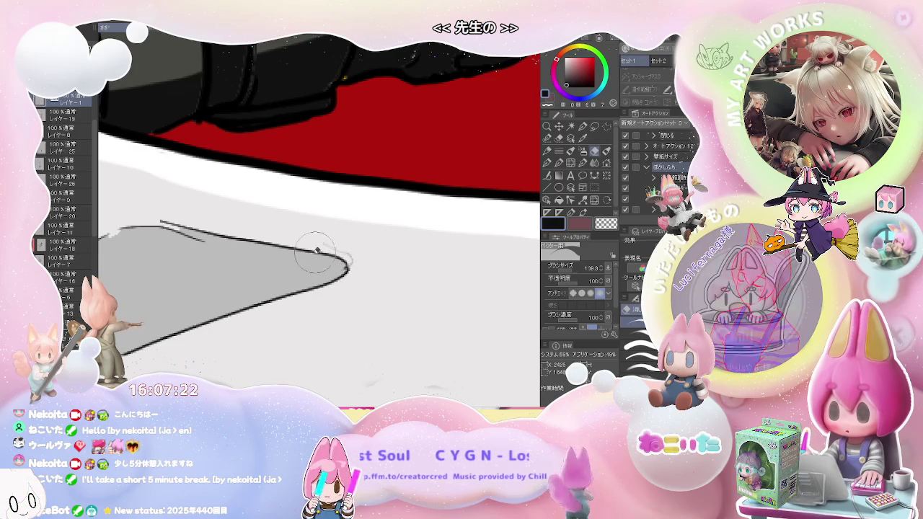
pyautogui.scroll(-2, 186, 267)
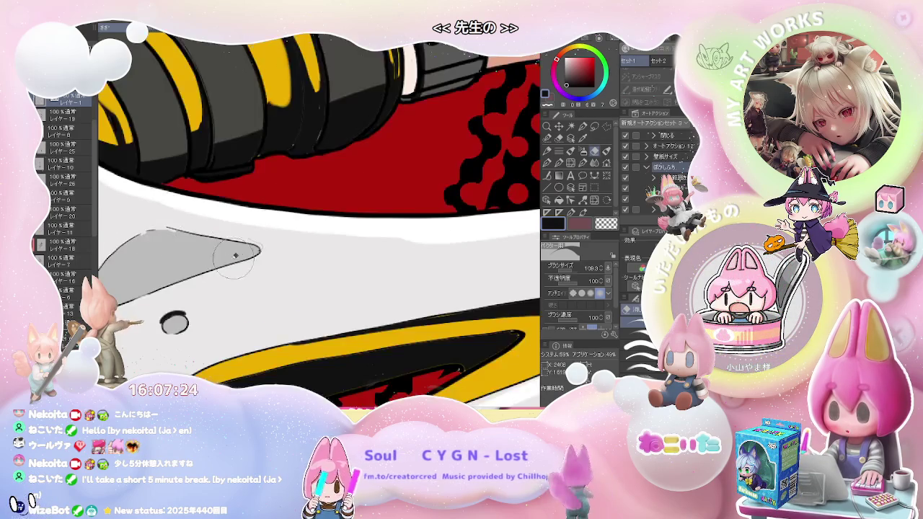
# Undo the stray black stroke over the yellow blade.
pyautogui.scroll(-2, 288, 274)
pyautogui.scroll(-2, 374, 280)
pyautogui.scroll(-1, 375, 281)
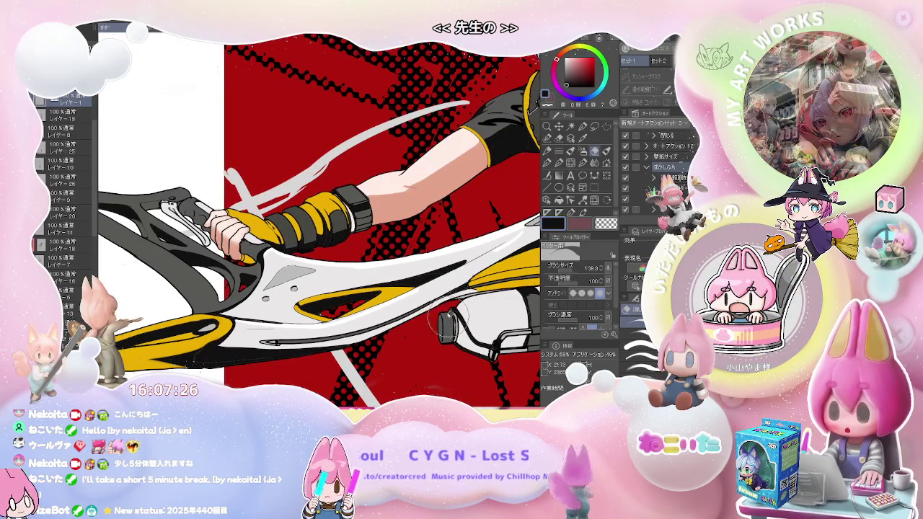
pyautogui.scroll(-1, 456, 304)
pyautogui.scroll(1, 429, 317)
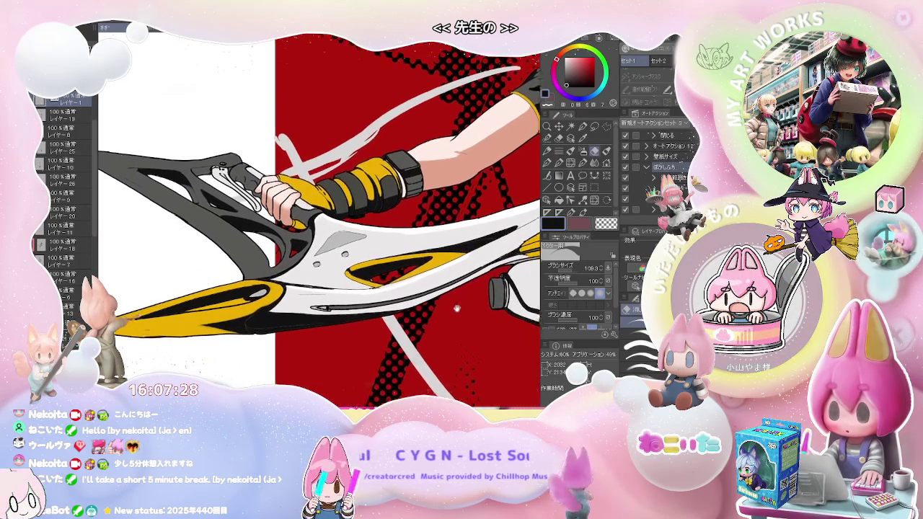
pyautogui.scroll(1, 292, 317)
pyautogui.scroll(2, 274, 290)
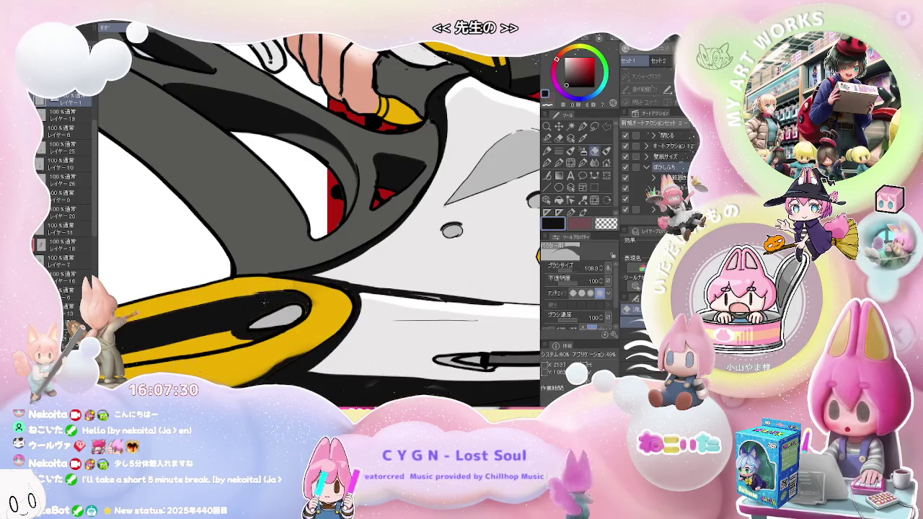
pyautogui.scroll(1, 281, 292)
pyautogui.scroll(1, 293, 293)
pyautogui.hotkey('ctrl', 'z')
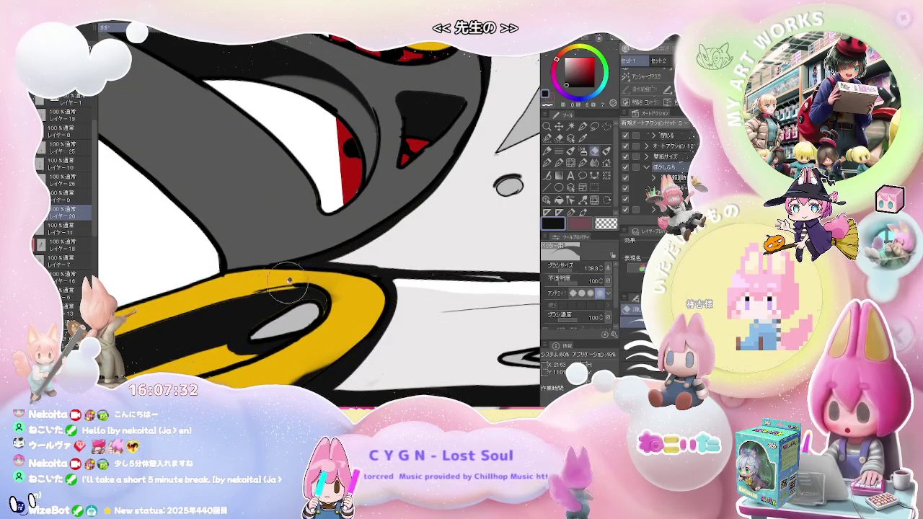
# Retouch the blade's inner-curve outline with a fine brush, enlarging it and switching layers.
pyautogui.scroll(-1, 308, 278)
pyautogui.press('e')
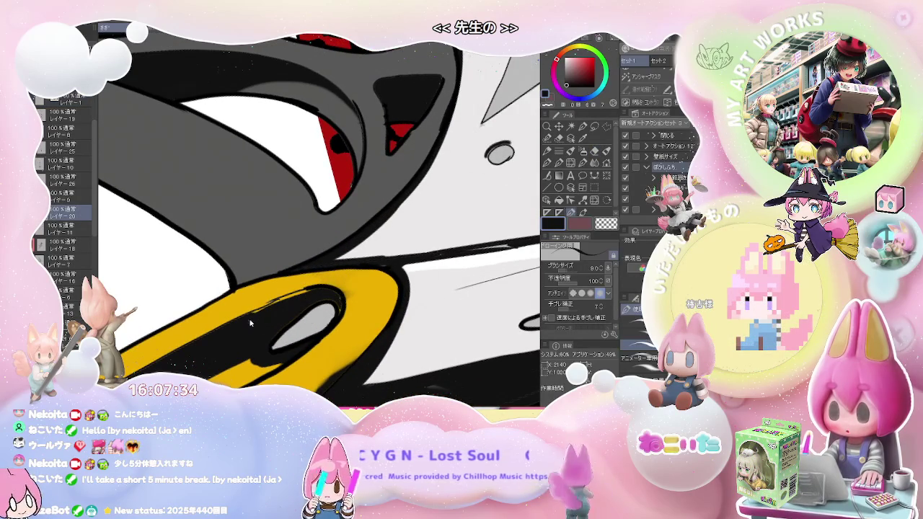
pyautogui.scroll(1, 251, 323)
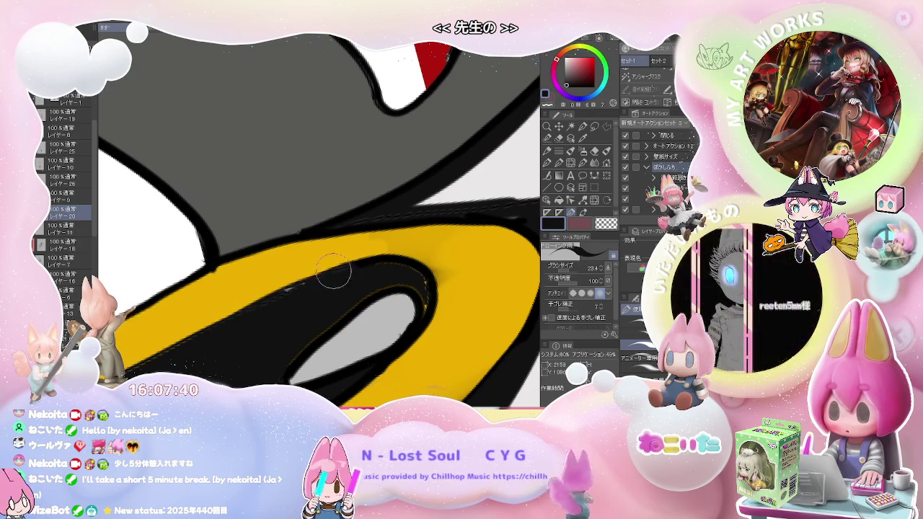
pyautogui.scroll(-1, 363, 279)
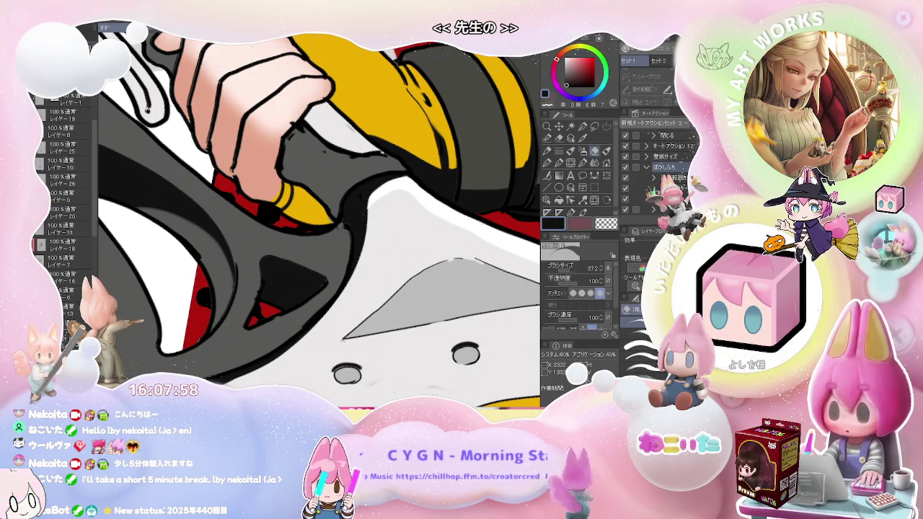
pyautogui.hotkey('alt', ']')
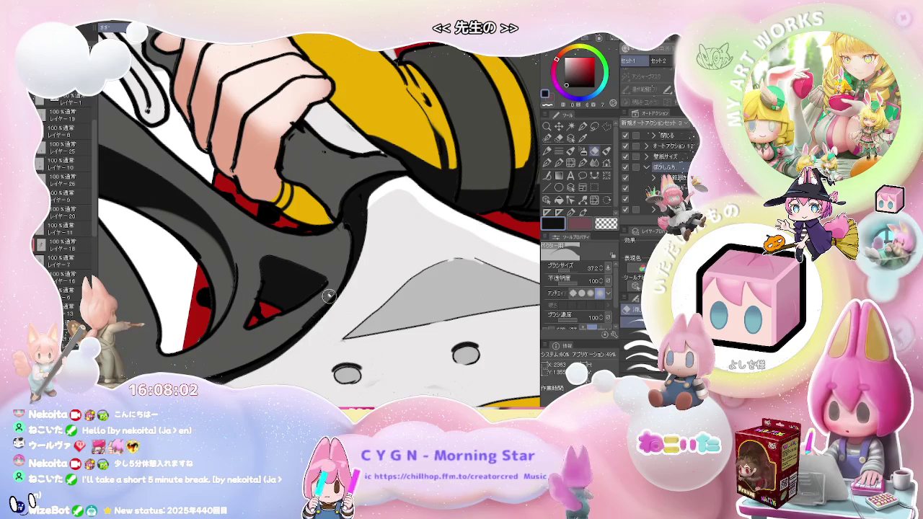
pyautogui.press(']')
pyautogui.hotkey('alt', ']')
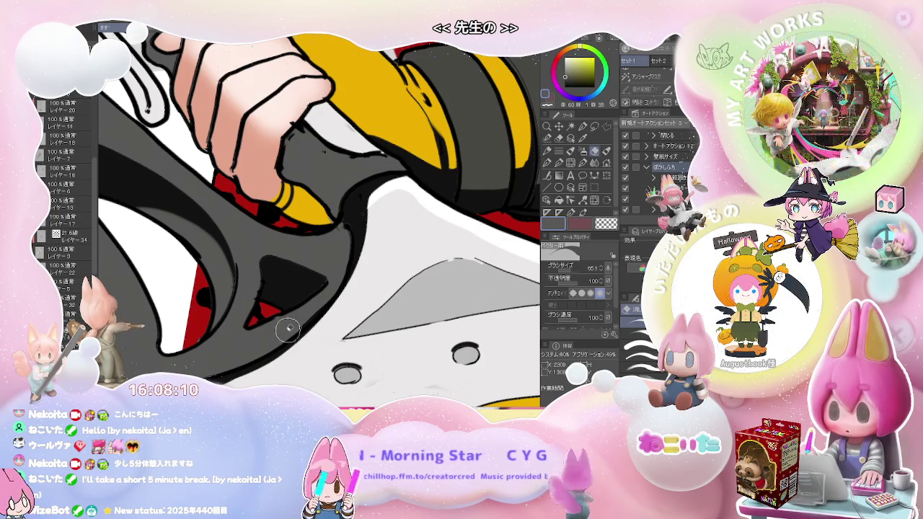
# With other layers hidden, erase the outer edge of the black handle-blade line.
pyautogui.press('p')
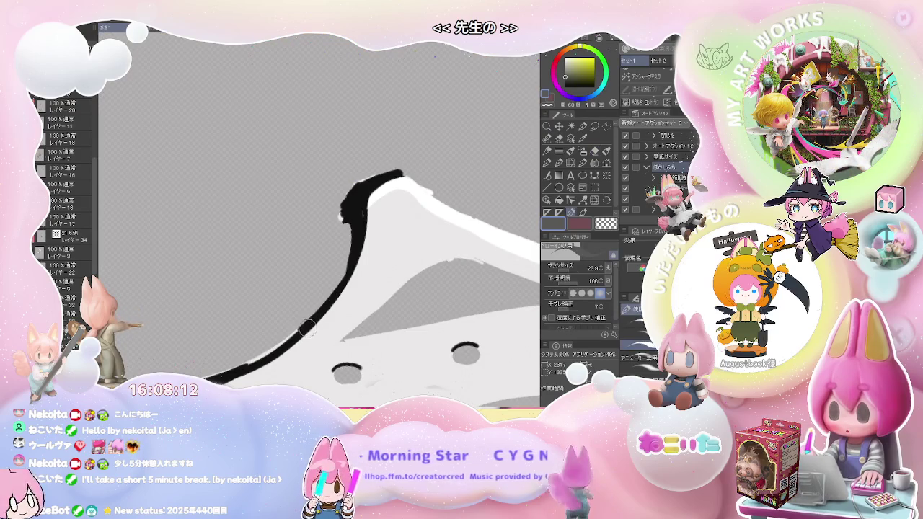
pyautogui.press('e')
pyautogui.moveTo(297, 328); pyautogui.dragTo(343, 272)
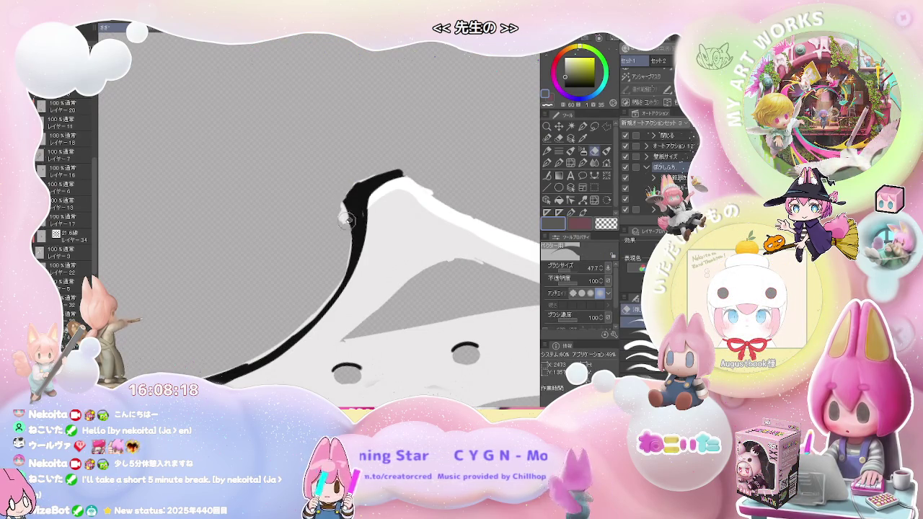
pyautogui.press('p')
pyautogui.press('p')
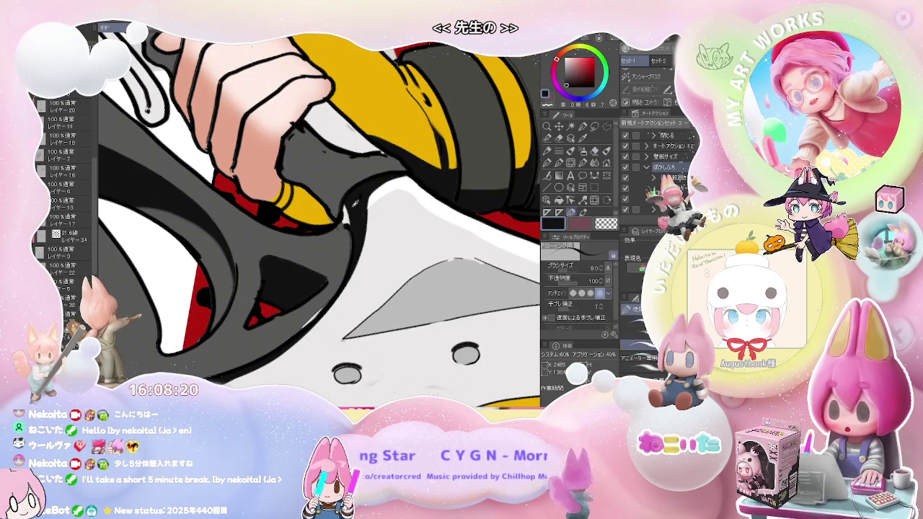
# Add a short black stroke at the handle joint and sample the handle's grey.
pyautogui.moveTo(345, 221); pyautogui.dragTo(347, 203)
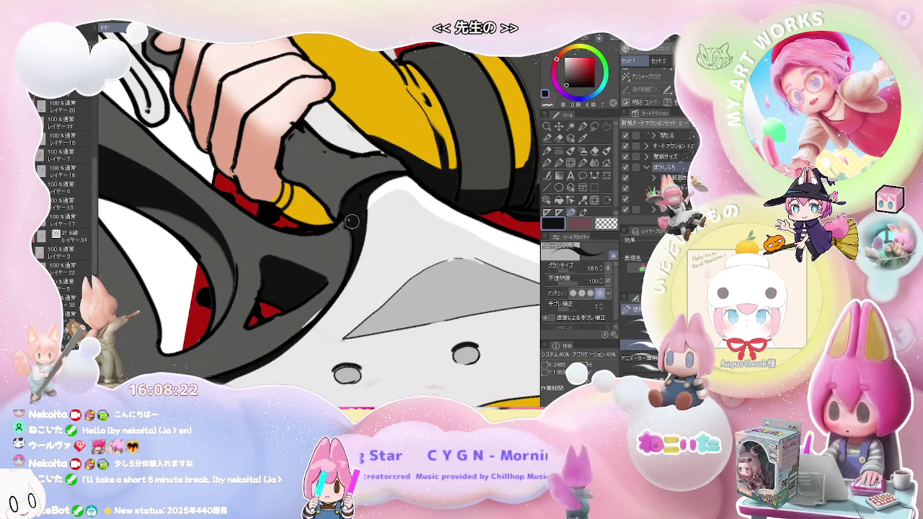
pyautogui.keyDown('ctrl'); pyautogui.keyDown('shift'); pyautogui.click(330, 264); pyautogui.keyUp('shift'); pyautogui.keyUp('ctrl')
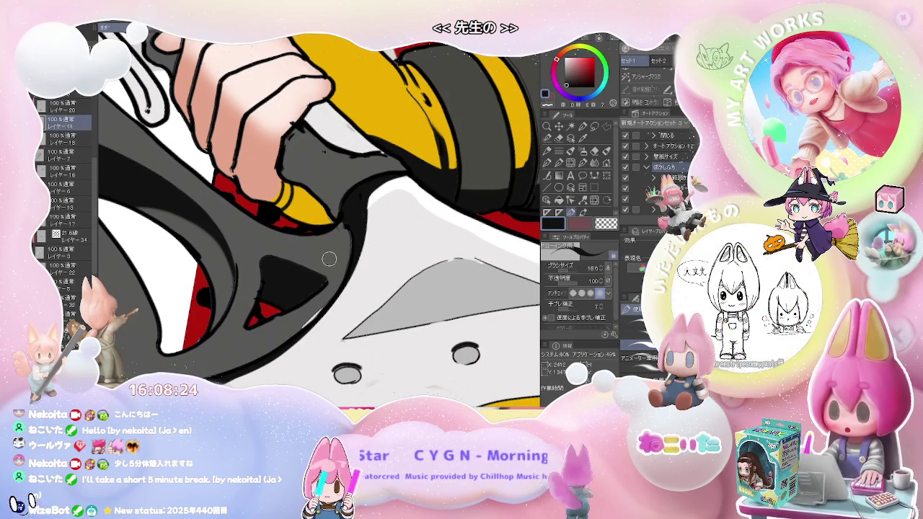
pyautogui.keyDown('alt'); pyautogui.click(328, 274); pyautogui.keyUp('alt')
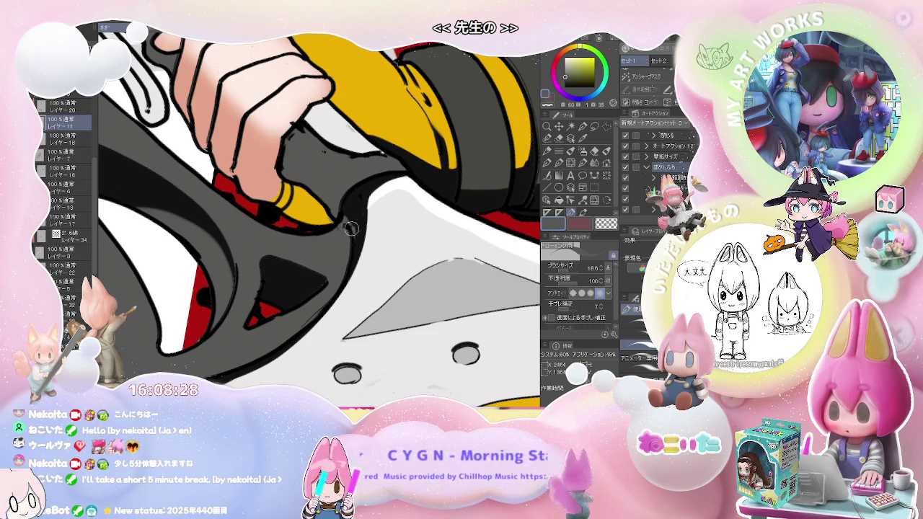
pyautogui.scroll(-2, 352, 229)
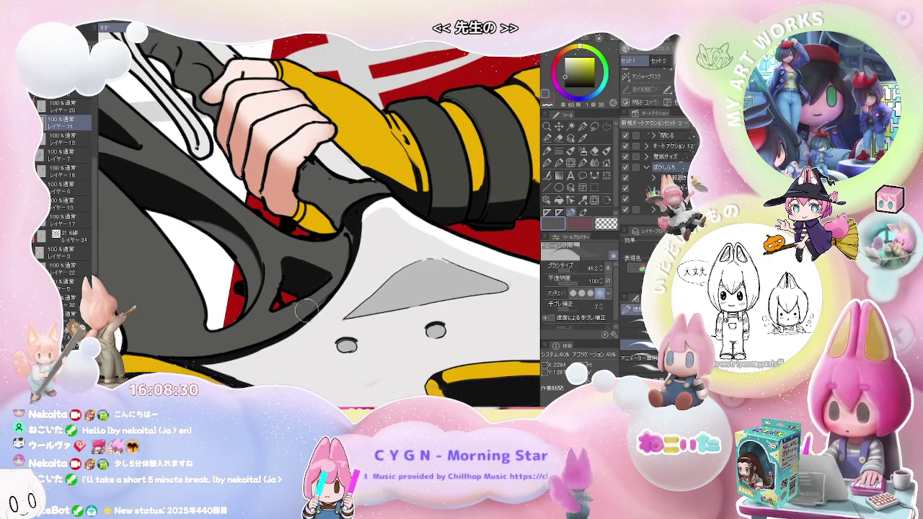
pyautogui.scroll(-2, 296, 314)
pyautogui.scroll(-2, 324, 298)
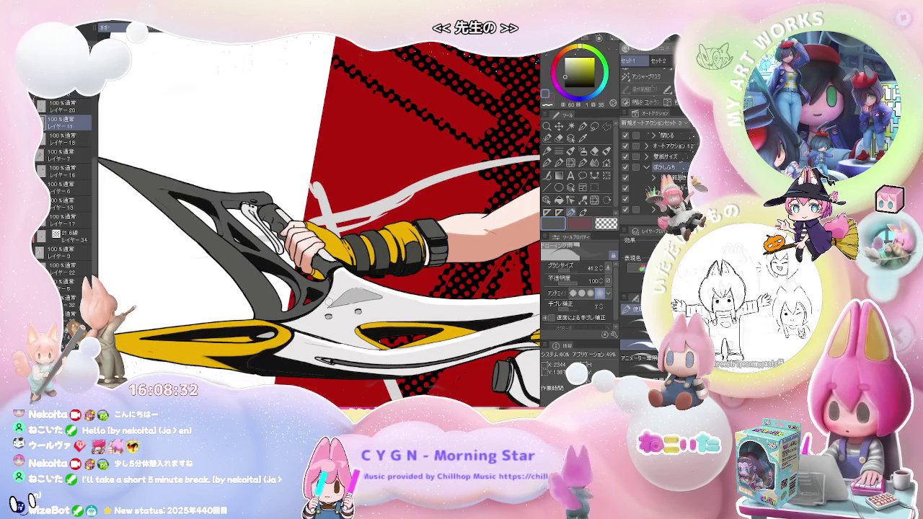
# Pick black as the drawing colour and make the pen much larger.
pyautogui.scroll(-2, 329, 315)
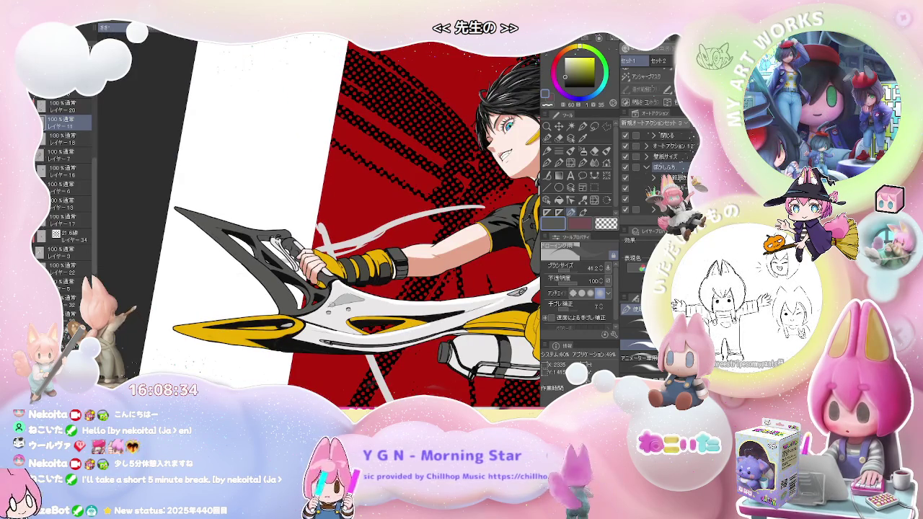
pyautogui.scroll(1, 331, 315)
pyautogui.scroll(2, 330, 317)
pyautogui.scroll(2, 332, 325)
pyautogui.scroll(1, 310, 303)
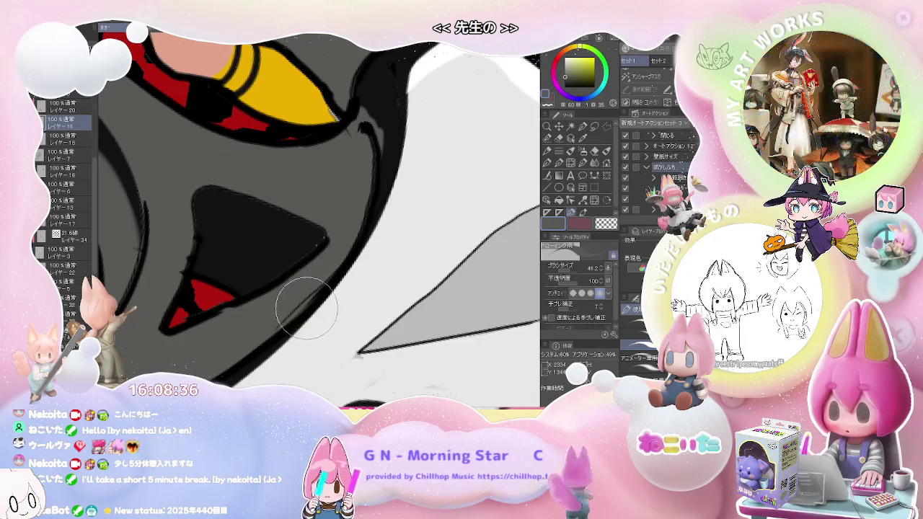
pyautogui.keyDown('alt'); pyautogui.click(301, 250); pyautogui.keyUp('alt')
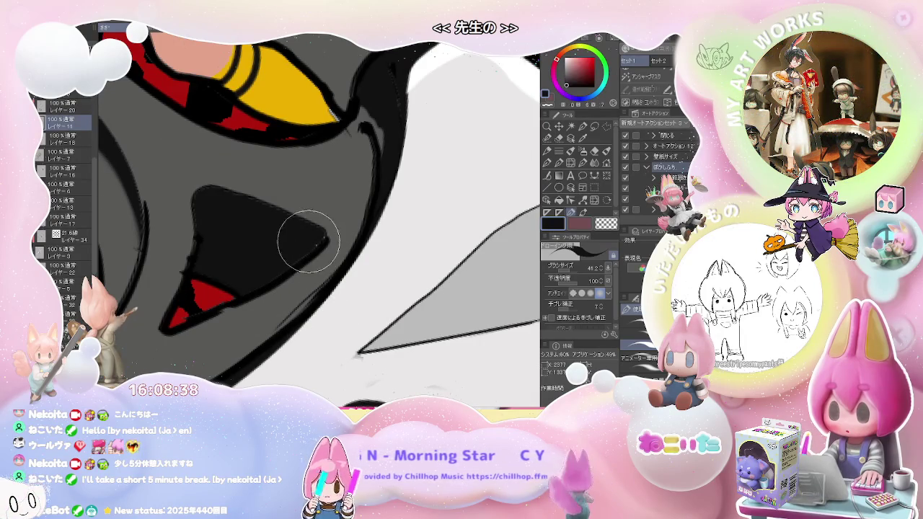
pyautogui.keyDown('ctrl'); pyautogui.keyDown('alt'); pyautogui.moveTo(306, 253); pyautogui.dragTo(319, 243); pyautogui.keyUp('alt'); pyautogui.keyUp('ctrl')
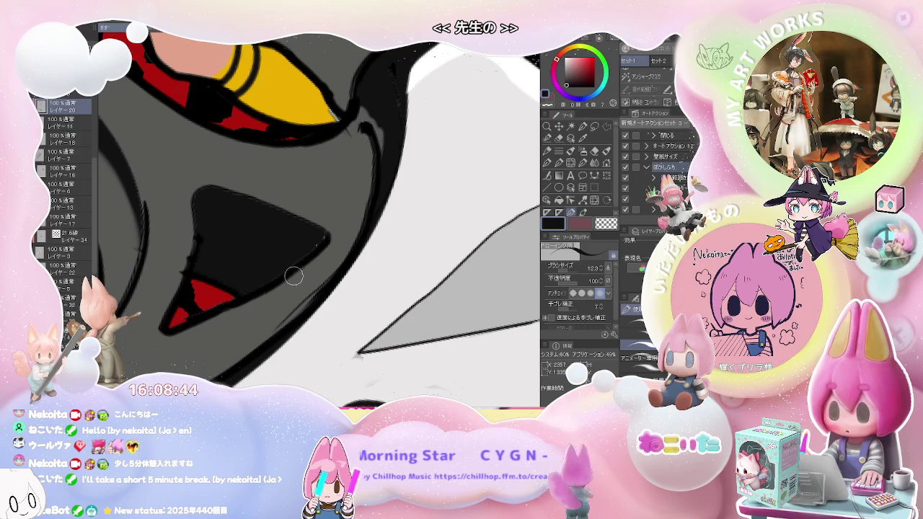
# Switch to the vector eraser and make レイヤー11 the active layer.
pyautogui.press('e')
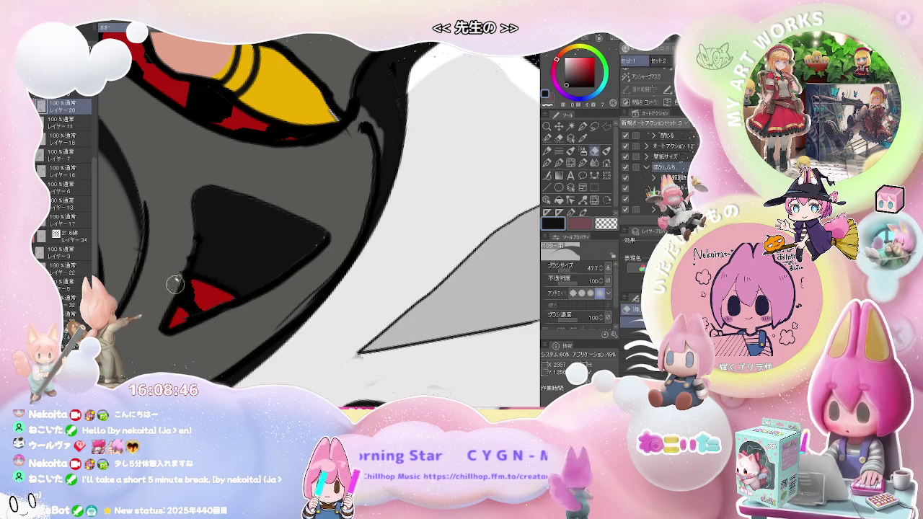
pyautogui.keyDown('ctrl'); pyautogui.keyDown('shift'); pyautogui.click(178, 279); pyautogui.keyUp('shift'); pyautogui.keyUp('ctrl')
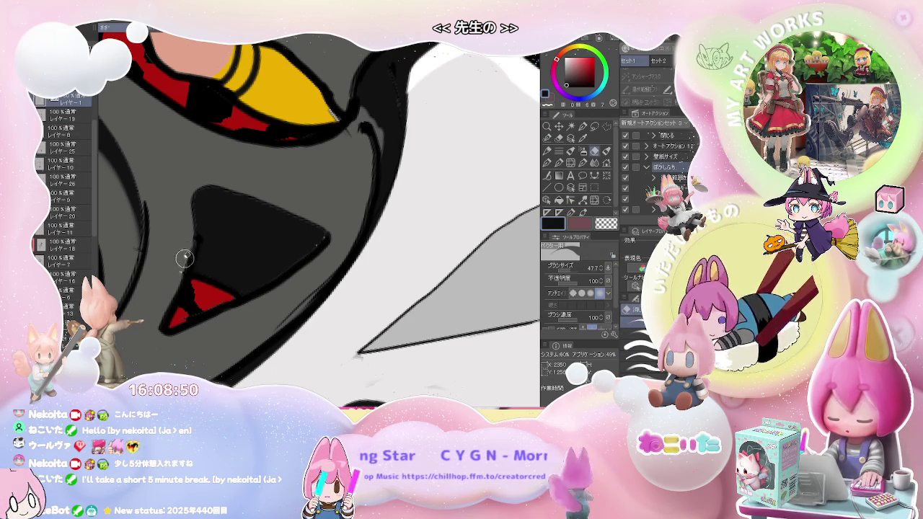
pyautogui.scroll(1, 173, 265)
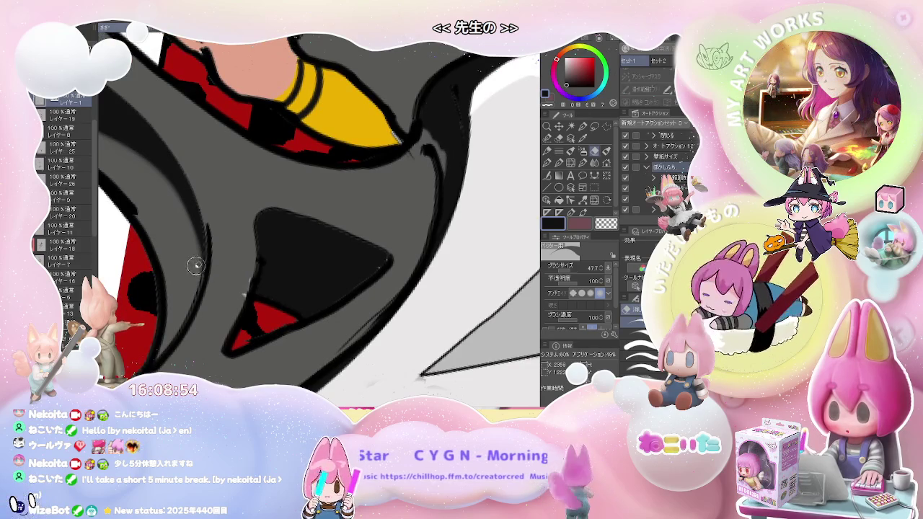
pyautogui.scroll(-2, 147, 208)
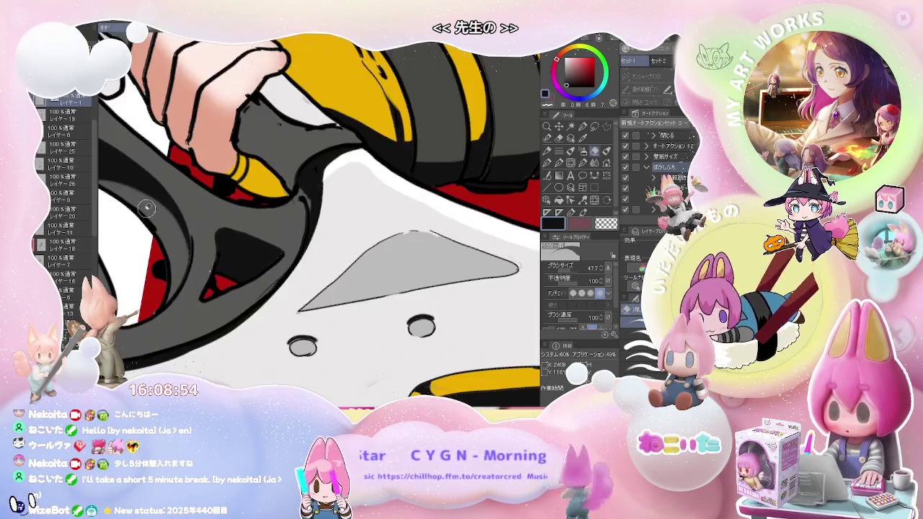
pyautogui.keyDown('ctrl'); pyautogui.keyDown('shift'); pyautogui.click(216, 261); pyautogui.keyUp('shift'); pyautogui.keyUp('ctrl')
pyautogui.scroll(3, 207, 258)
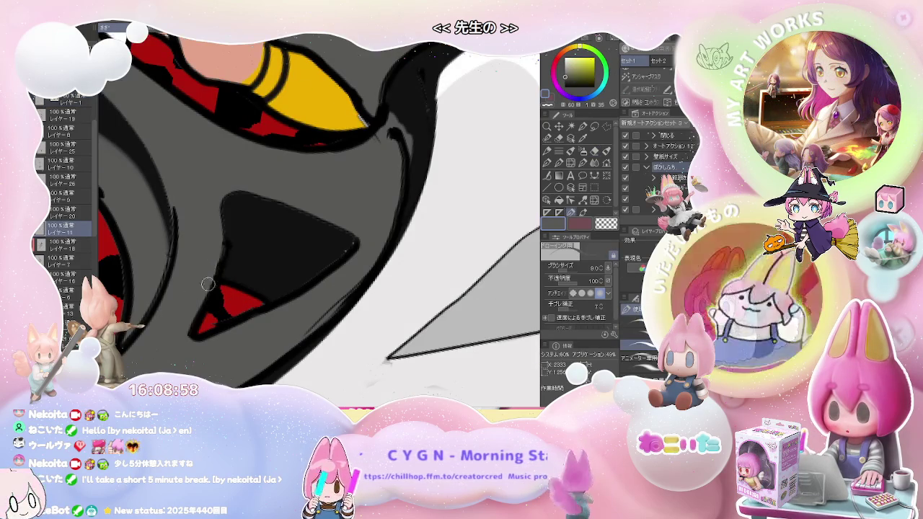
pyautogui.scroll(-3, 215, 254)
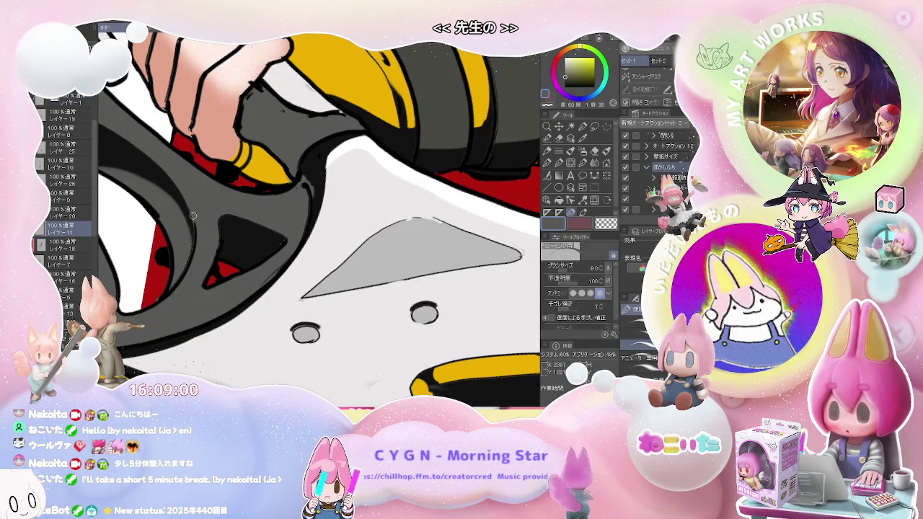
pyautogui.scroll(-1, 194, 215)
pyautogui.scroll(-1, 193, 215)
pyautogui.scroll(-1, 194, 215)
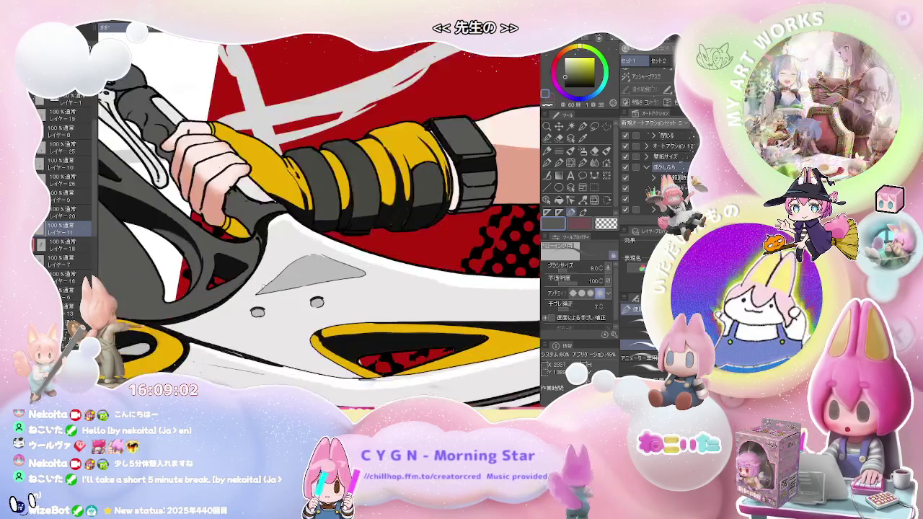
pyautogui.scroll(2, 215, 287)
pyautogui.scroll(2, 215, 287)
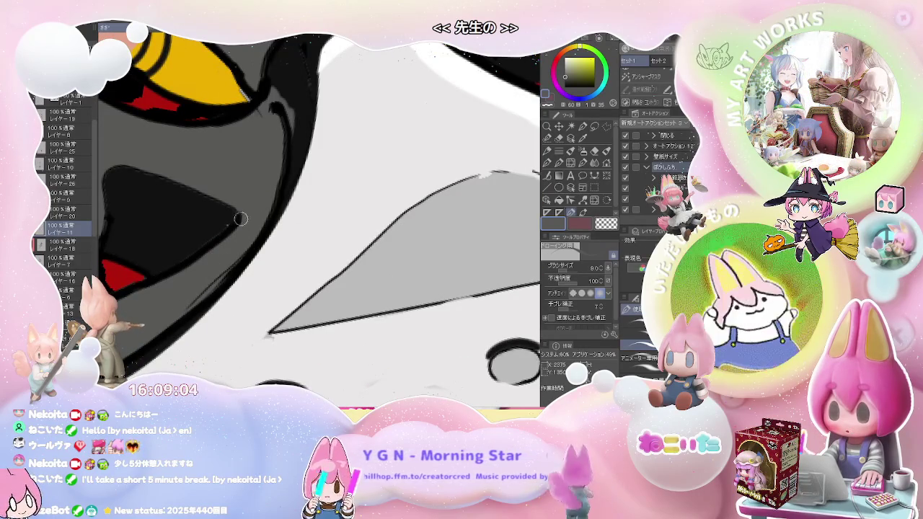
# On the top layer, draw a dark stroke across the finger near the grip.
pyautogui.keyDown('ctrl'); pyautogui.keyDown('shift'); pyautogui.click(216, 278); pyautogui.keyUp('shift'); pyautogui.keyUp('ctrl')
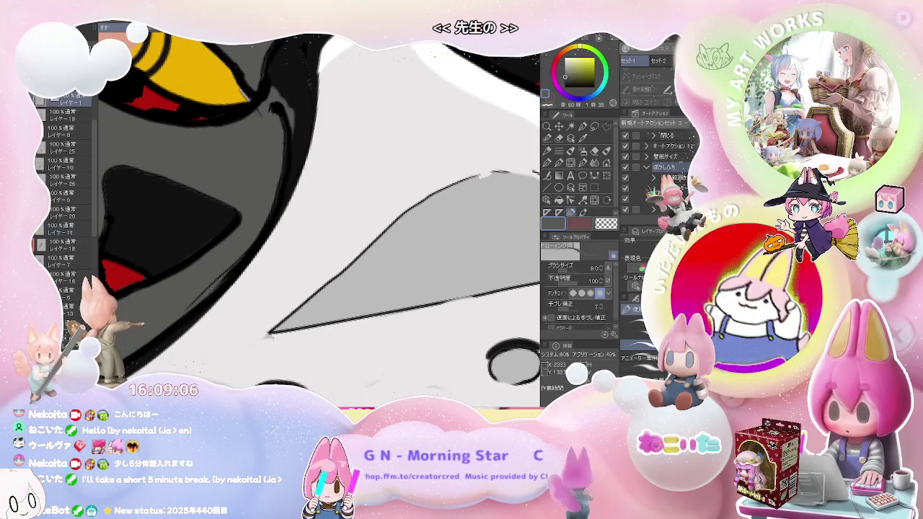
pyautogui.press('e')
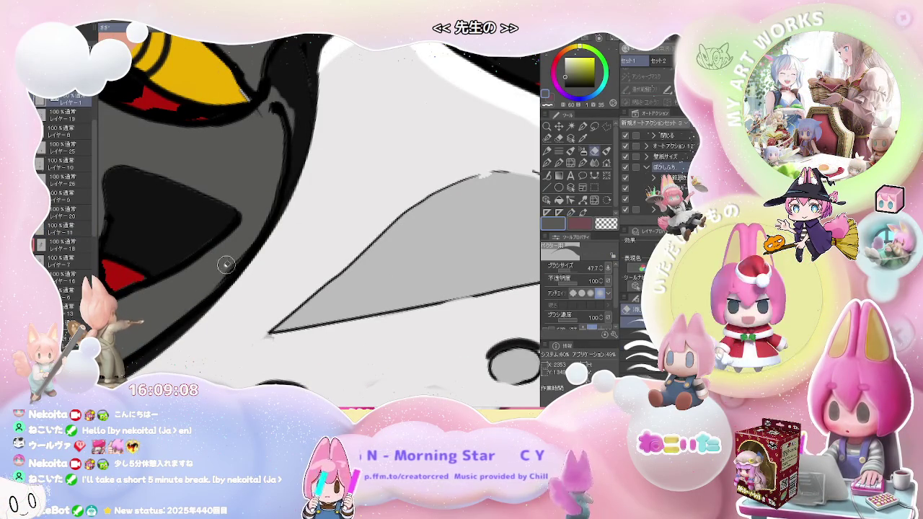
pyautogui.scroll(-2, 225, 265)
pyautogui.scroll(1, 259, 217)
pyautogui.scroll(2, 256, 197)
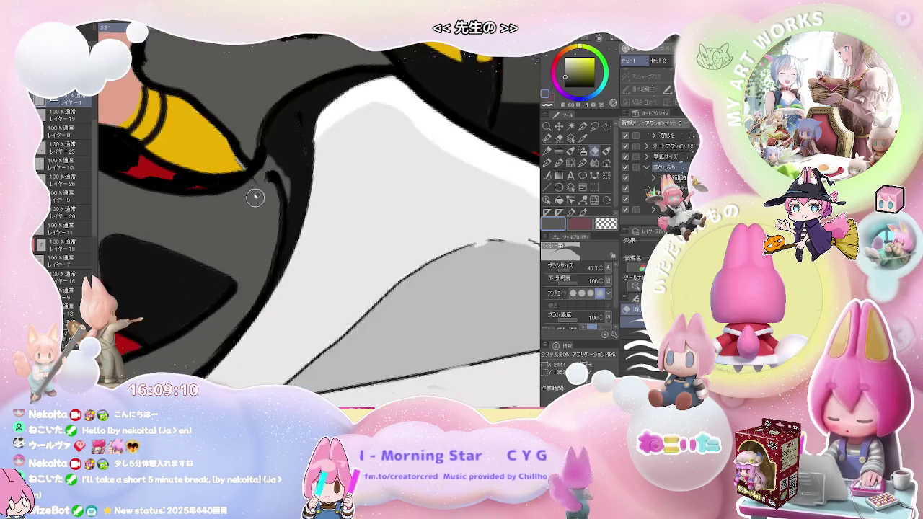
pyautogui.scroll(-3, 255, 197)
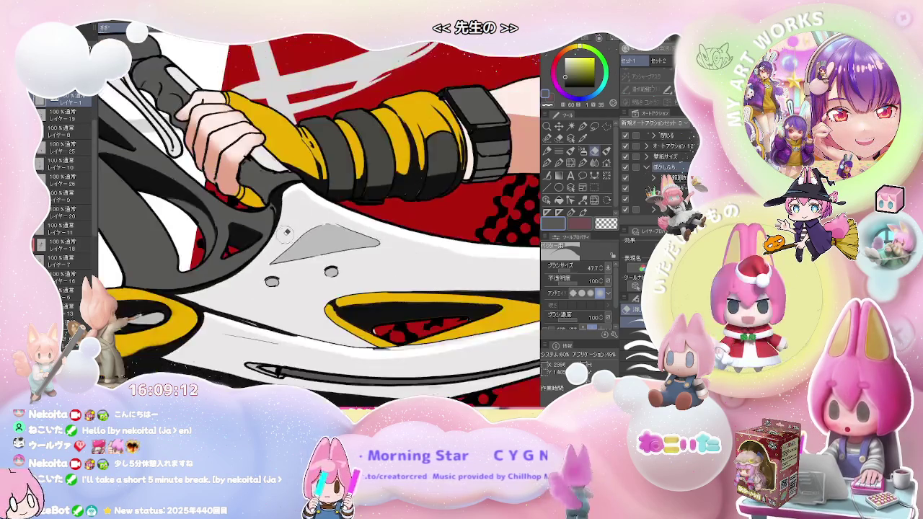
pyautogui.scroll(-2, 286, 233)
pyautogui.scroll(1, 346, 266)
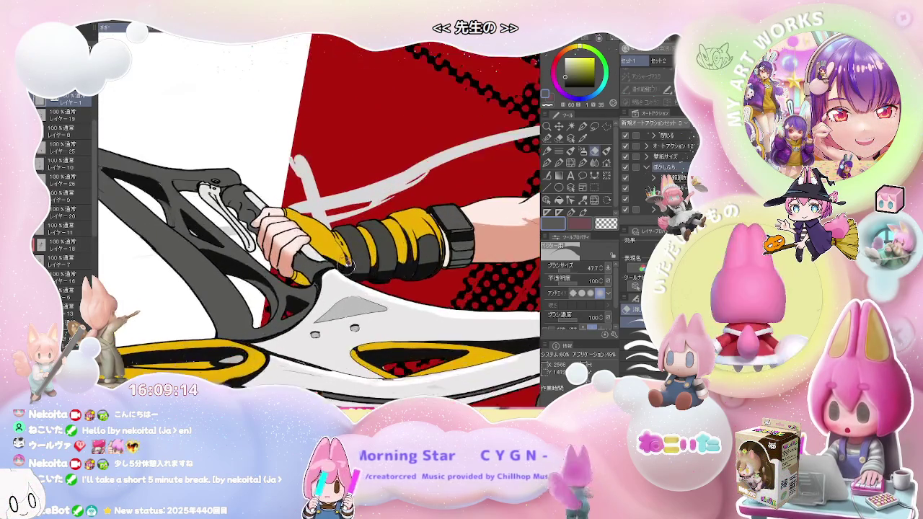
pyautogui.scroll(2, 348, 267)
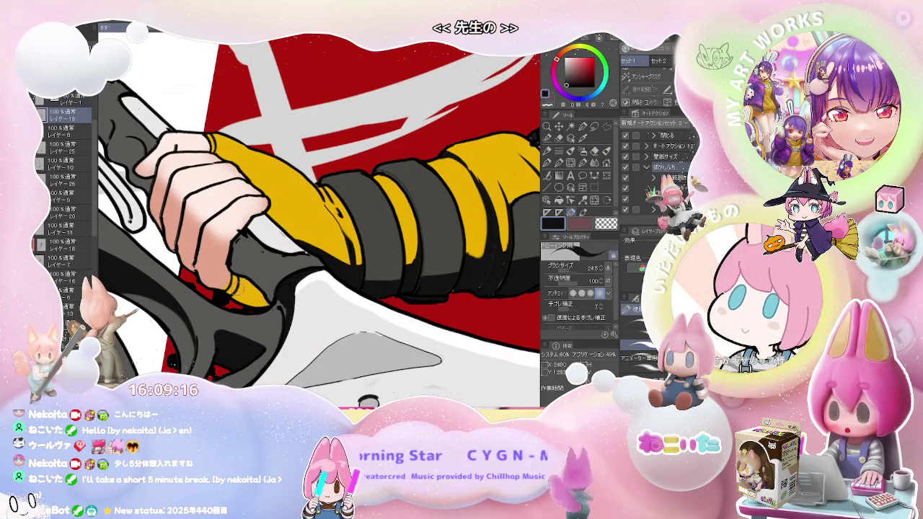
pyautogui.moveTo(234, 297)
pyautogui.mouseDown()
pyautogui.moveTo(241, 284)
pyautogui.moveTo(264, 304)
pyautogui.mouseUp()
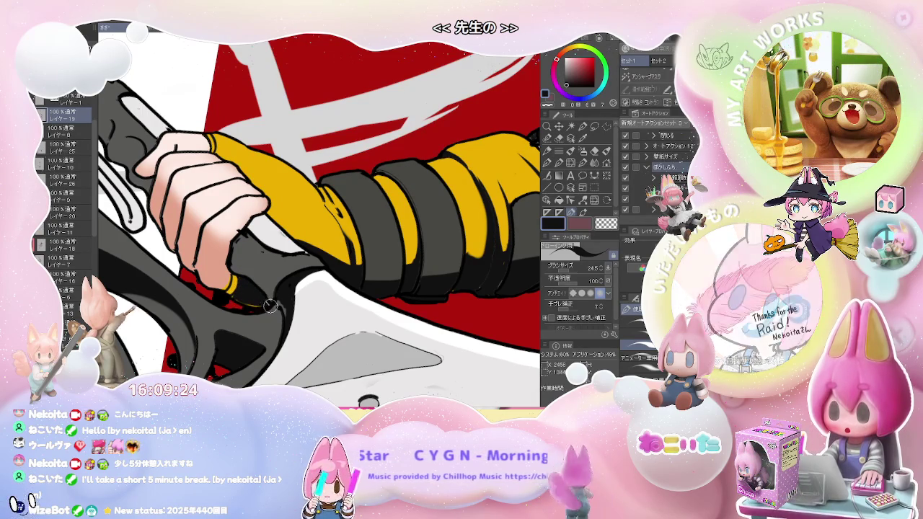
# Set the brush size to 29 and move from レイヤー20 to レイヤー7.
pyautogui.scroll(-2, 264, 302)
pyautogui.scroll(2, 283, 290)
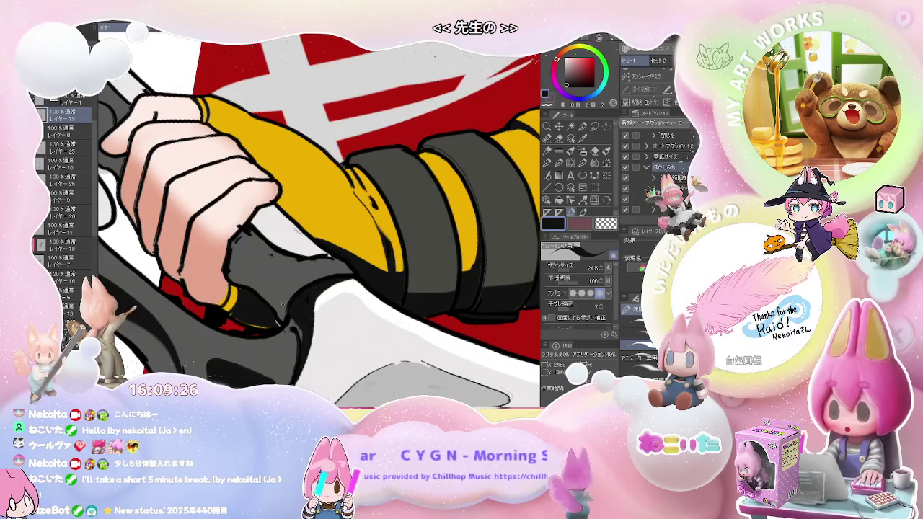
pyautogui.keyDown('ctrl'); pyautogui.keyDown('shift'); pyautogui.click(283, 305); pyautogui.keyUp('shift'); pyautogui.keyUp('ctrl')
pyautogui.press('e')
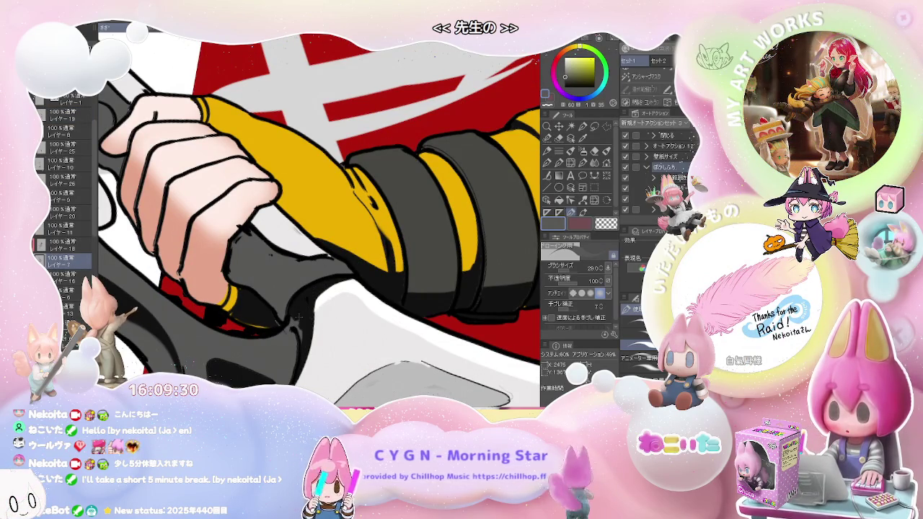
pyautogui.keyDown('ctrl'); pyautogui.keyDown('shift'); pyautogui.click(300, 315); pyautogui.keyUp('shift'); pyautogui.keyUp('ctrl')
pyautogui.keyDown('ctrl'); pyautogui.keyDown('shift'); pyautogui.click(289, 332); pyautogui.keyUp('shift'); pyautogui.keyUp('ctrl')
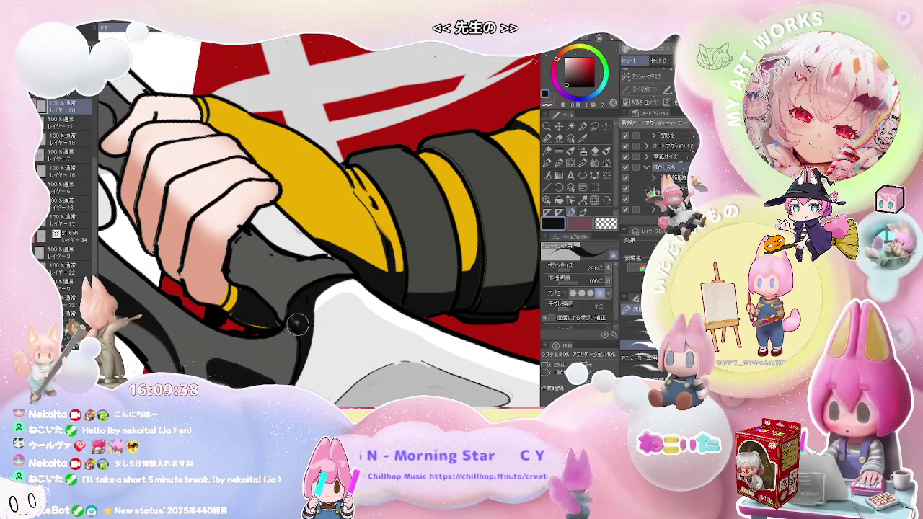
pyautogui.keyDown('ctrl'); pyautogui.keyDown('shift'); pyautogui.click(299, 323); pyautogui.keyUp('shift'); pyautogui.keyUp('ctrl')
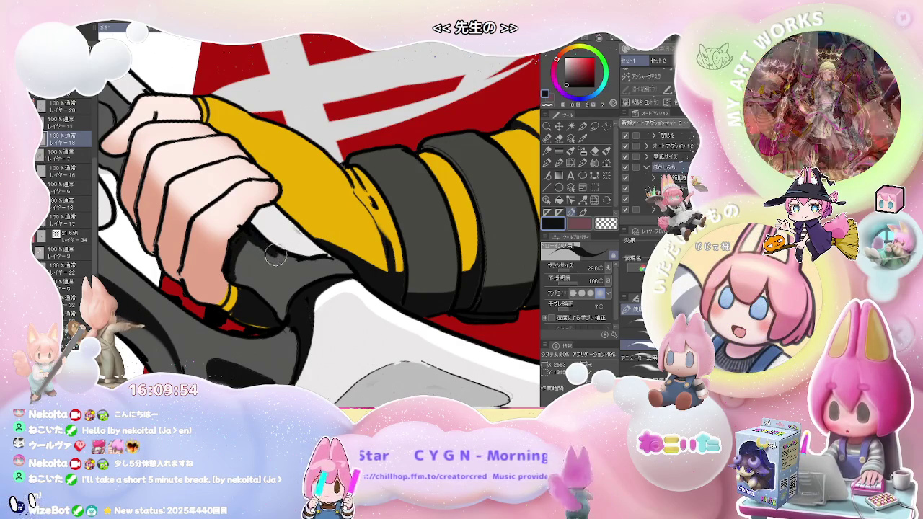
# Erase stray line work around the fingers and grip.
pyautogui.scroll(-2, 333, 254)
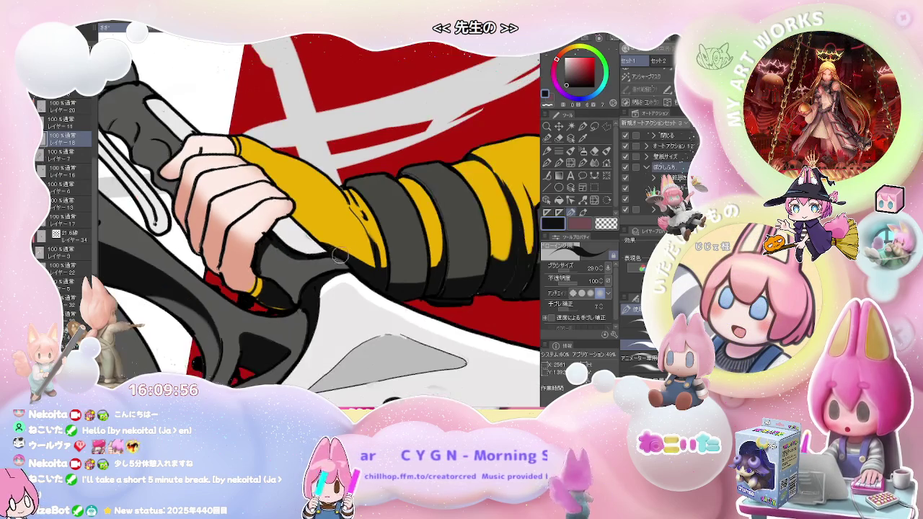
pyautogui.scroll(-2, 333, 254)
pyautogui.scroll(3, 302, 256)
pyautogui.scroll(2, 302, 256)
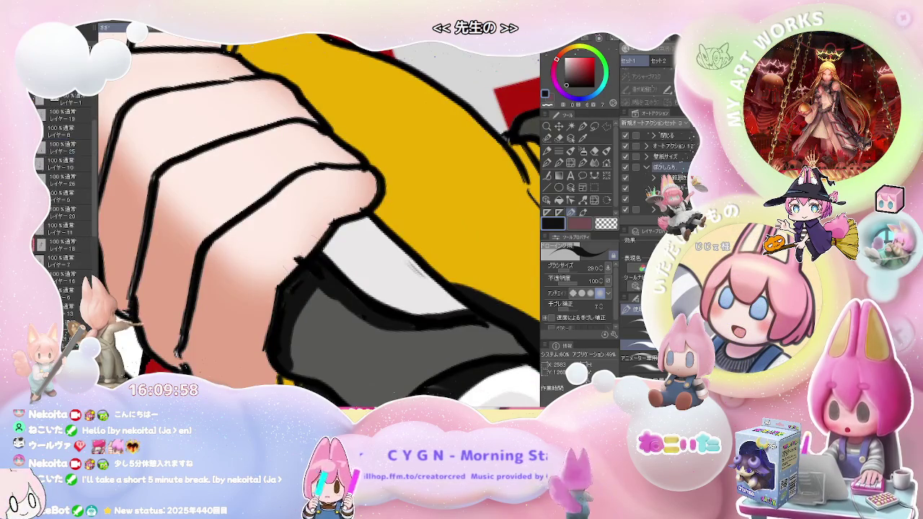
pyautogui.press('e')
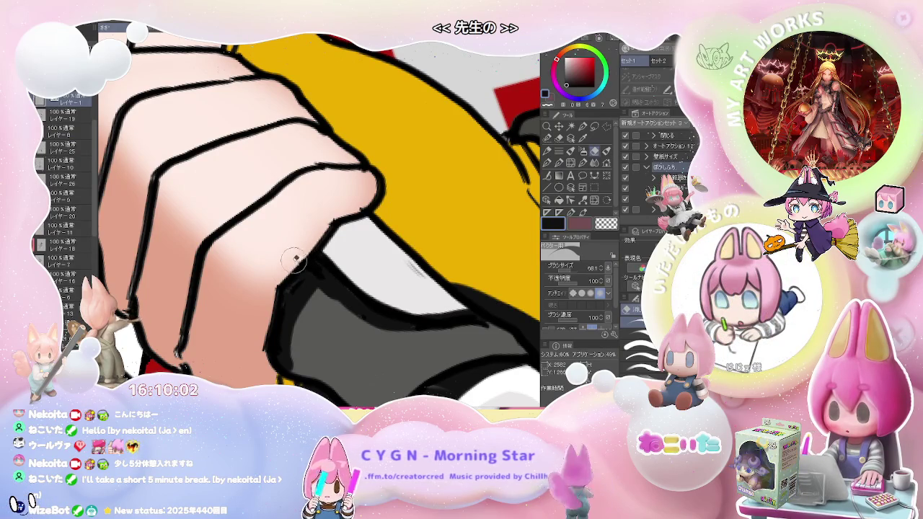
pyautogui.scroll(-2, 296, 259)
pyautogui.scroll(-1, 300, 267)
pyautogui.scroll(-2, 303, 275)
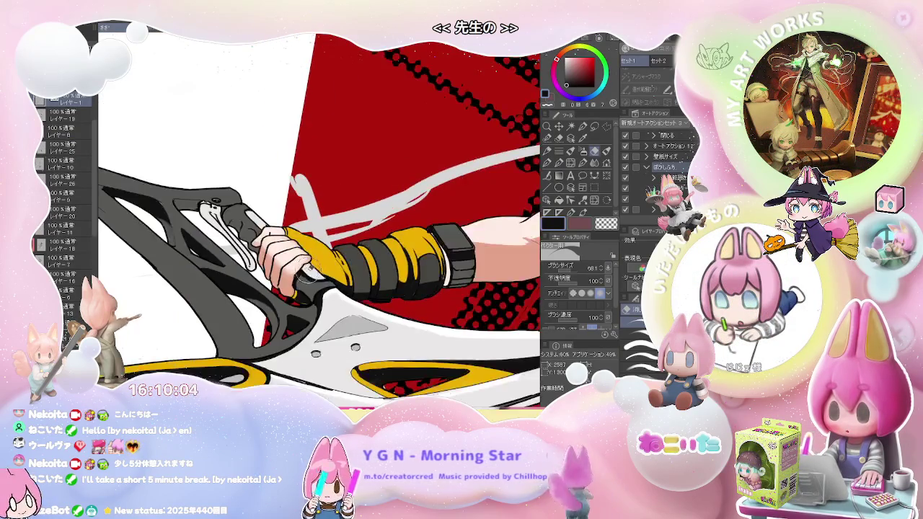
pyautogui.scroll(1, 307, 273)
pyautogui.scroll(1, 267, 274)
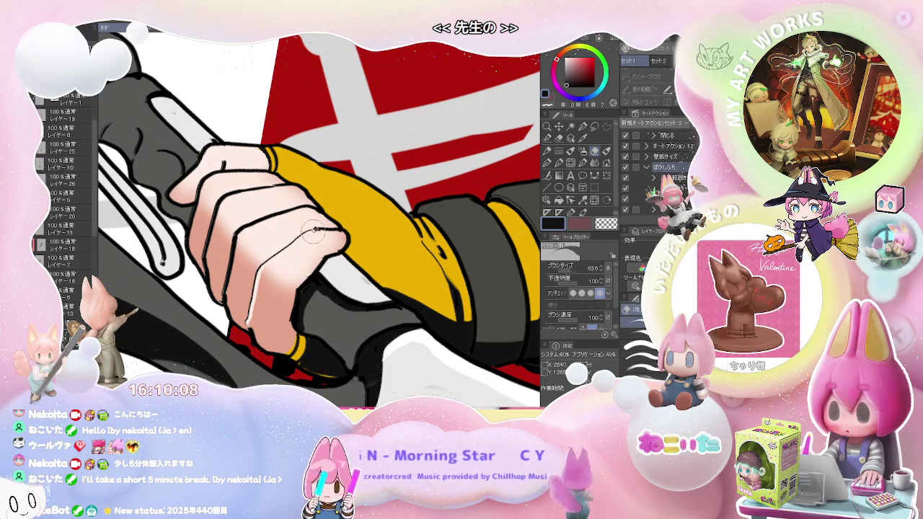
pyautogui.scroll(-1, 326, 234)
pyautogui.scroll(-1, 318, 234)
pyautogui.scroll(-1, 303, 233)
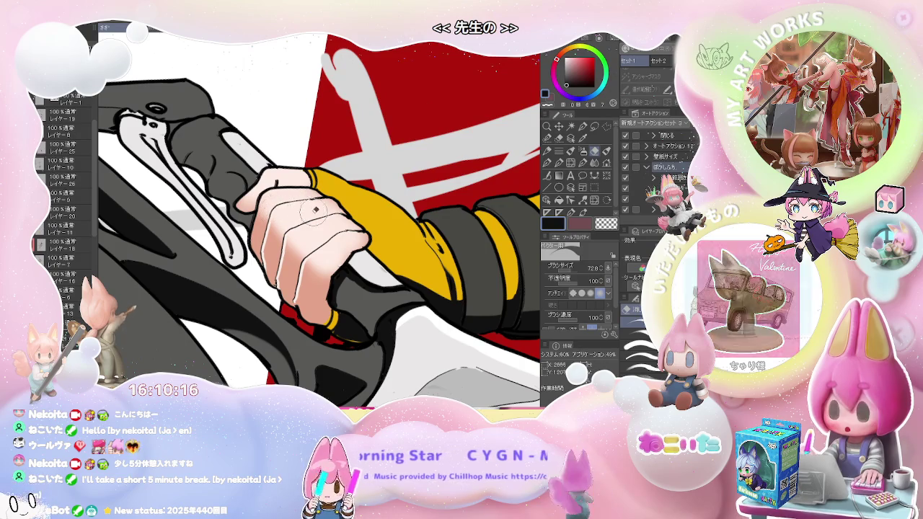
pyautogui.scroll(-5, 382, 249)
pyautogui.press('^')
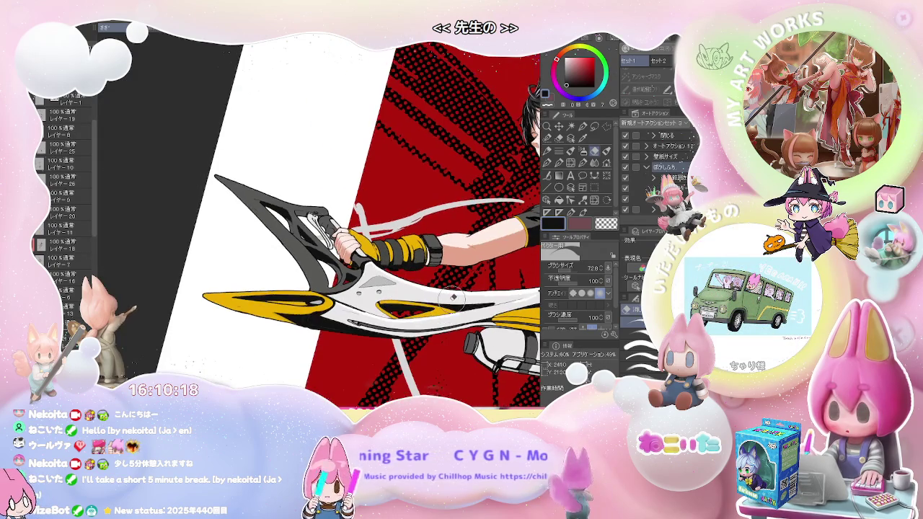
# Rotate the canvas sideways and zoom into the grip lever.
pyautogui.press('^')
pyautogui.press('^')
pyautogui.press('^')
pyautogui.press('^')
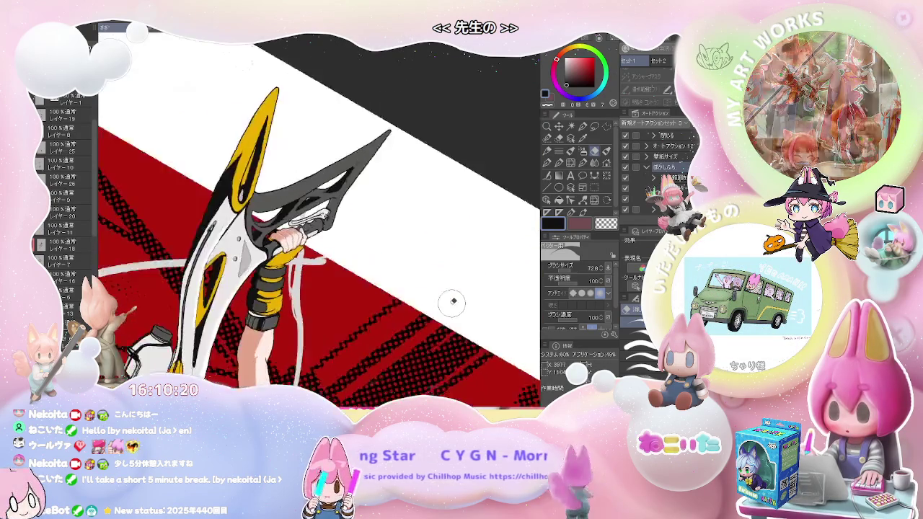
pyautogui.press('^')
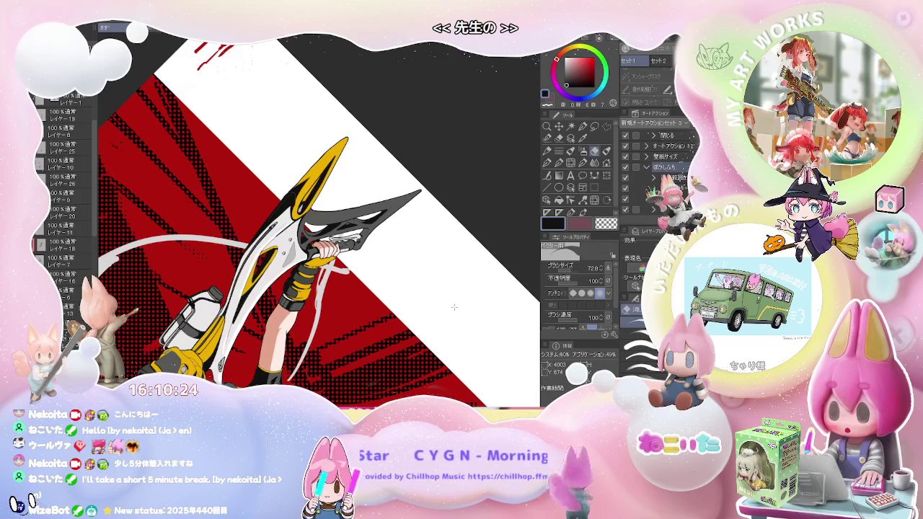
pyautogui.scroll(-2, 456, 306)
pyautogui.press('^')
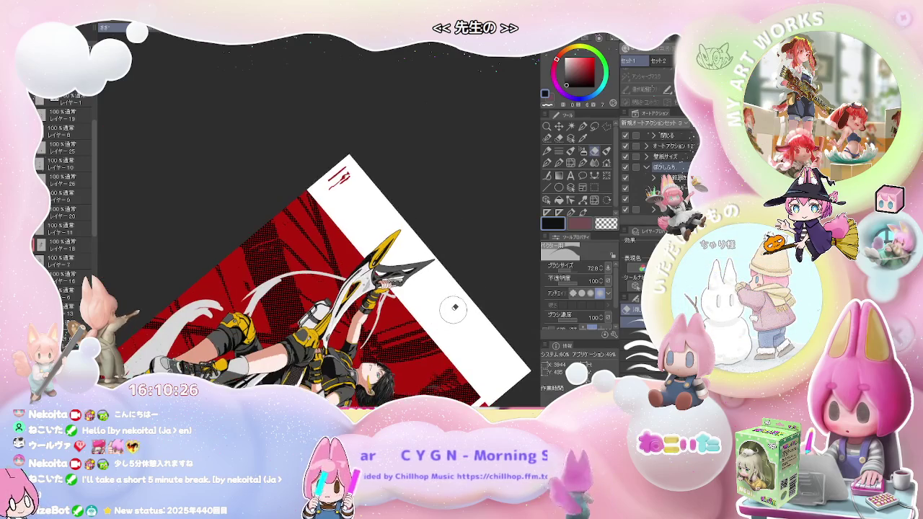
pyautogui.press('^')
pyautogui.press('^')
pyautogui.scroll(2, 404, 336)
pyautogui.scroll(2, 329, 367)
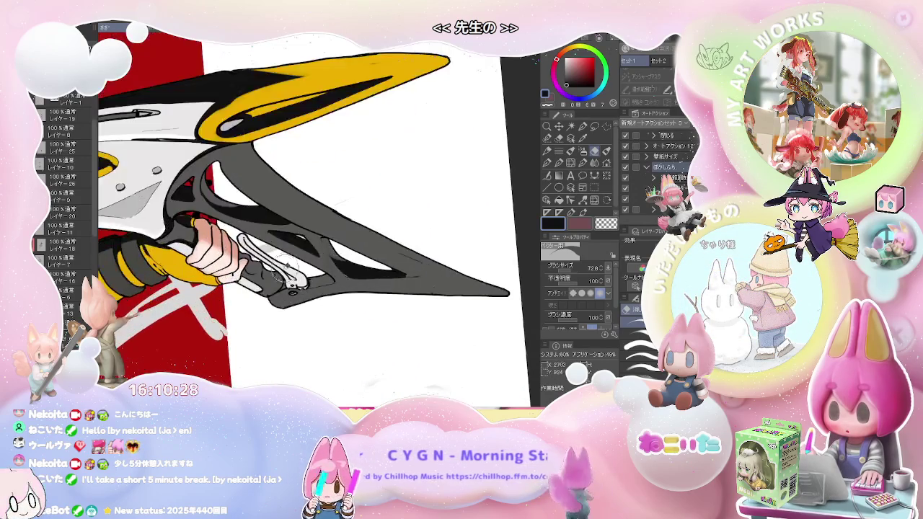
pyautogui.scroll(2, 288, 303)
pyautogui.scroll(2, 271, 278)
pyautogui.scroll(2, 237, 275)
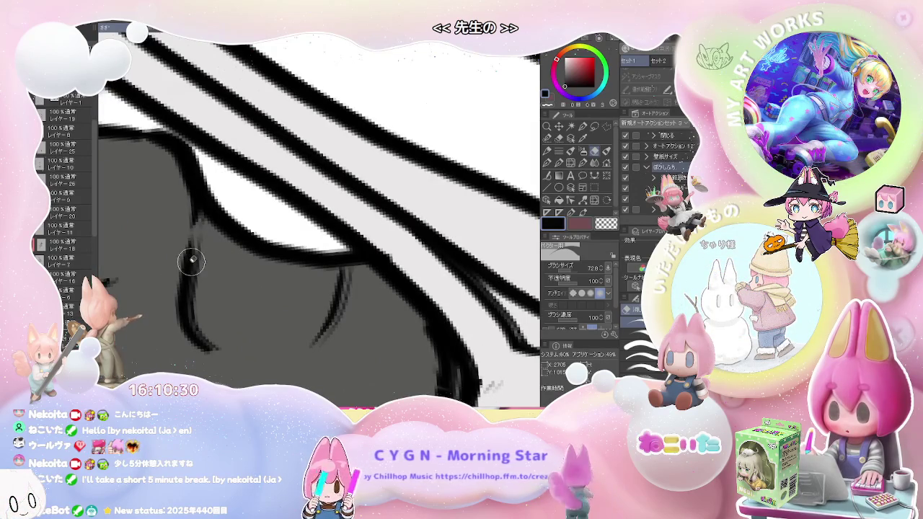
# Draw a thin ink line on the grip lever with the fine inking pen.
pyautogui.press('p')
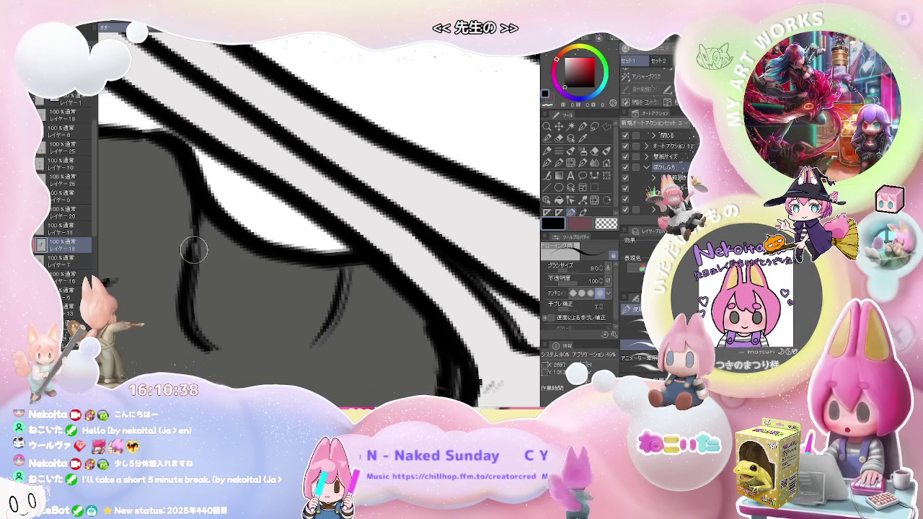
pyautogui.scroll(-3, 205, 215)
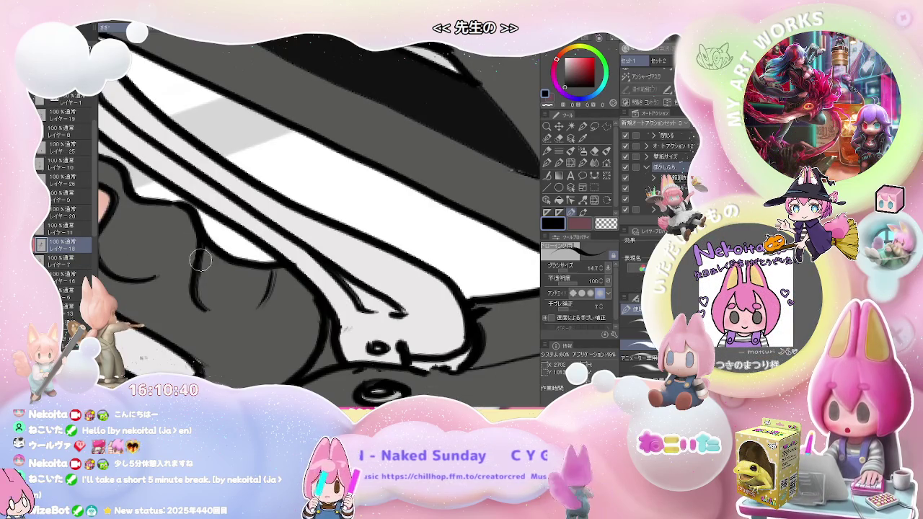
pyautogui.scroll(2, 207, 244)
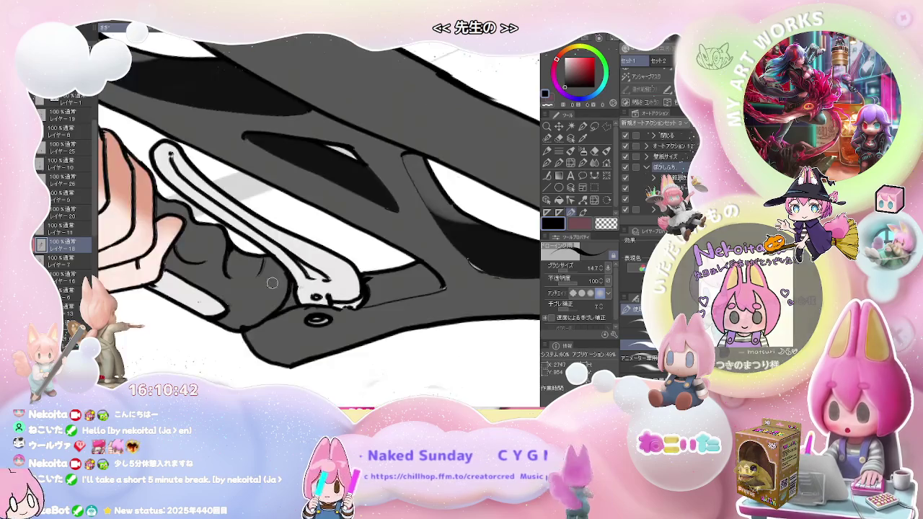
pyautogui.scroll(-2, 249, 243)
pyautogui.moveTo(249, 243); pyautogui.dragTo(244, 272)
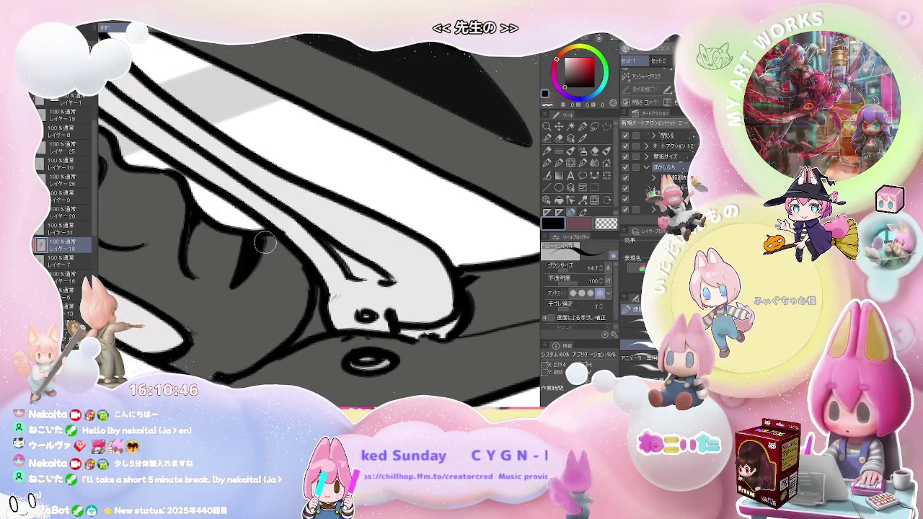
pyautogui.scroll(-3, 240, 272)
pyautogui.scroll(2, 240, 272)
pyautogui.scroll(2, 209, 281)
# Tidy the lever lines with a much larger eraser, then return to the fine pen.
pyautogui.press('e')
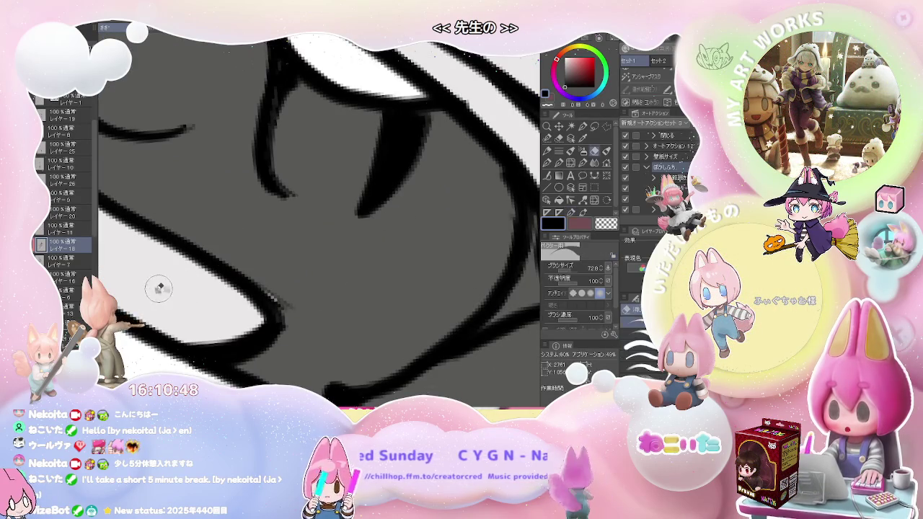
pyautogui.moveTo(157, 291); pyautogui.dragTo(185, 294)
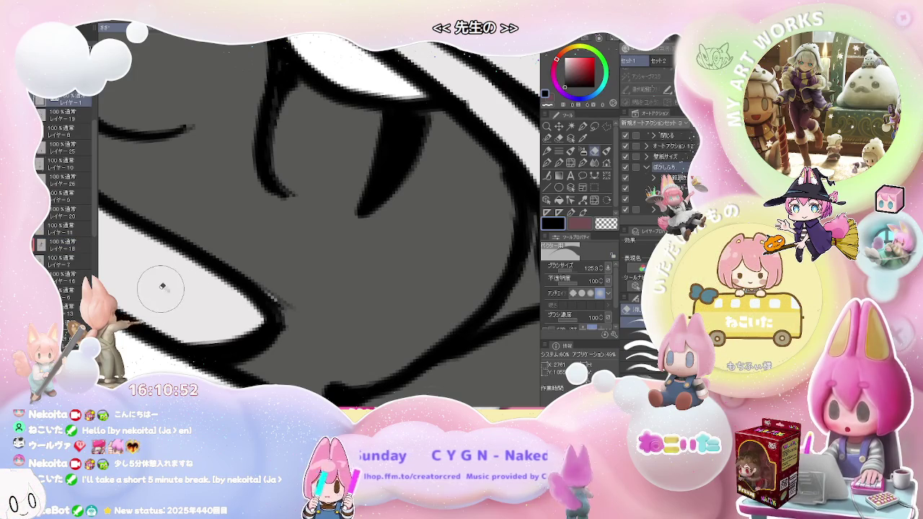
pyautogui.scroll(-3, 243, 303)
pyautogui.scroll(3, 189, 288)
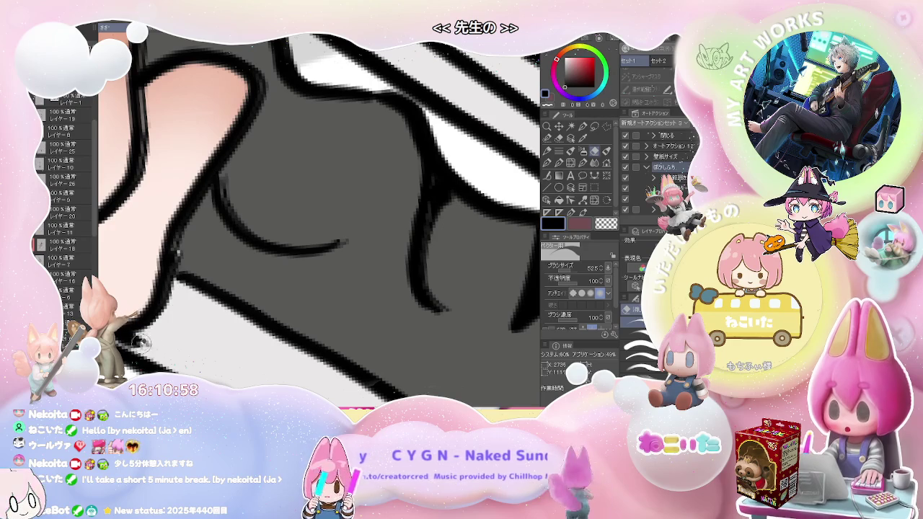
pyautogui.press('p')
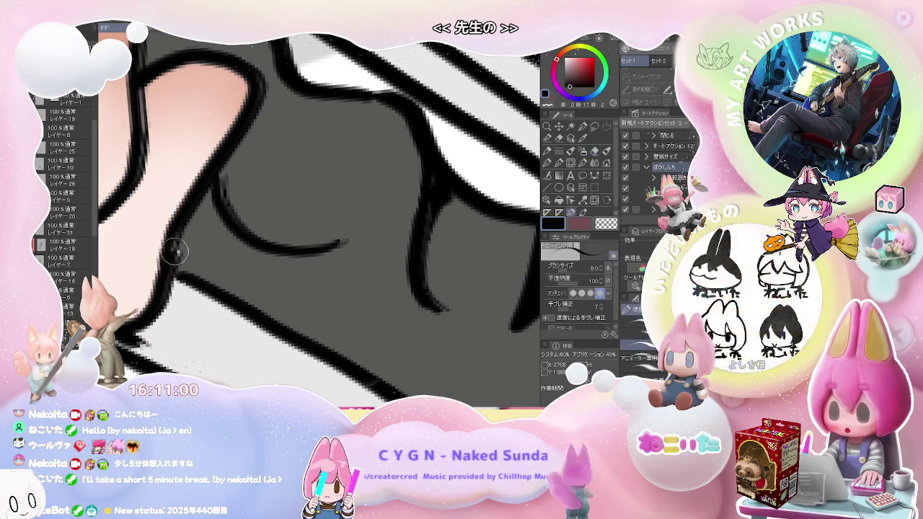
pyautogui.moveTo(176, 263)
pyautogui.mouseDown()
pyautogui.moveTo(150, 249)
pyautogui.moveTo(153, 121)
pyautogui.mouseUp()
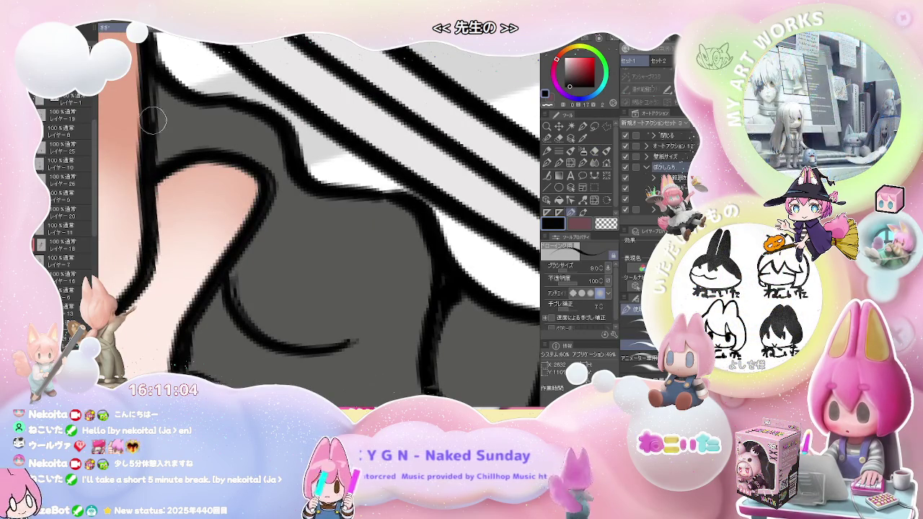
pyautogui.scroll(-3, 152, 69)
pyautogui.scroll(-1, 151, 69)
pyautogui.scroll(-1, 151, 69)
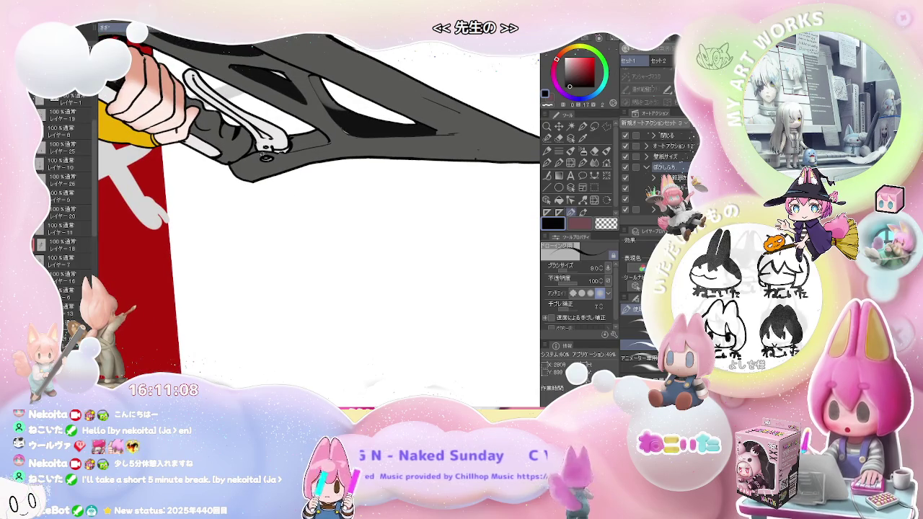
# Darken the lever's lower-left outline with a dark stroke on the line layer.
pyautogui.scroll(2, 255, 143)
pyautogui.keyDown('ctrl'); pyautogui.keyDown('shift'); pyautogui.click(255, 143); pyautogui.keyUp('shift'); pyautogui.keyUp('ctrl')
pyautogui.press('g')
pyautogui.press('p')
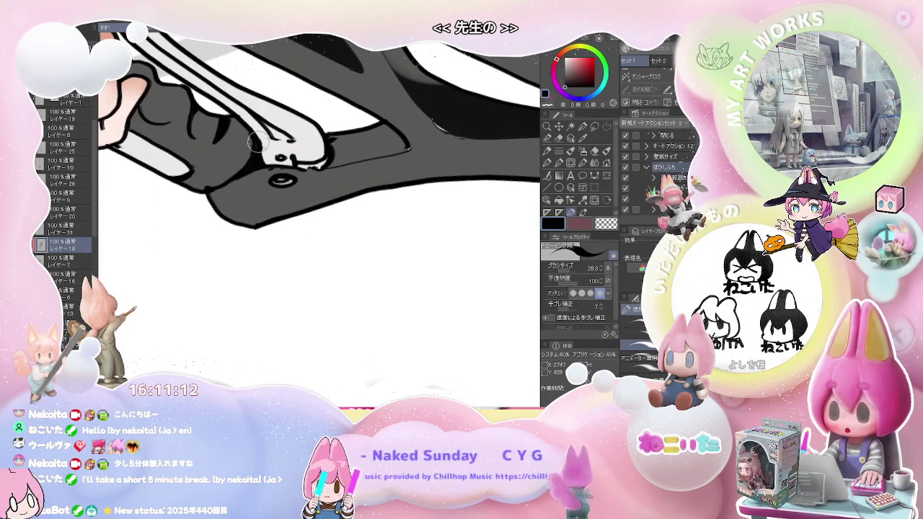
pyautogui.moveTo(207, 193); pyautogui.dragTo(237, 174)
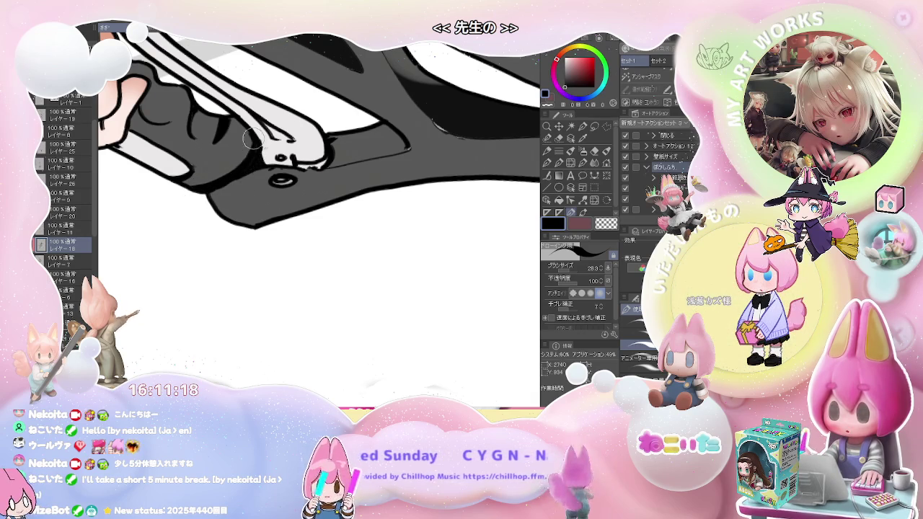
pyautogui.moveTo(206, 195)
pyautogui.mouseDown()
pyautogui.moveTo(214, 251)
pyautogui.moveTo(270, 228)
pyautogui.mouseUp()
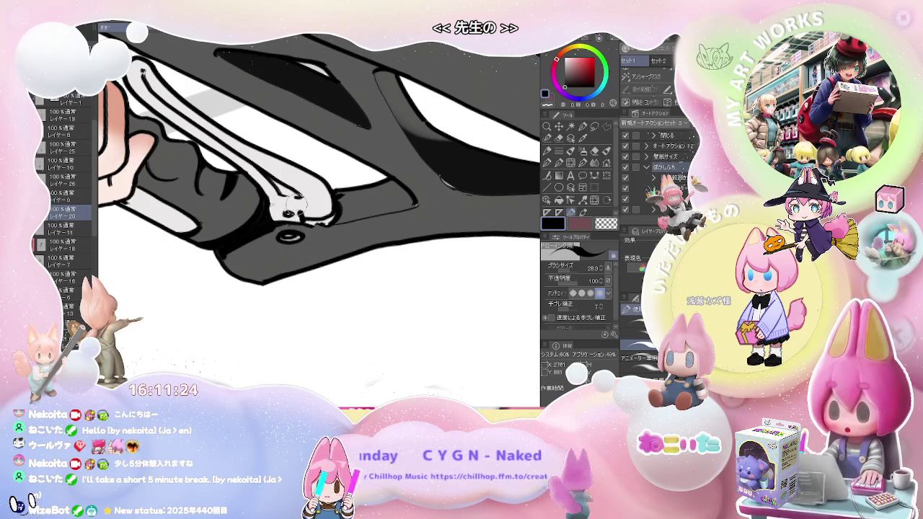
# On layer レイヤー7, set the brush to about 30 and paint grey over the bolt-hole highlight.
pyautogui.press('g')
pyautogui.press('p')
pyautogui.click(65, 261)
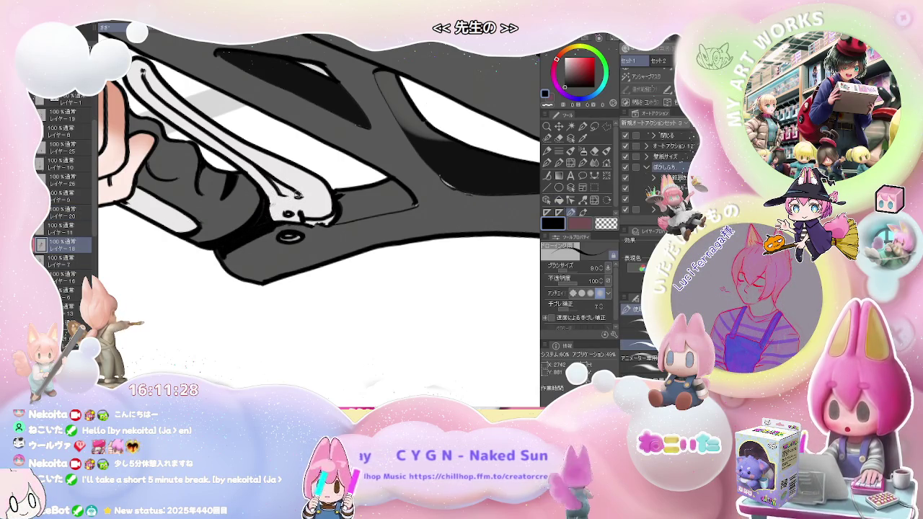
pyautogui.moveTo(287, 193); pyautogui.dragTo(311, 193)
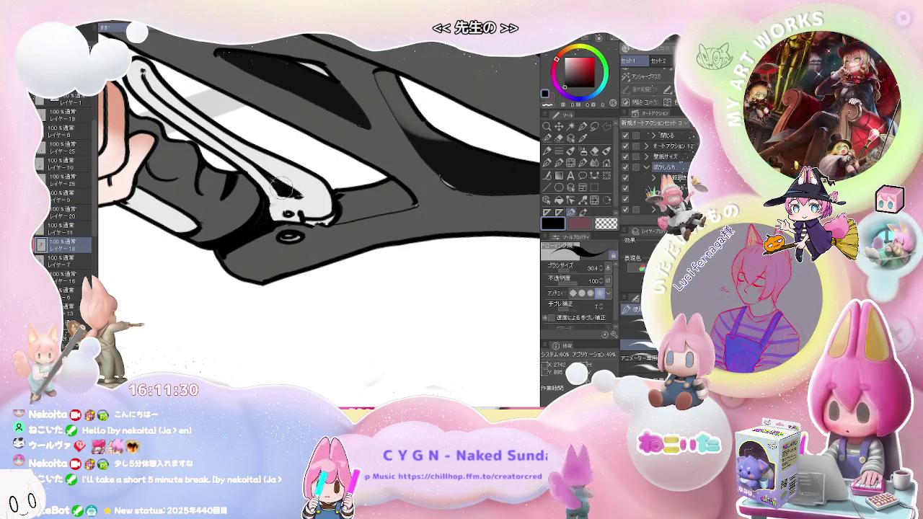
pyautogui.scroll(-2, 321, 196)
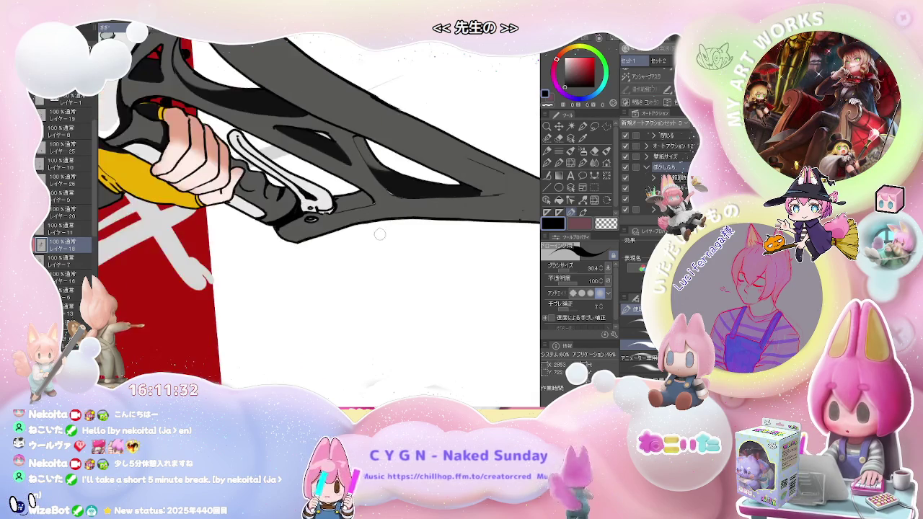
pyautogui.scroll(-2, 321, 197)
pyautogui.scroll(-1, 332, 281)
pyautogui.scroll(-1, 339, 292)
pyautogui.scroll(2, 339, 291)
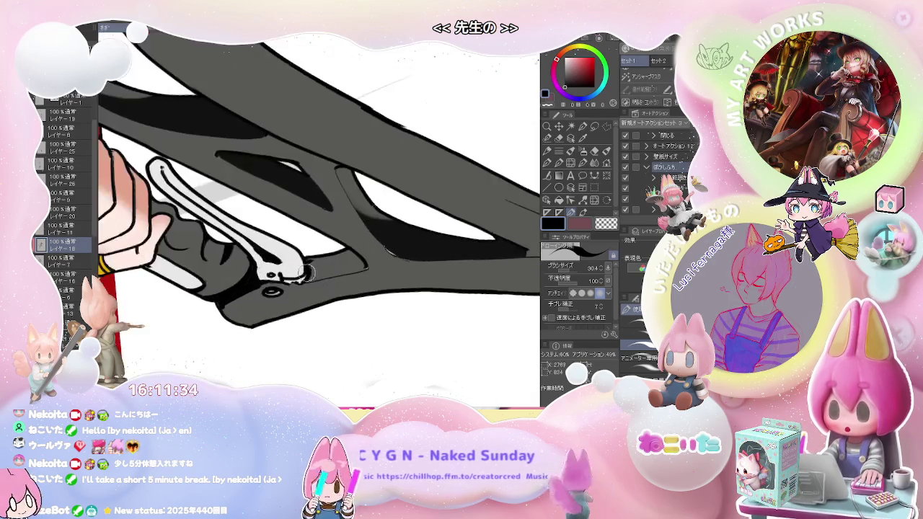
pyautogui.scroll(2, 286, 284)
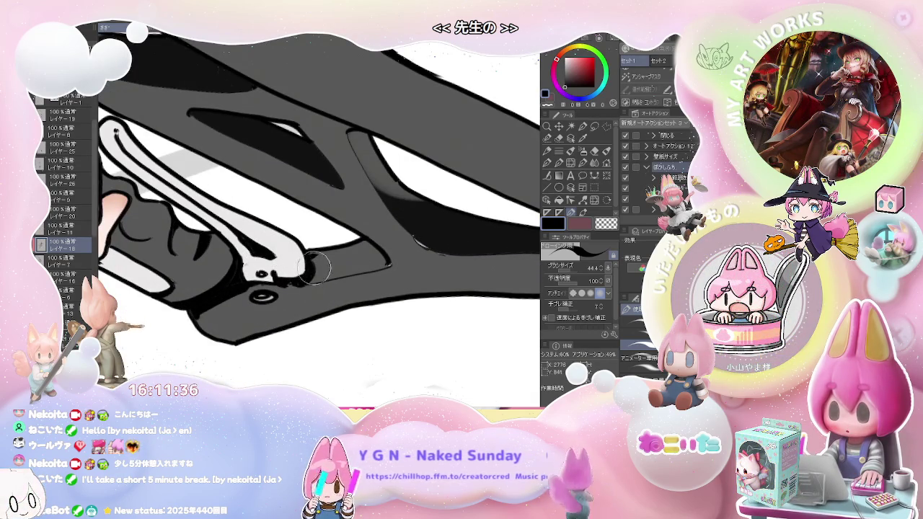
pyautogui.scroll(-2, 317, 269)
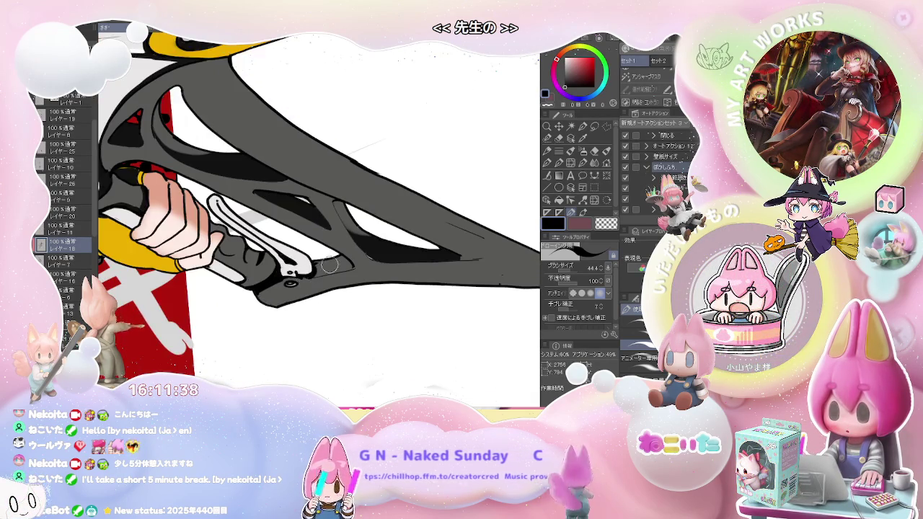
pyautogui.scroll(-3, 329, 265)
pyautogui.scroll(3, 433, 286)
pyautogui.scroll(3, 242, 283)
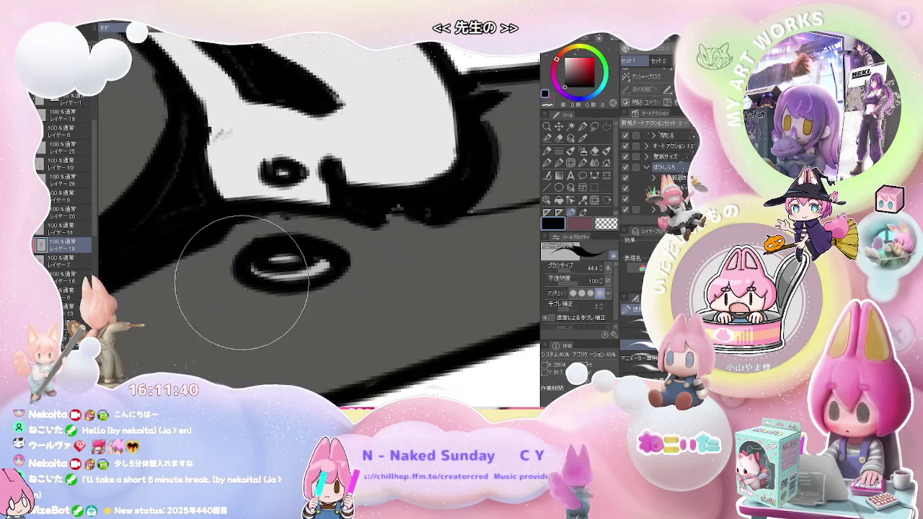
pyautogui.scroll(3, 64, 217)
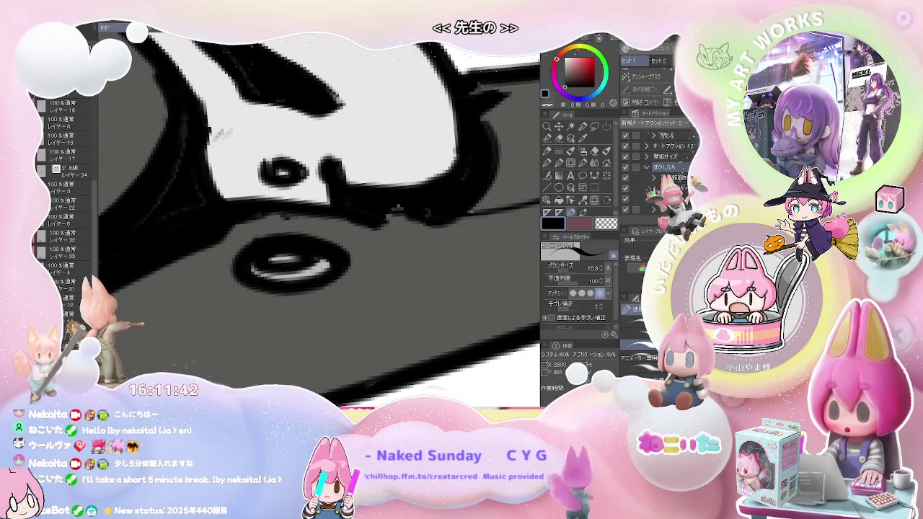
pyautogui.moveTo(299, 275); pyautogui.dragTo(303, 274)
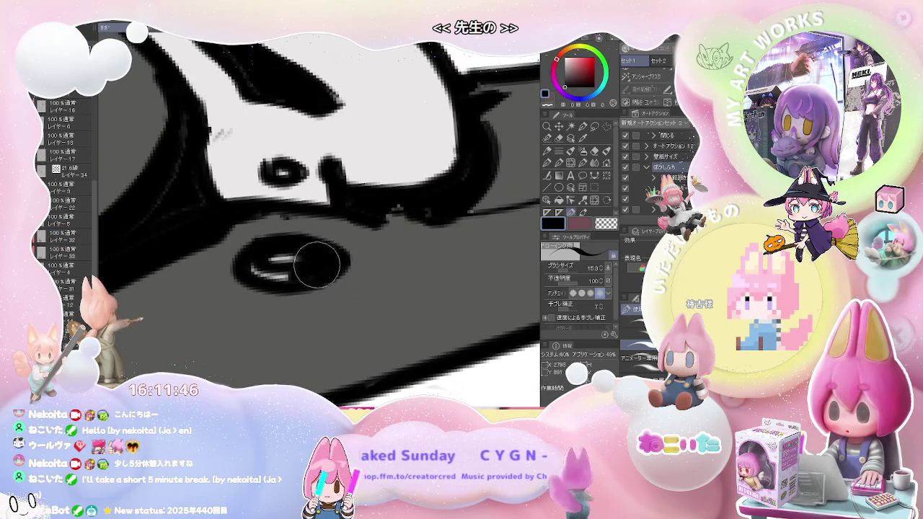
pyautogui.scroll(-5, 318, 265)
pyautogui.scroll(2, 387, 221)
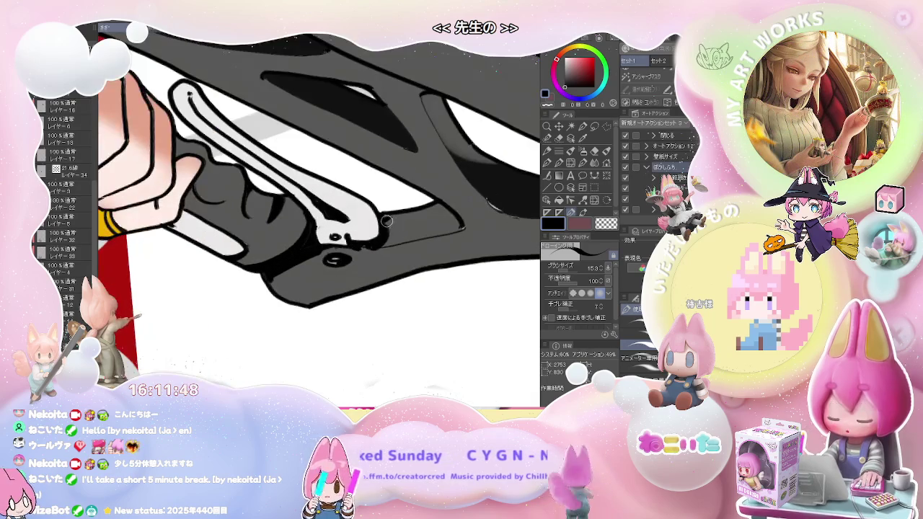
pyautogui.press(']')
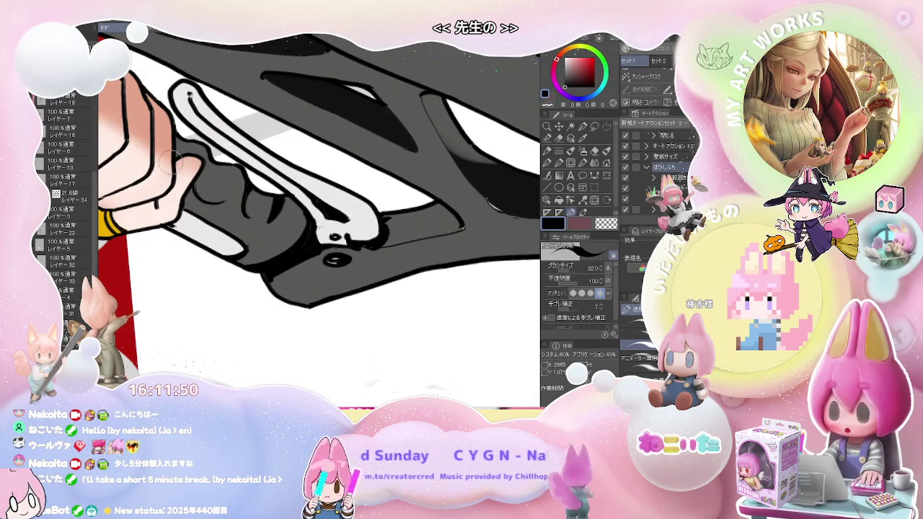
# Select layer レイヤー 20 and rotate the view so the character stands upright.
pyautogui.click(67, 141)
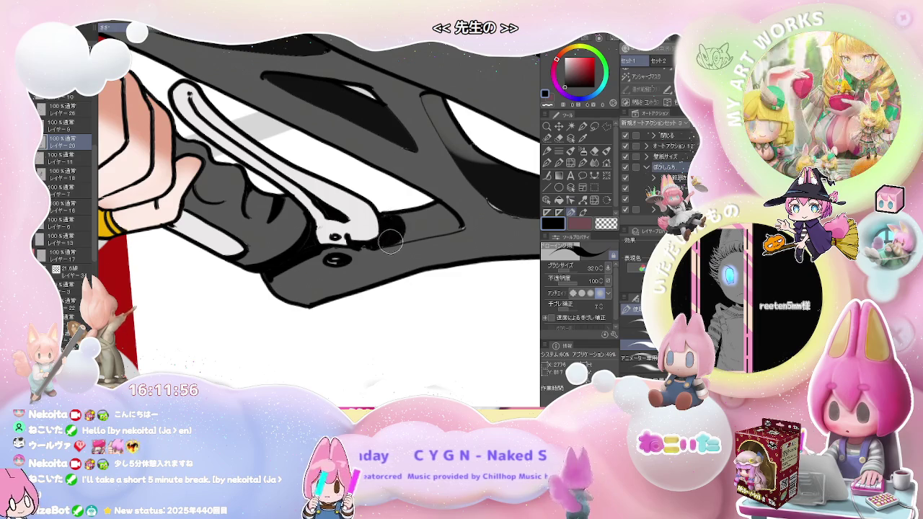
pyautogui.scroll(-3, 394, 240)
pyautogui.scroll(-2, 424, 230)
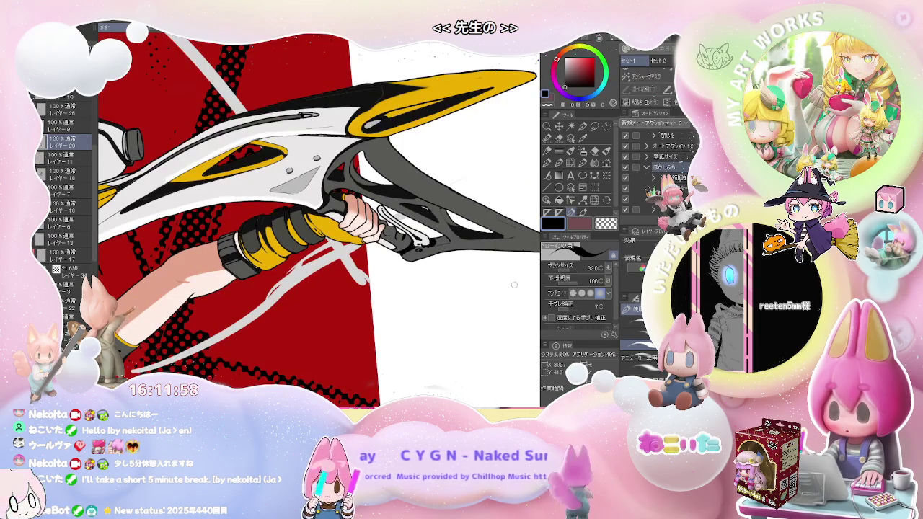
pyautogui.scroll(-1, 509, 286)
pyautogui.scroll(-1, 507, 287)
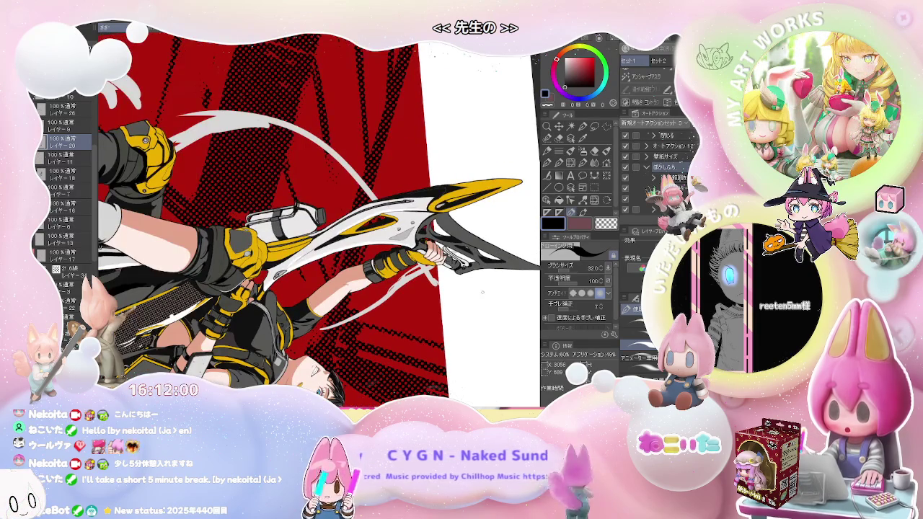
pyautogui.press('-')
pyautogui.press('-')
pyautogui.press('-')
pyautogui.press('-')
pyautogui.press('-')
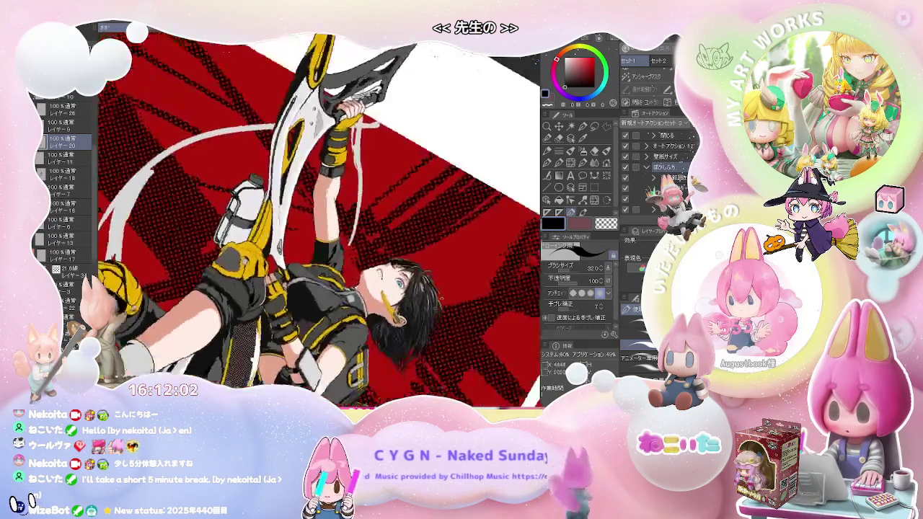
pyautogui.press('-')
pyautogui.scroll(-2, 442, 243)
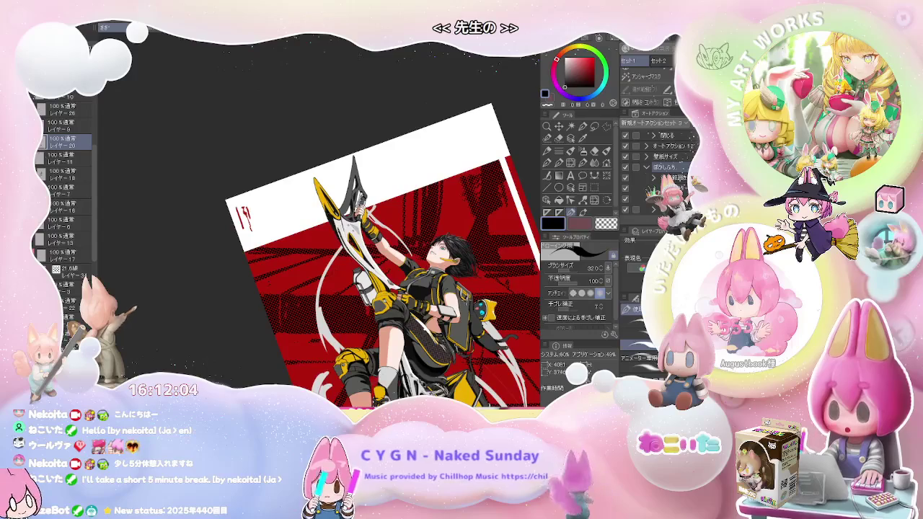
pyautogui.moveTo(486, 298); pyautogui.dragTo(430, 290)
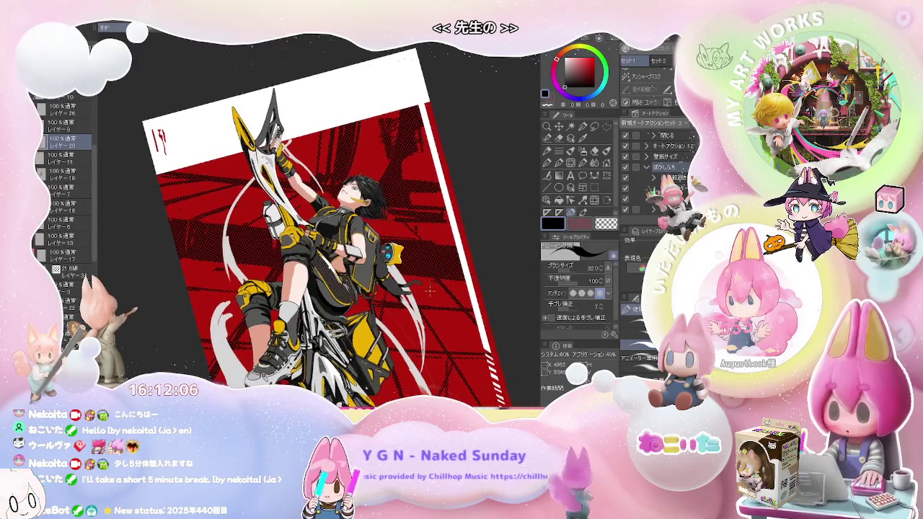
pyautogui.press('^')
pyautogui.press('^')
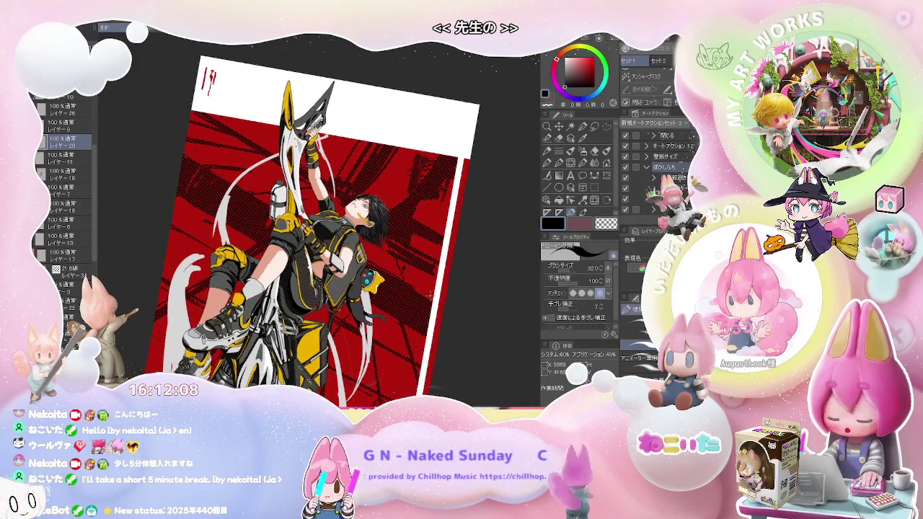
pyautogui.press('^')
pyautogui.press('^')
pyautogui.press('^')
pyautogui.press('^')
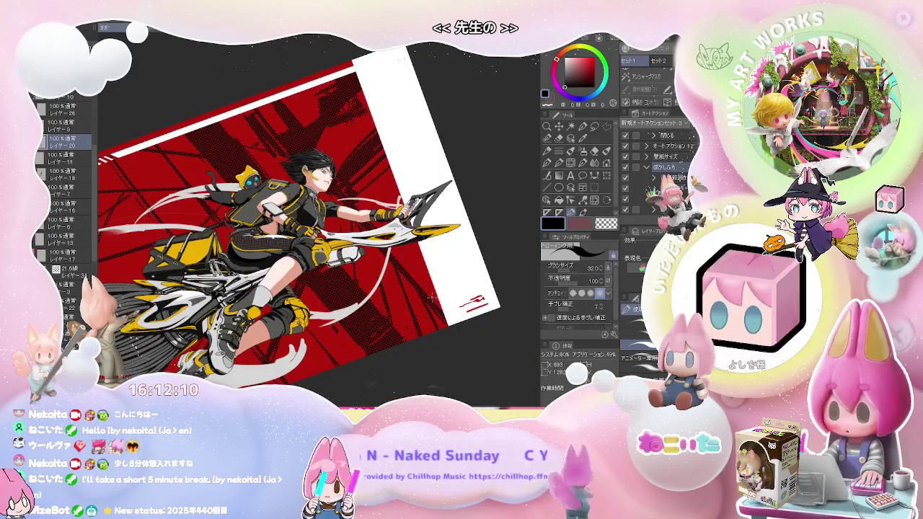
pyautogui.hotkey('ctrl', '+')
pyautogui.hotkey('ctrl', '+')
pyautogui.hotkey('ctrl', '+')
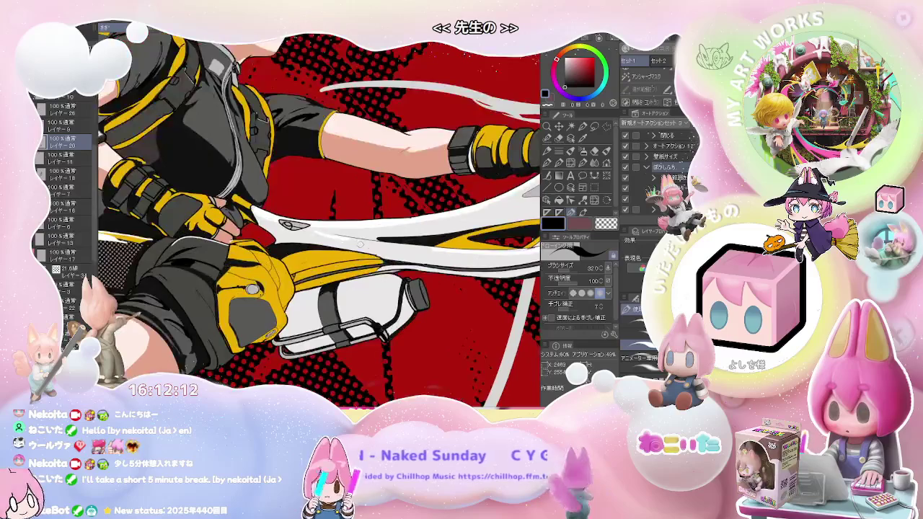
pyautogui.hotkey('ctrl', '+')
pyautogui.moveTo(318, 216); pyautogui.dragTo(382, 169)
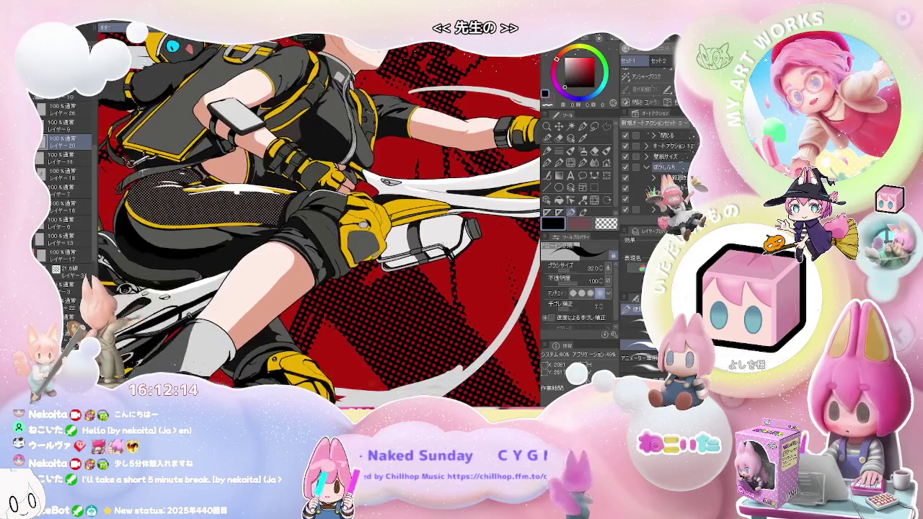
pyautogui.hotkey('ctrl', '-')
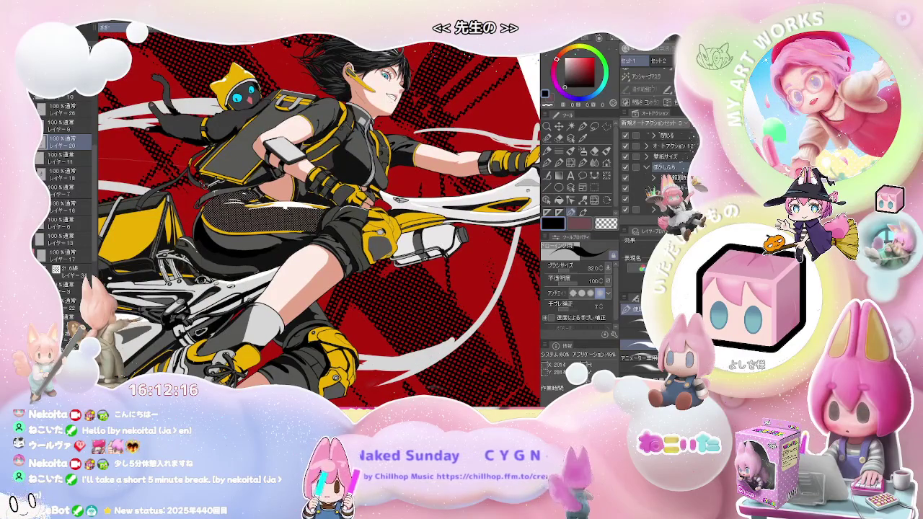
pyautogui.hotkey('ctrl', '-')
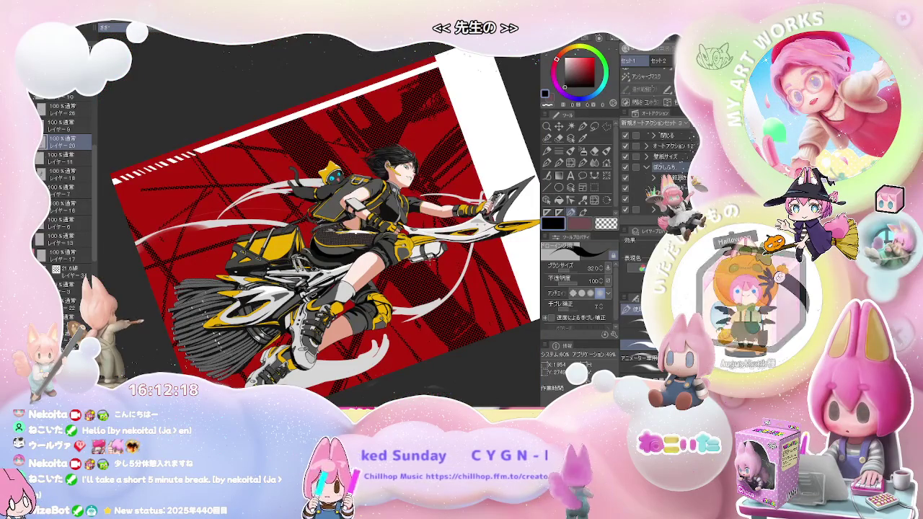
pyautogui.hotkey('ctrl', '+')
pyautogui.hotkey('ctrl', '+')
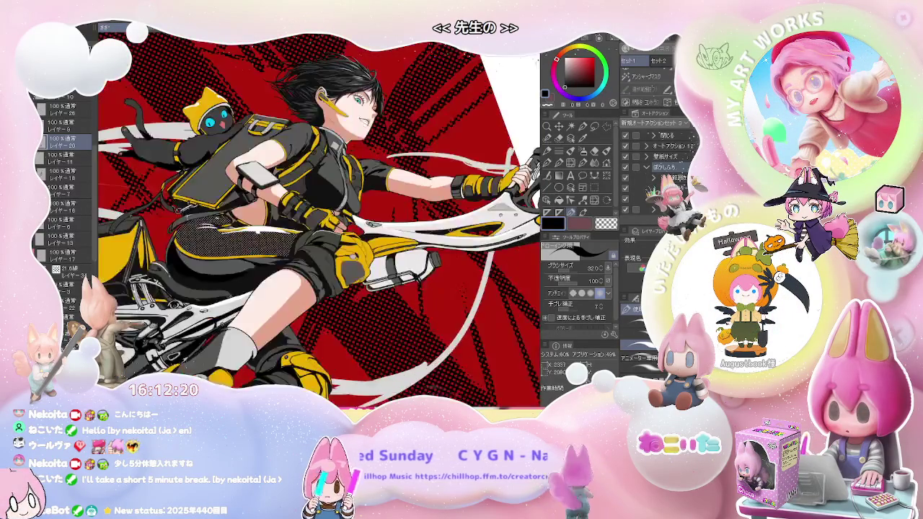
pyautogui.hotkey('ctrl', '+')
pyautogui.hotkey('ctrl', '+')
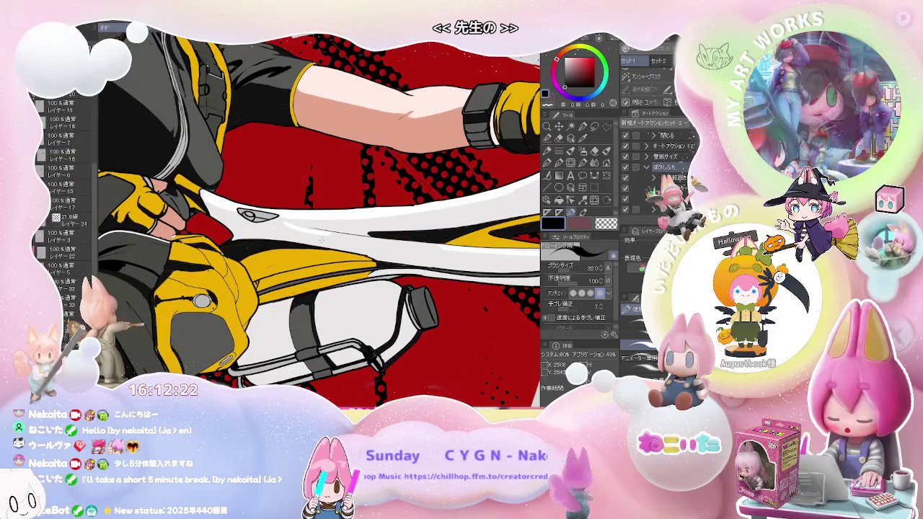
# Fill the black band under the handlebar grip white, then zoom out and rotate toward upright.
pyautogui.press('g')
pyautogui.click(332, 258)
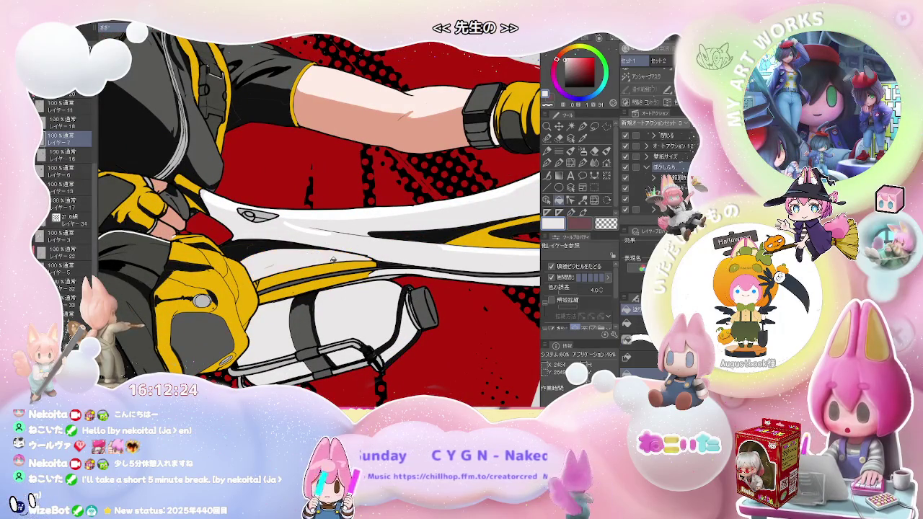
pyautogui.hotkey('ctrl', '-')
pyautogui.hotkey('ctrl', '-')
pyautogui.hotkey('ctrl', '+')
pyautogui.hotkey('ctrl', '+')
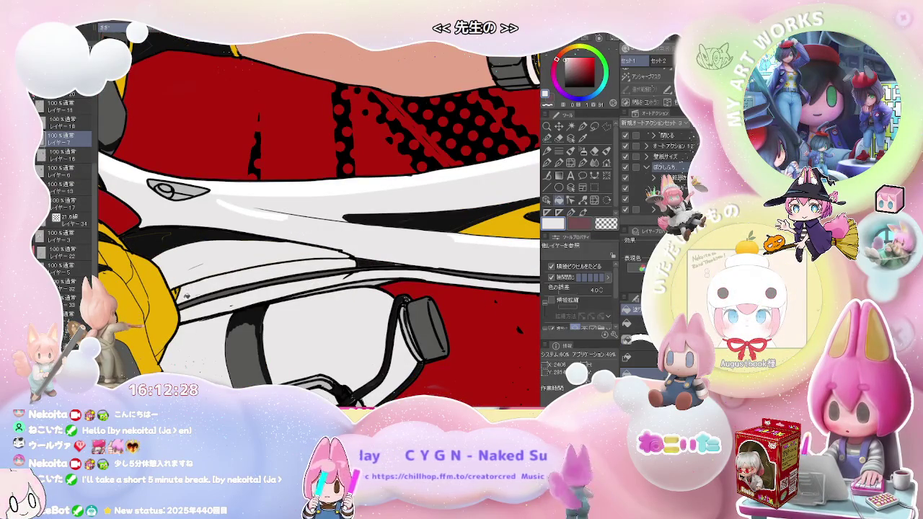
pyautogui.hotkey('ctrl', '-')
pyautogui.hotkey('ctrl', '-')
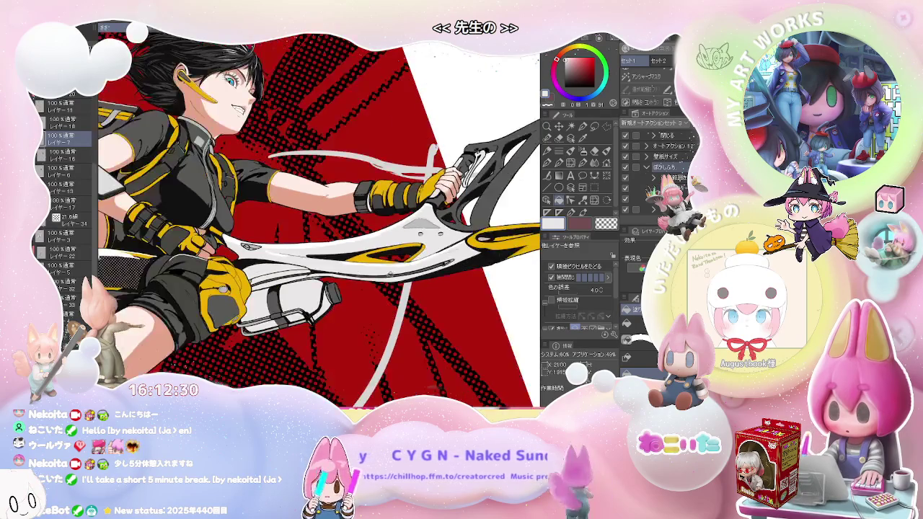
pyautogui.hotkey('ctrl', '-')
pyautogui.hotkey('ctrl', '-')
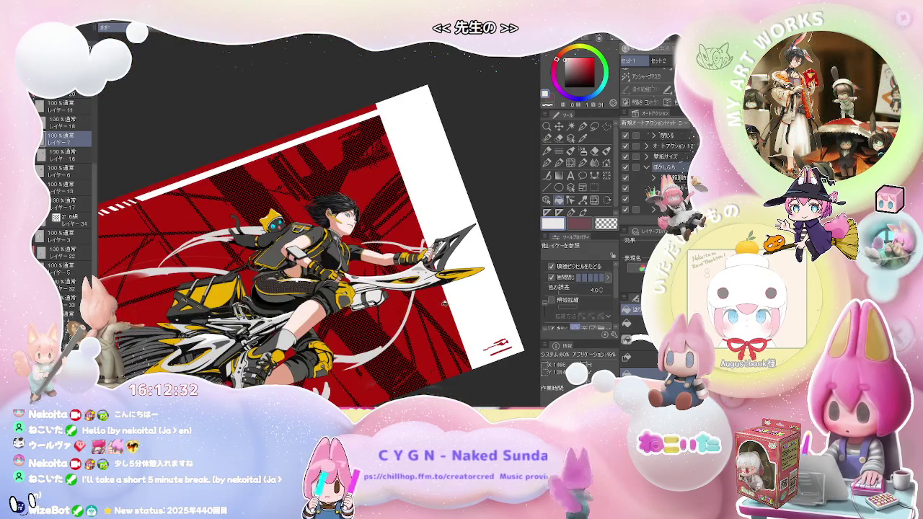
pyautogui.press('^')
pyautogui.press('^')
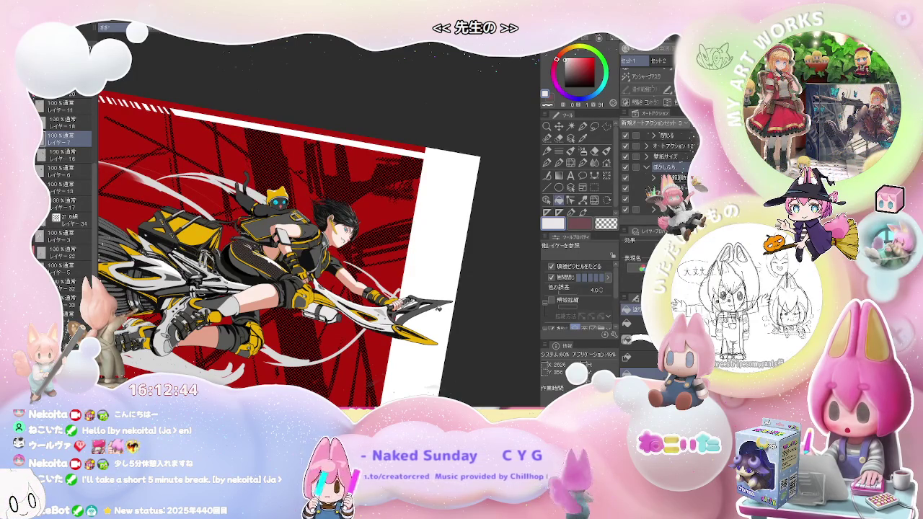
# Ink a black curved line down across the yellow machine body beside the white blade.
pyautogui.scroll(3, 440, 311)
pyautogui.scroll(-2, 439, 310)
pyautogui.scroll(-3, 439, 310)
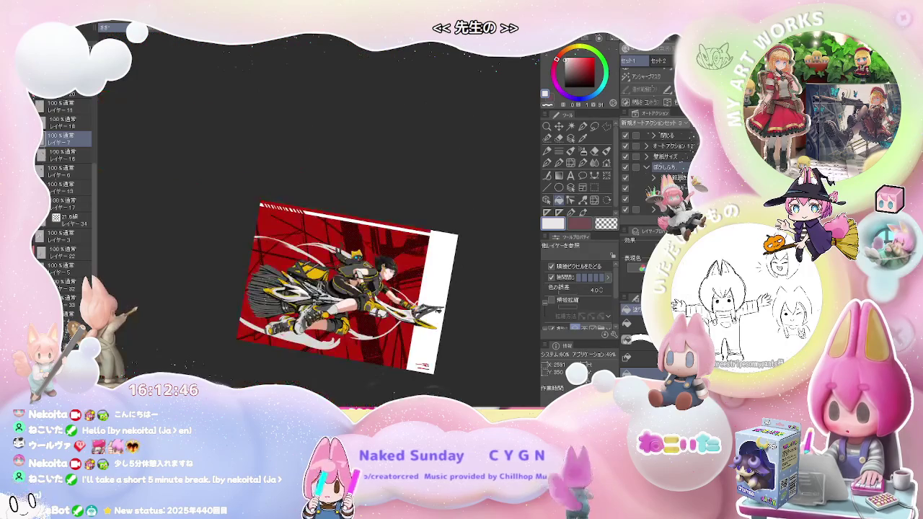
pyautogui.scroll(2, 437, 311)
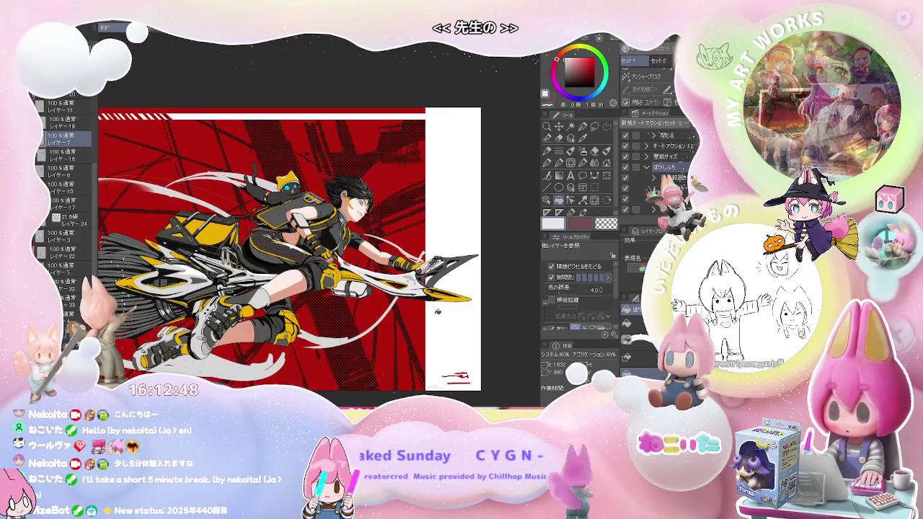
pyautogui.scroll(2, 354, 277)
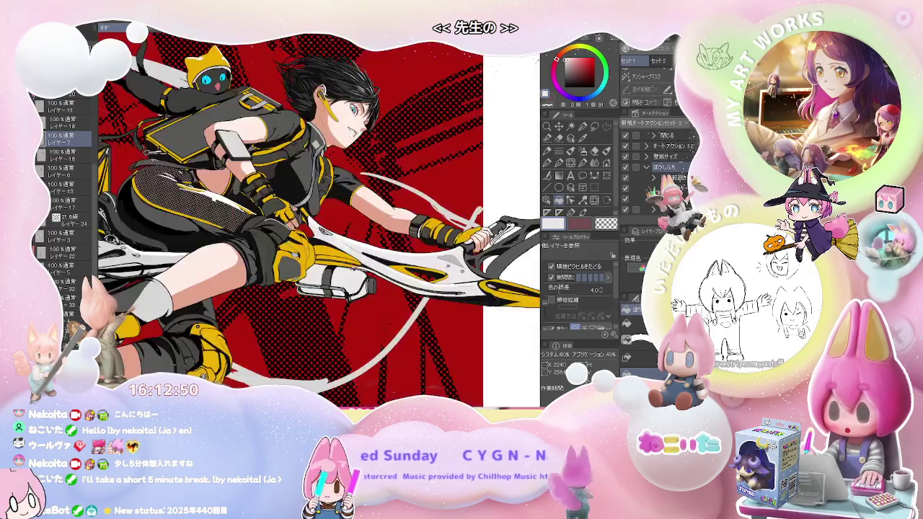
pyautogui.scroll(2, 354, 278)
pyautogui.scroll(1, 353, 278)
pyautogui.press('p')
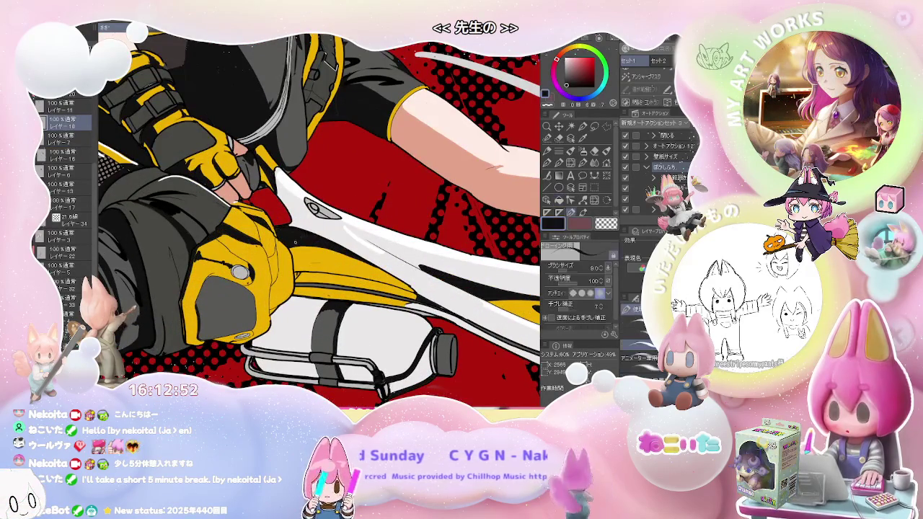
pyautogui.scroll(1, 298, 252)
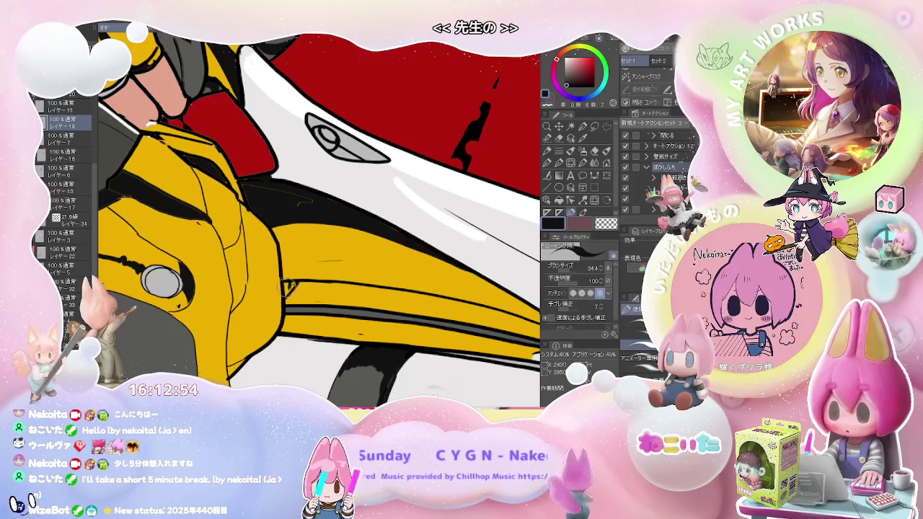
pyautogui.moveTo(315, 222); pyautogui.dragTo(302, 307)
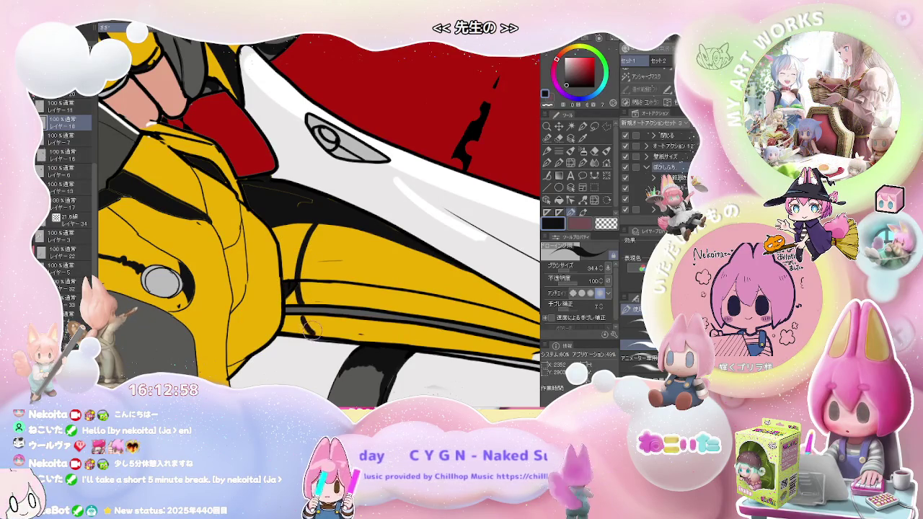
pyautogui.press('g')
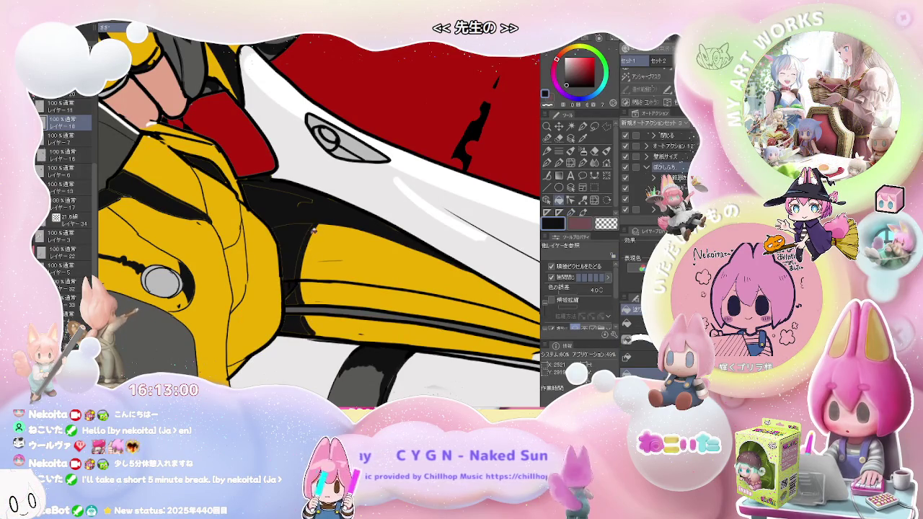
pyautogui.press('p')
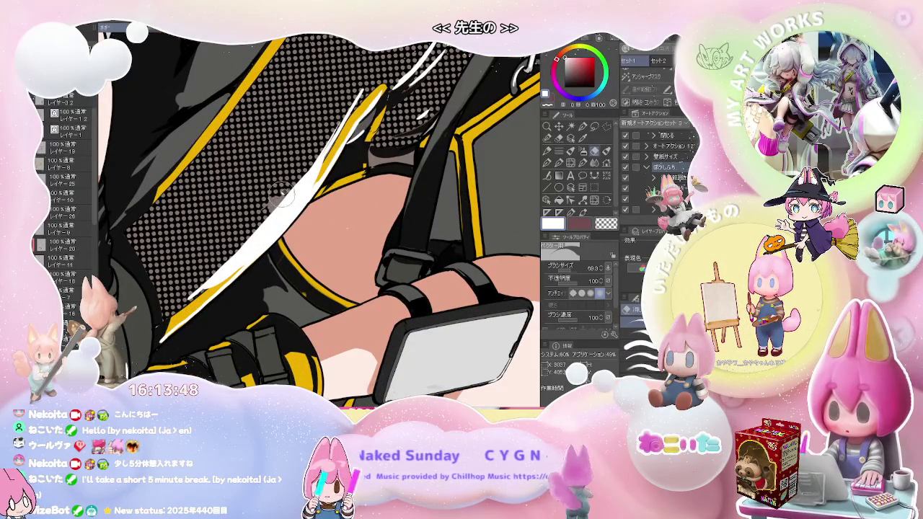
# Fill the stray grey patch in the halftone with dark.
pyautogui.scroll(5, 276, 199)
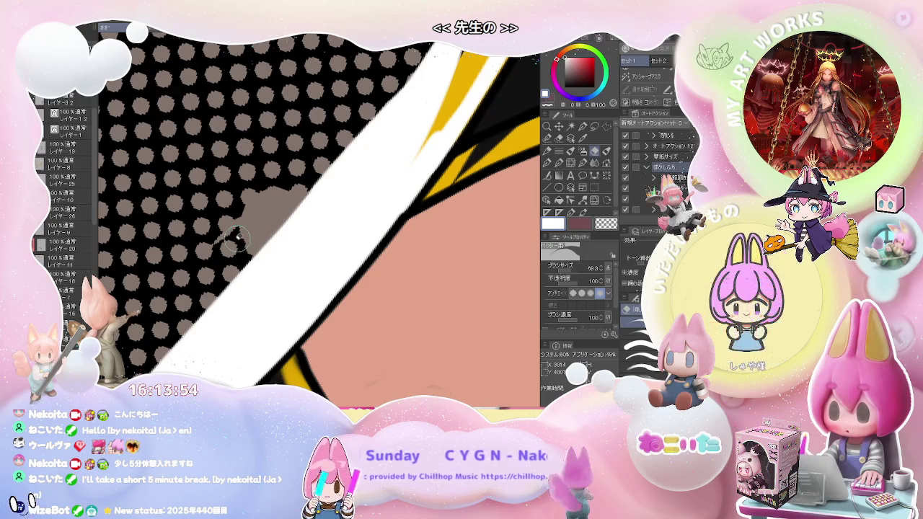
pyautogui.press('g')
pyautogui.click(253, 226)
pyautogui.scroll(-3, 274, 231)
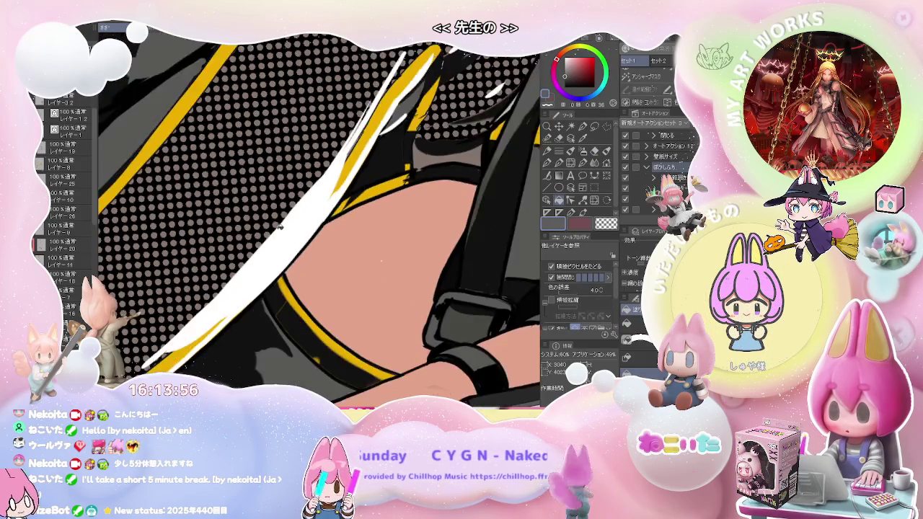
pyautogui.scroll(-3, 285, 234)
# Paint over part of the outfit's white highlight with a large brush to thin it.
pyautogui.press('e')
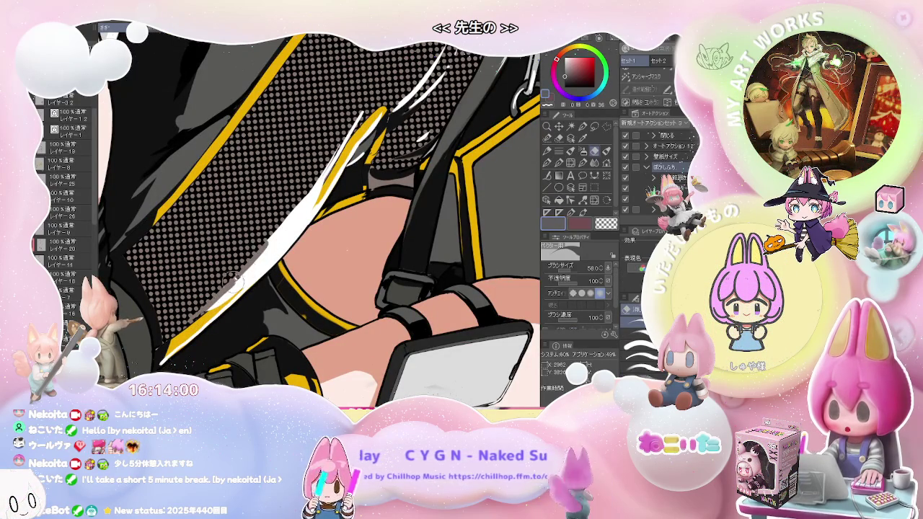
pyautogui.moveTo(308, 199); pyautogui.dragTo(254, 246)
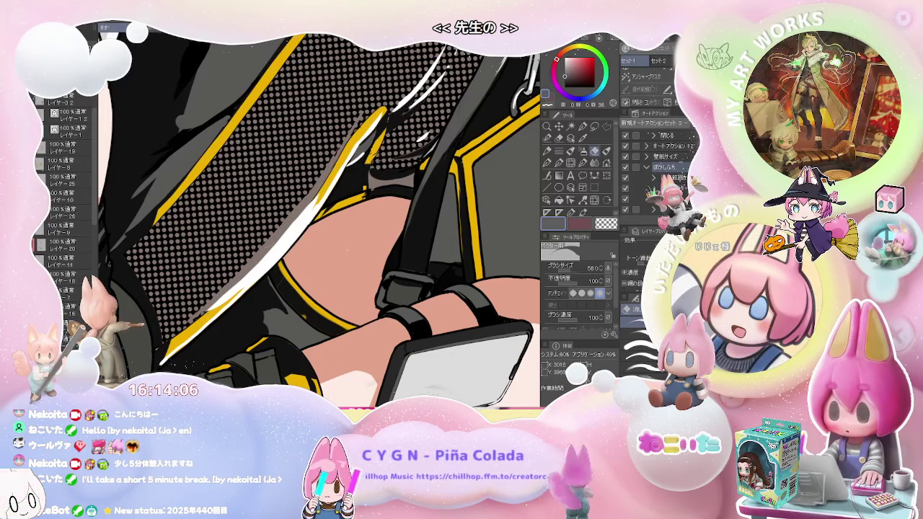
pyautogui.press('g')
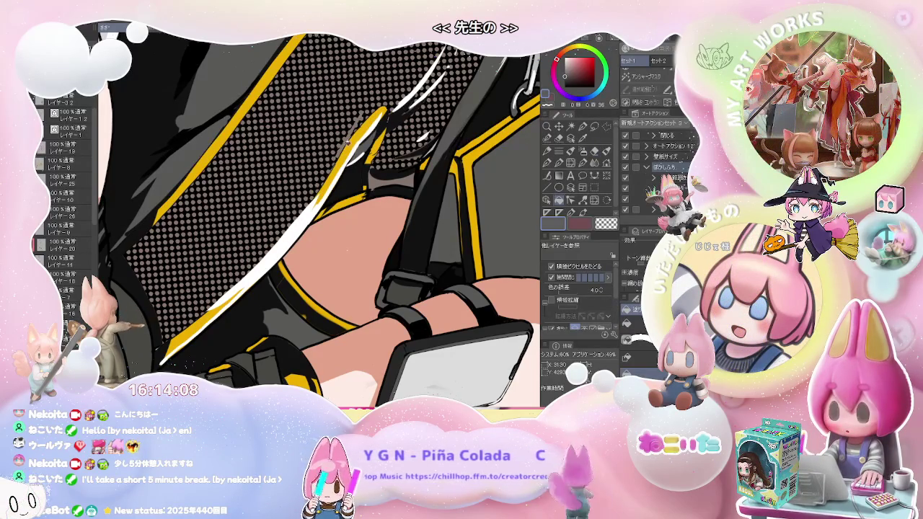
pyautogui.press('b')
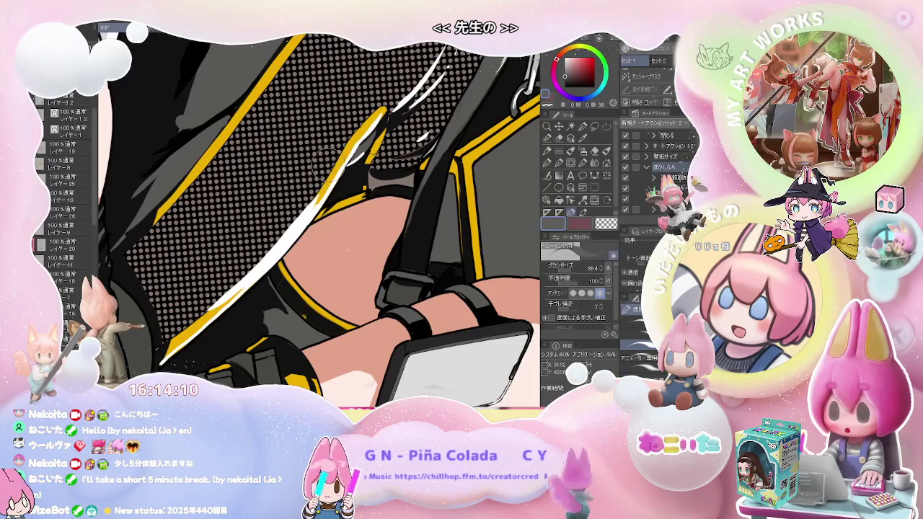
pyautogui.scroll(-2, 319, 165)
pyautogui.scroll(-2, 320, 165)
pyautogui.scroll(-2, 320, 166)
pyautogui.scroll(-2, 320, 165)
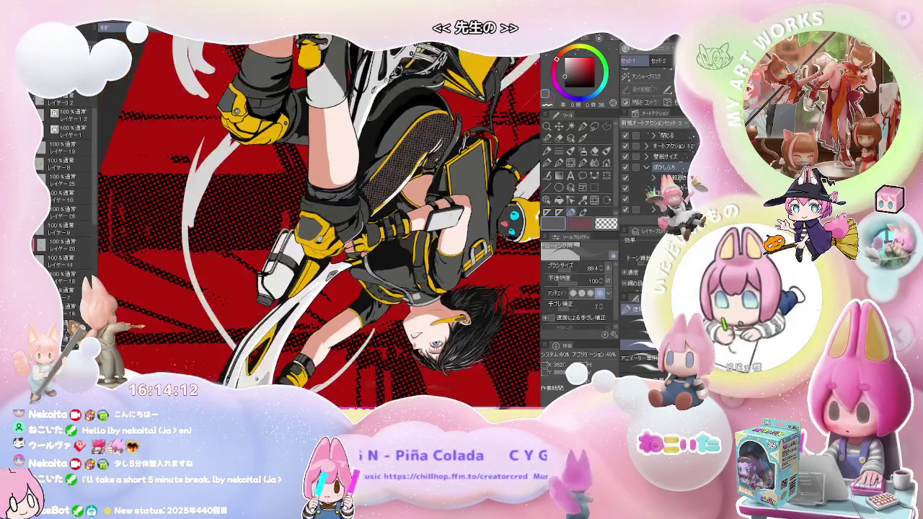
# Rotate the upside-down canvas back to level and inspect the knee pad up close.
pyautogui.press('^')
pyautogui.press('^')
pyautogui.press('^')
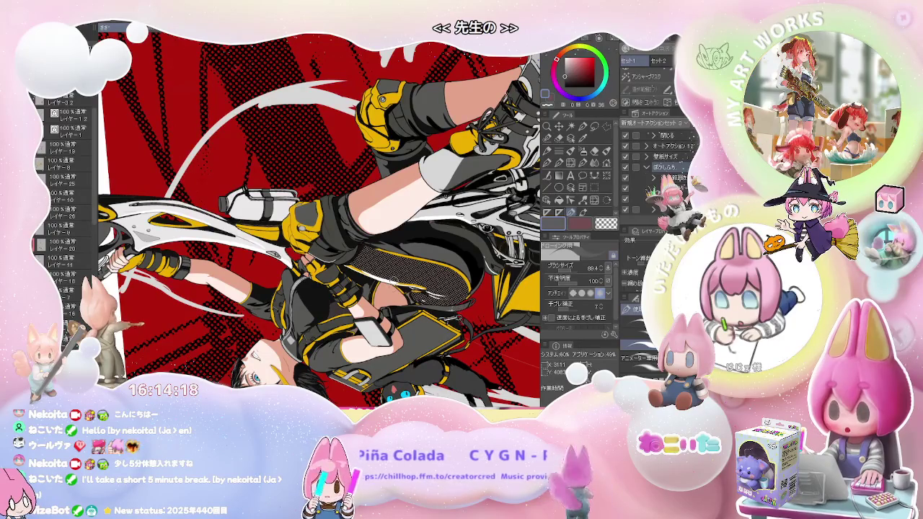
pyautogui.scroll(2, 458, 308)
pyautogui.scroll(2, 458, 308)
pyautogui.press('g')
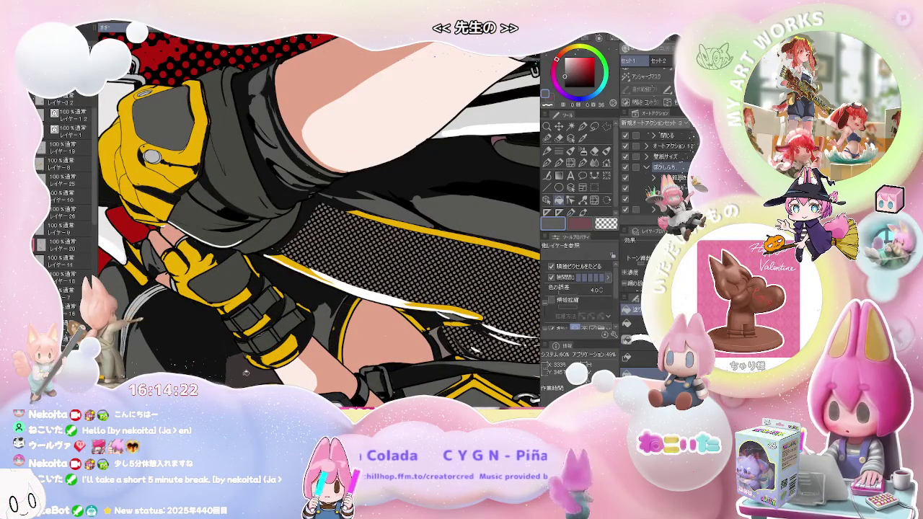
pyautogui.scroll(-1, 246, 374)
pyautogui.scroll(-1, 245, 374)
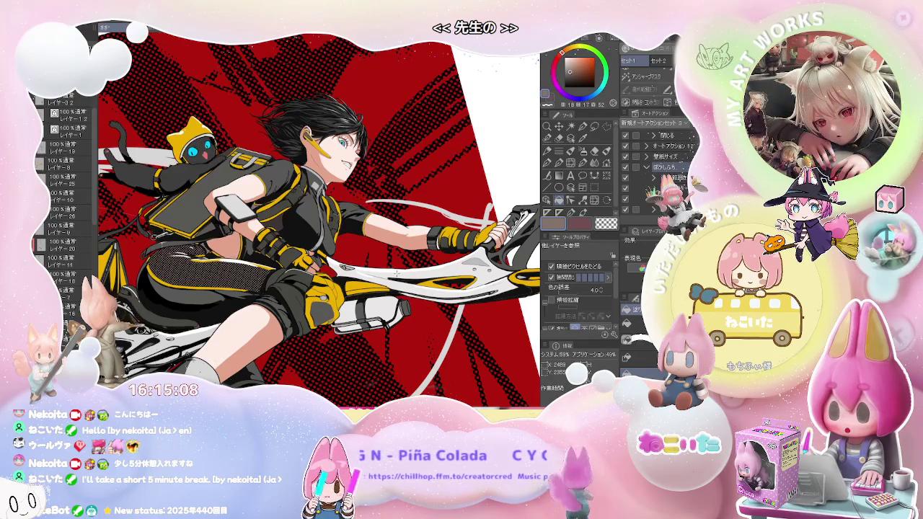
# Zoom and rotate the view until the full illustration fits upright in portrait.
pyautogui.hotkey('ctrl', '-')
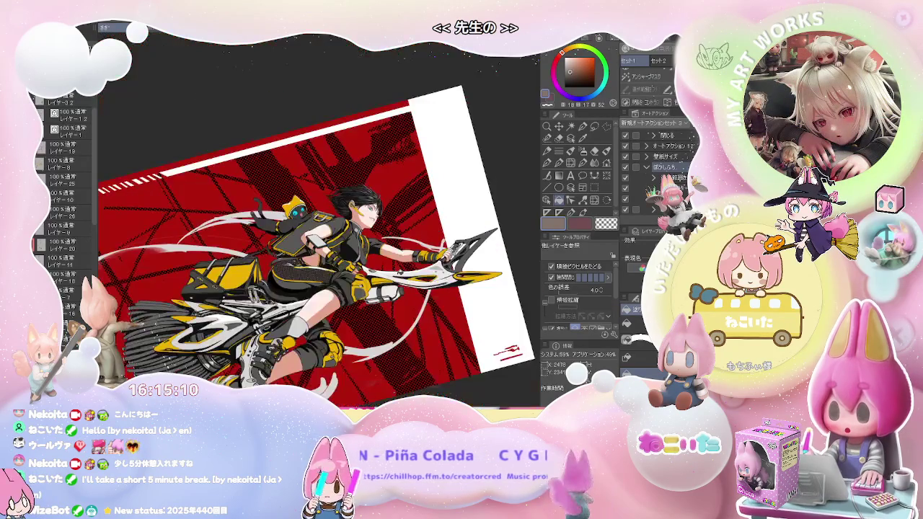
pyautogui.hotkey('ctrl', '-')
pyautogui.hotkey('ctrl', '+')
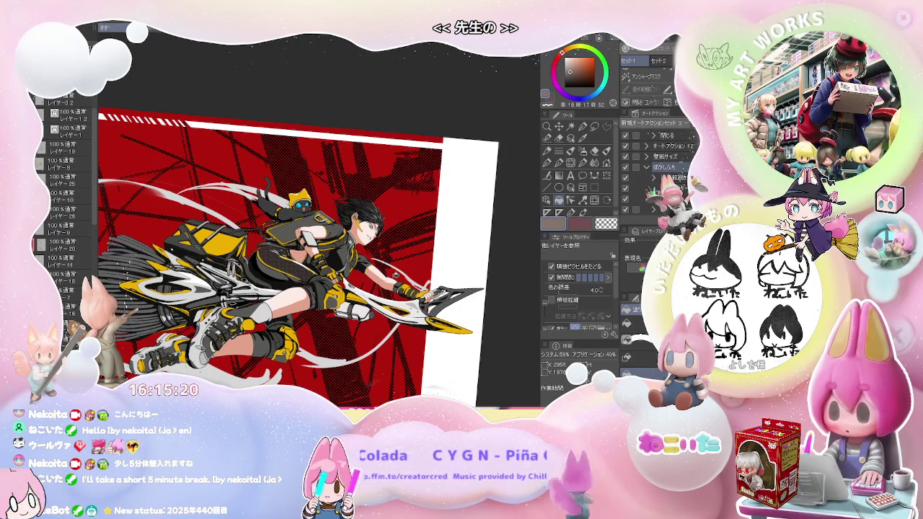
pyautogui.hotkey('ctrl', '-')
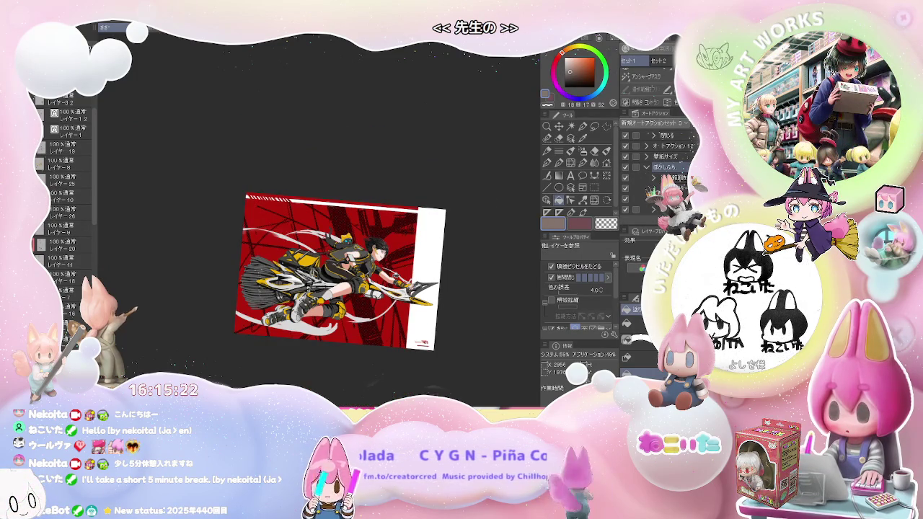
pyautogui.hotkey('ctrl', '+')
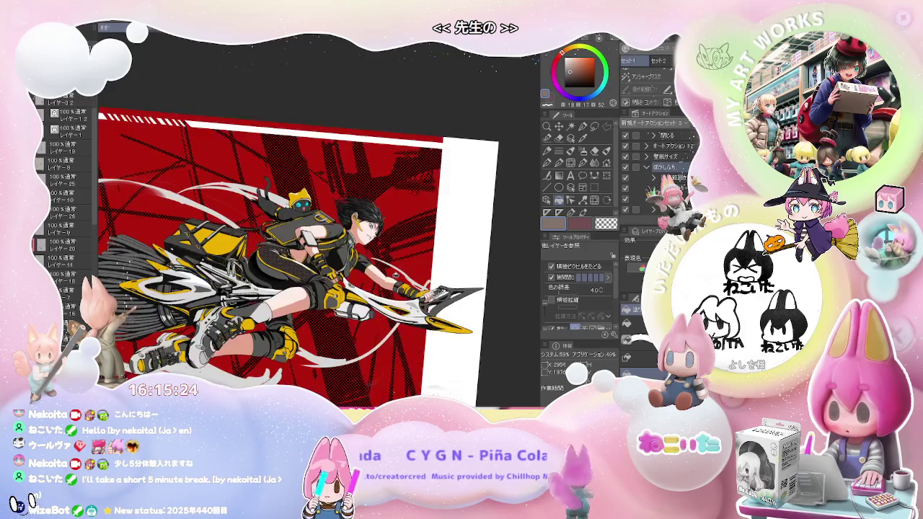
pyautogui.hotkey('ctrl', '+')
pyautogui.hotkey('ctrl', '-')
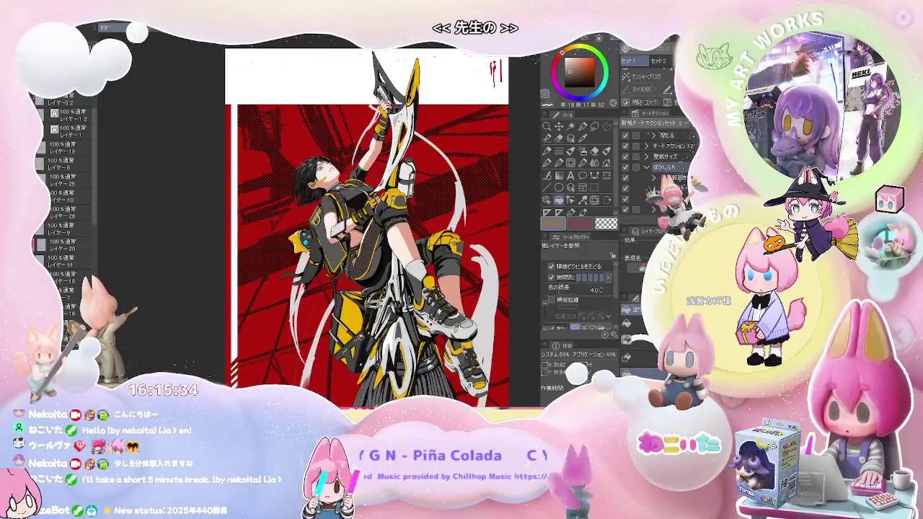
# Pick white in the colour wheel and switch to a fine 8.0 pen, framing the arm and phone.
pyautogui.hotkey('ctrl', '+')
pyautogui.hotkey('ctrl', '+')
pyautogui.hotkey('ctrl', '+')
pyautogui.hotkey('ctrl', '+')
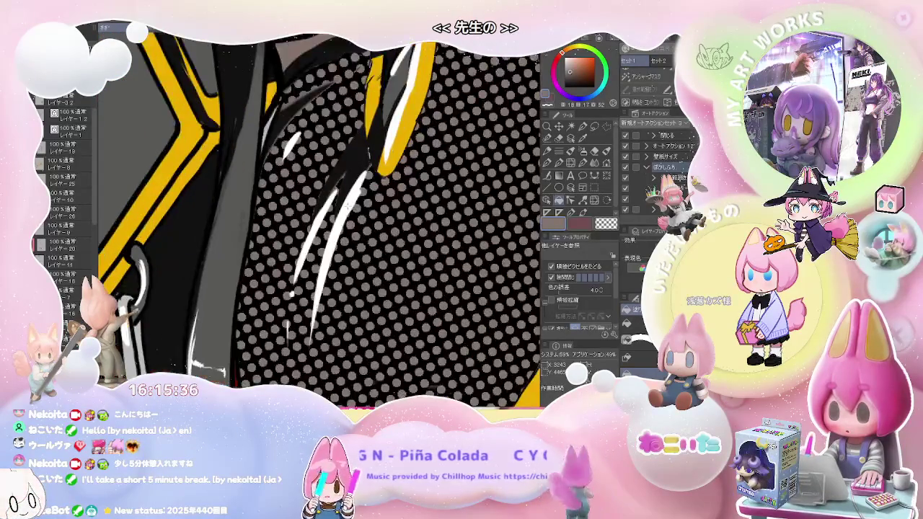
pyautogui.press('e')
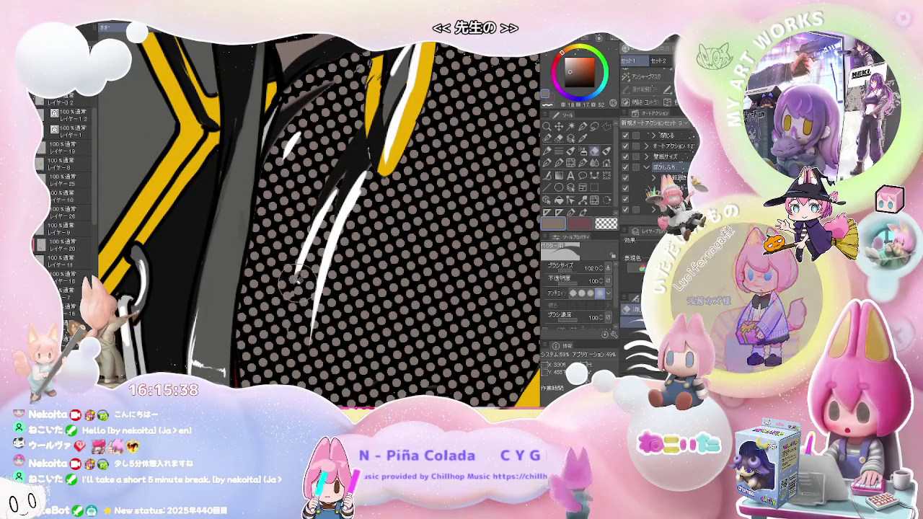
pyautogui.hotkey('ctrl', '-')
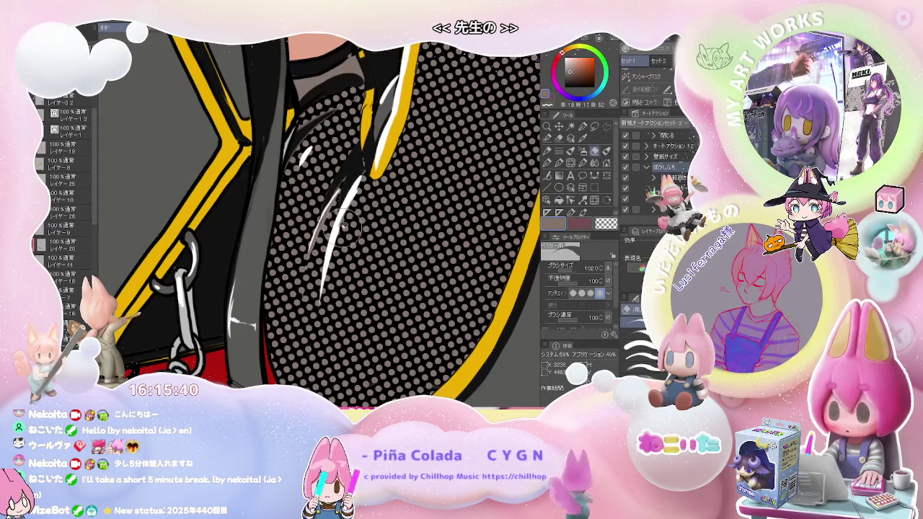
pyautogui.scroll(-1, 369, 167)
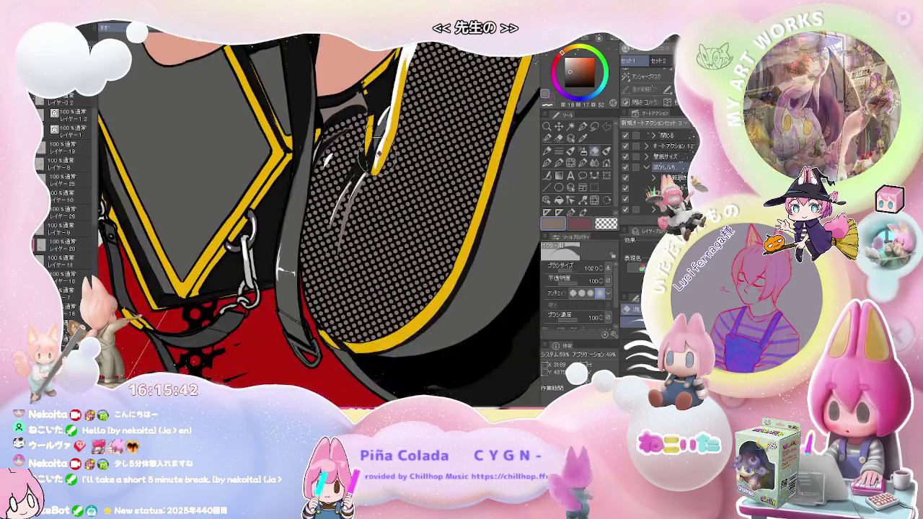
pyautogui.keyDown('alt'); pyautogui.click(379, 166); pyautogui.keyUp('alt')
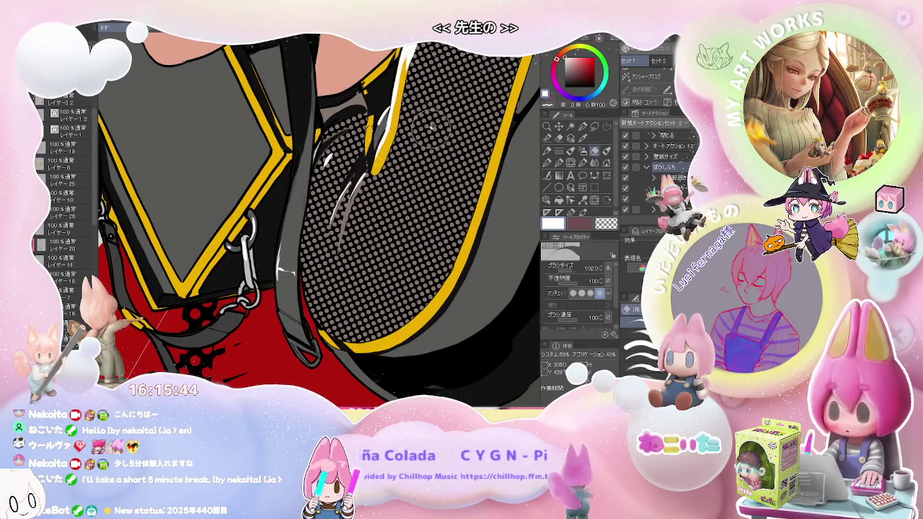
pyautogui.moveTo(430, 126); pyautogui.dragTo(303, 238)
pyautogui.press('p')
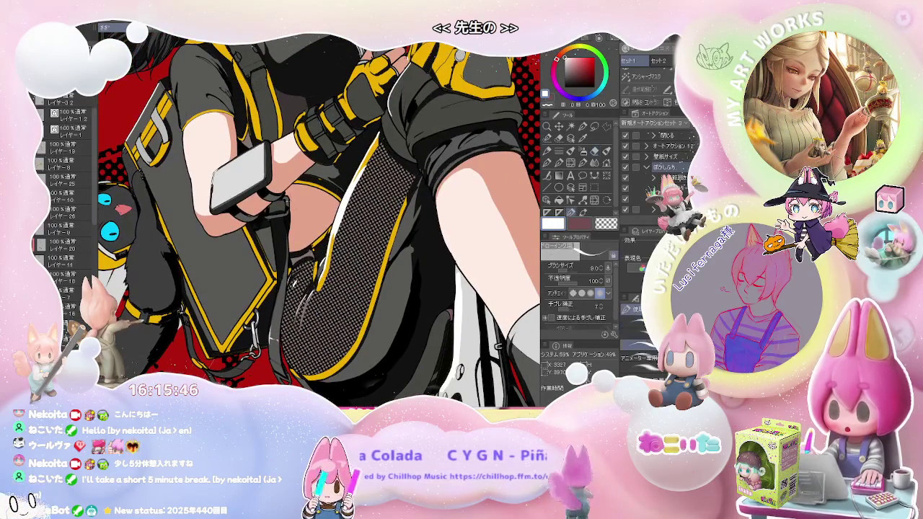
pyautogui.scroll(2, 281, 139)
pyautogui.scroll(2, 259, 144)
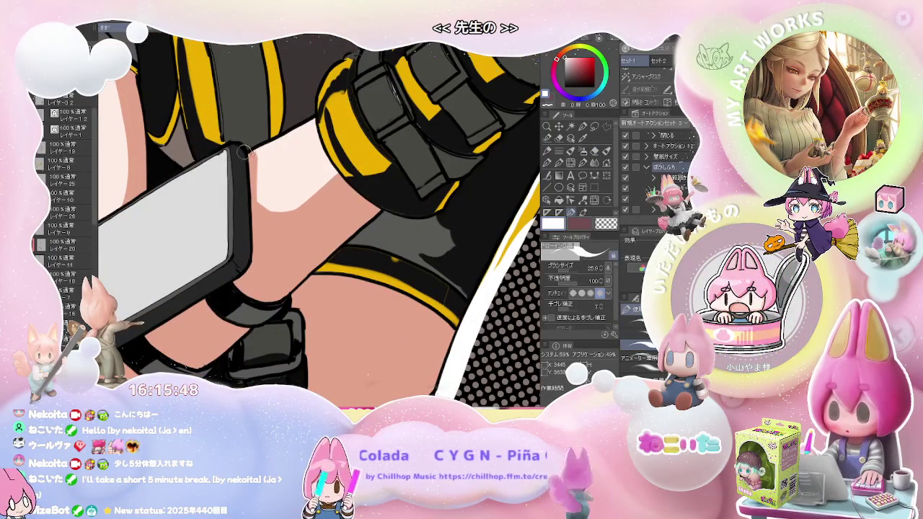
pyautogui.scroll(-2, 234, 149)
pyautogui.scroll(-2, 235, 149)
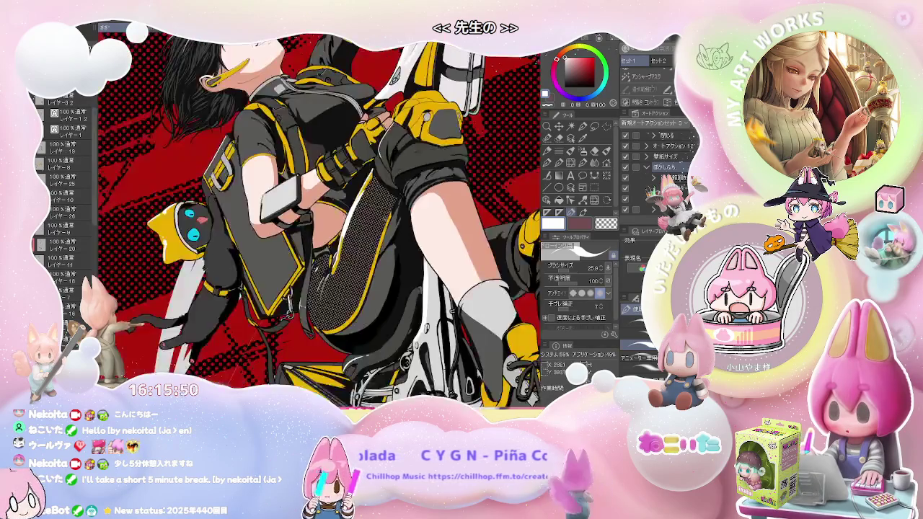
pyautogui.scroll(-2, 234, 150)
pyautogui.moveTo(409, 258)
pyautogui.mouseDown()
pyautogui.moveTo(388, 300)
pyautogui.moveTo(326, 297)
pyautogui.mouseUp()
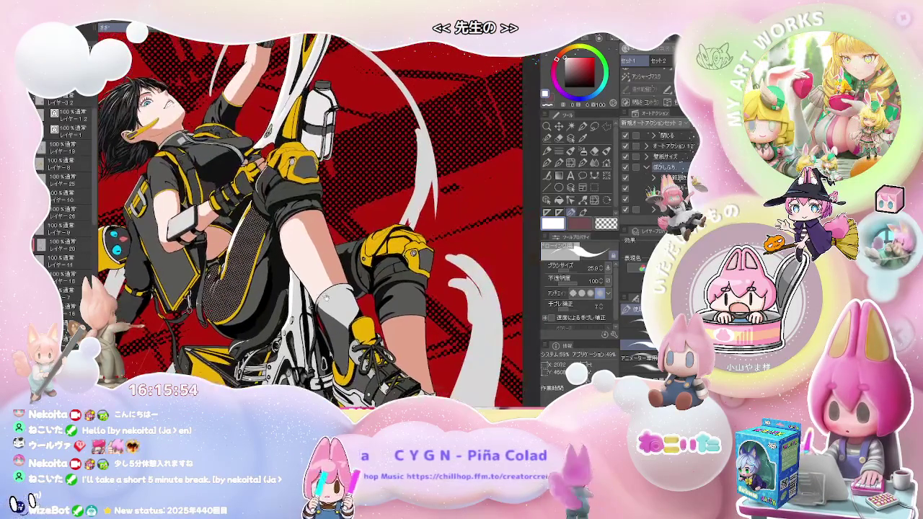
pyautogui.hotkey('ctrl', '0')
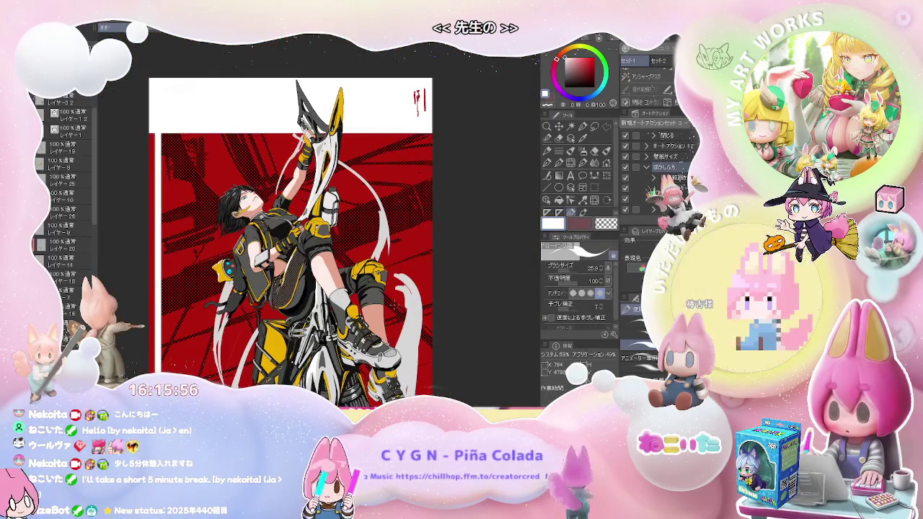
pyautogui.moveTo(384, 318); pyautogui.dragTo(369, 278)
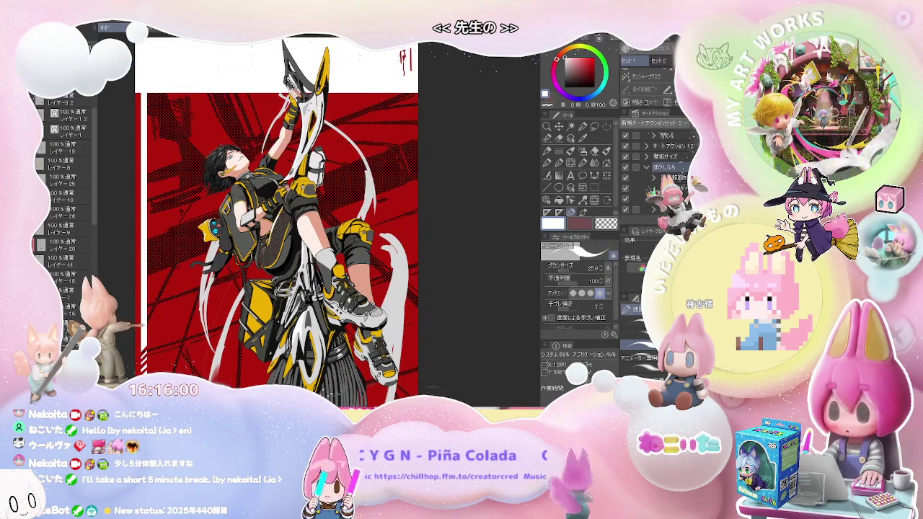
pyautogui.scroll(5, 274, 290)
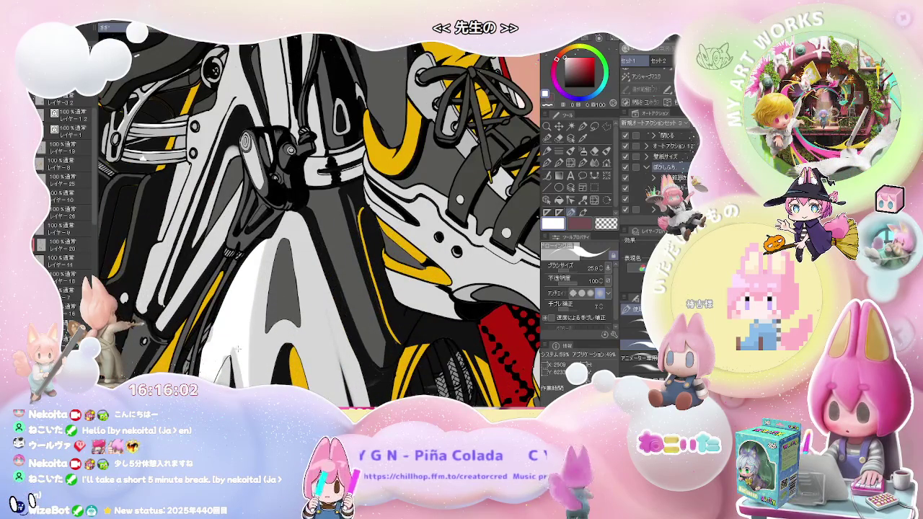
# Set the brush size to 52.8 and paint white along the bike panel's curve below the boot.
pyautogui.moveTo(239, 349)
pyautogui.mouseDown()
pyautogui.moveTo(244, 324)
pyautogui.moveTo(231, 370)
pyautogui.mouseUp()
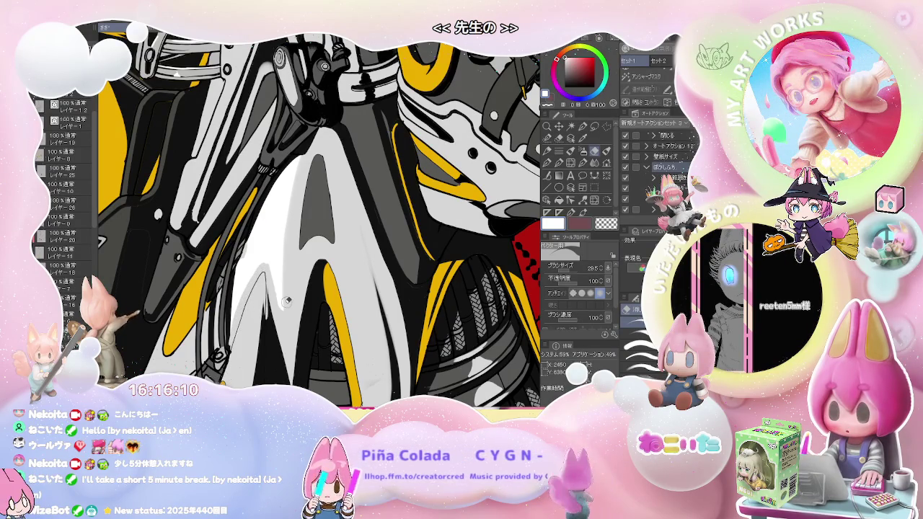
pyautogui.moveTo(282, 299); pyautogui.dragTo(248, 310)
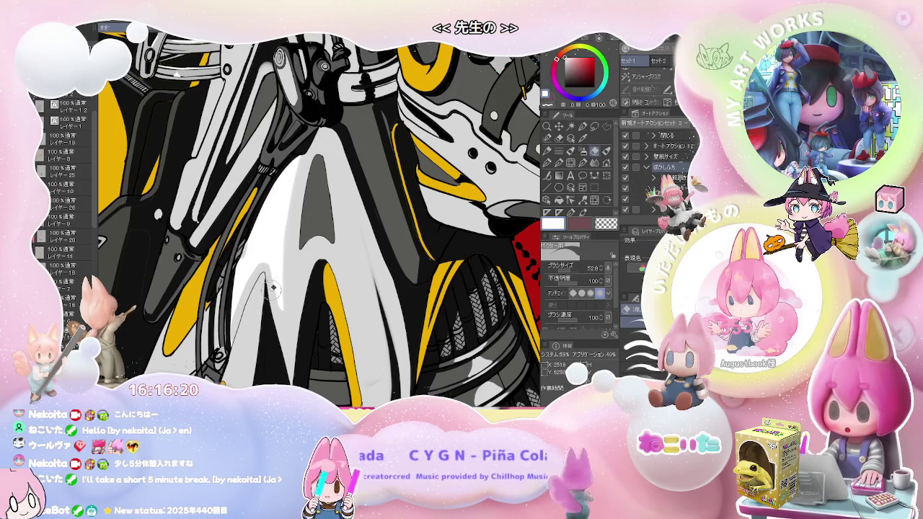
pyautogui.scroll(-2, 265, 264)
pyautogui.scroll(-2, 289, 295)
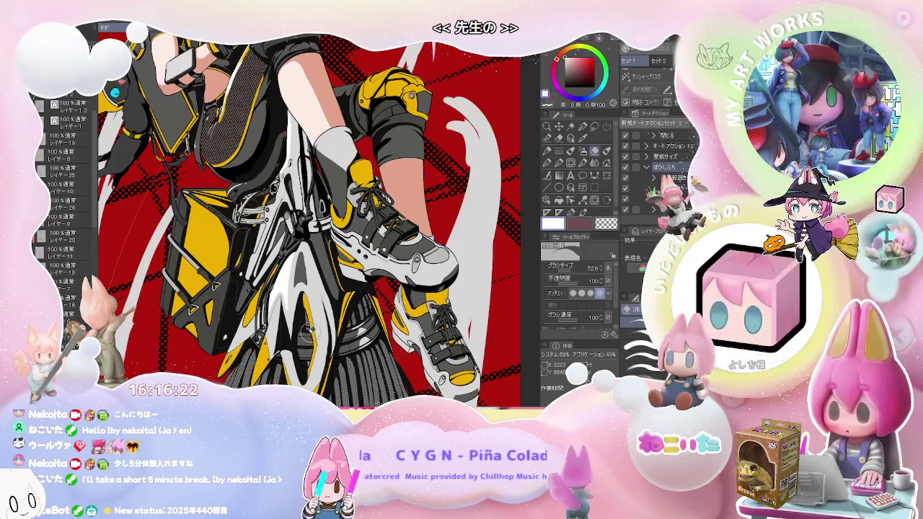
pyautogui.scroll(1, 296, 310)
pyautogui.scroll(1, 274, 281)
pyautogui.scroll(2, 251, 251)
pyautogui.scroll(2, 253, 250)
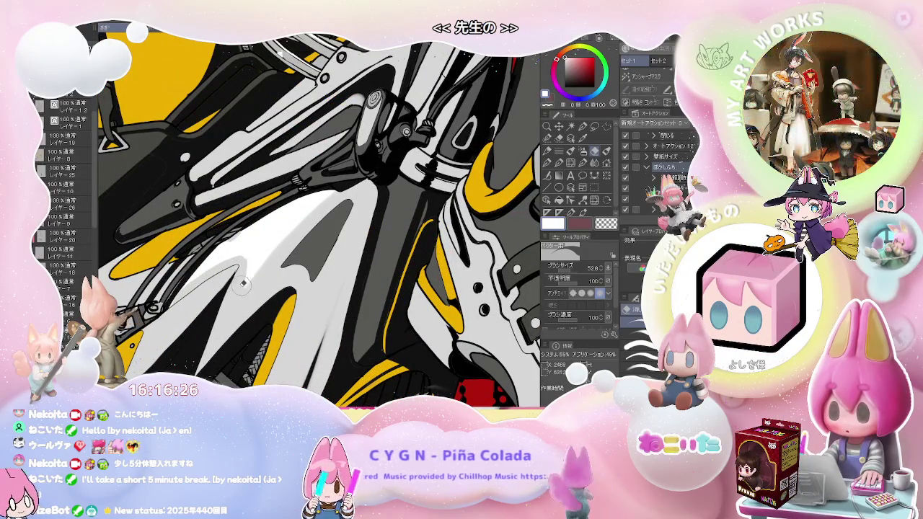
pyautogui.moveTo(248, 274); pyautogui.dragTo(246, 263)
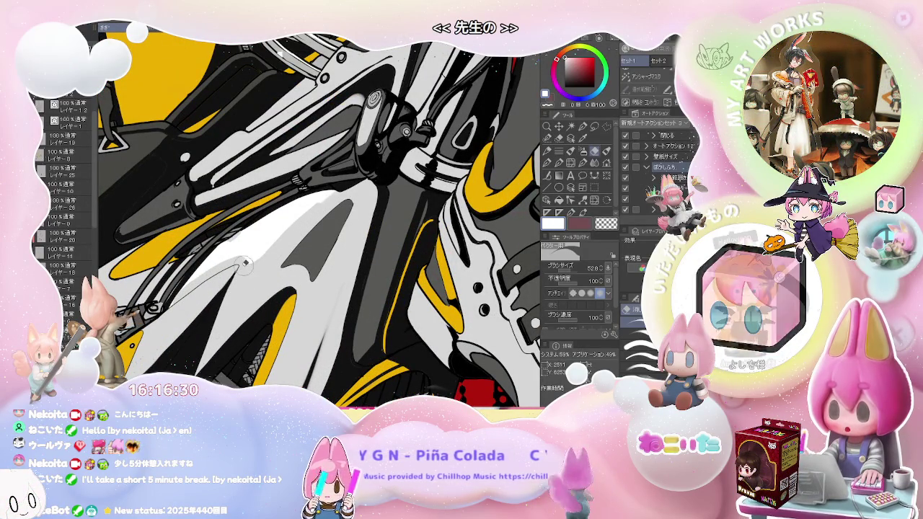
pyautogui.scroll(-2, 302, 219)
pyautogui.scroll(-3, 301, 219)
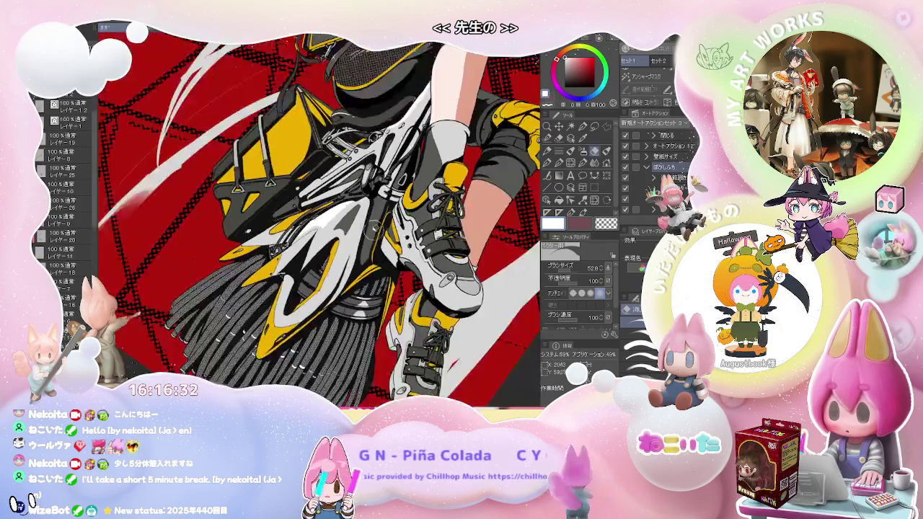
pyautogui.scroll(-3, 302, 219)
pyautogui.scroll(-2, 301, 218)
pyautogui.scroll(1, 307, 210)
pyautogui.scroll(2, 306, 210)
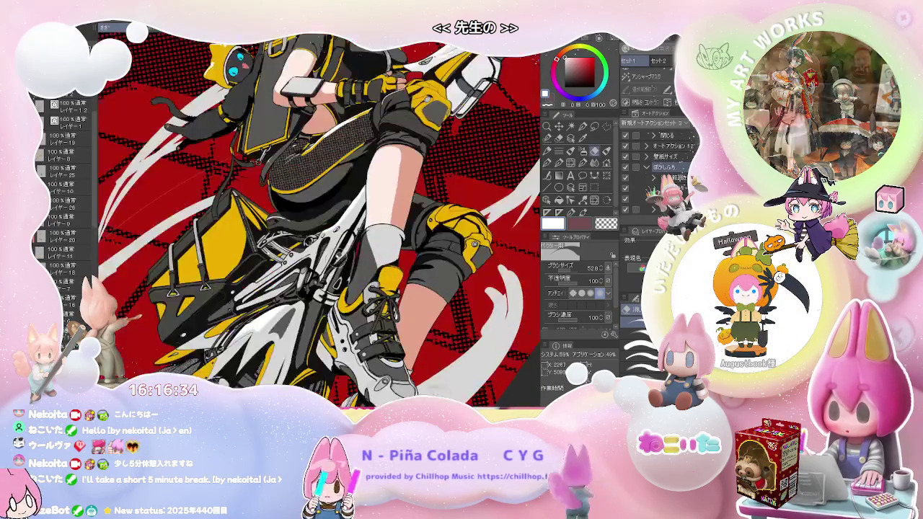
pyautogui.scroll(2, 307, 210)
pyautogui.scroll(2, 307, 210)
pyautogui.press('p')
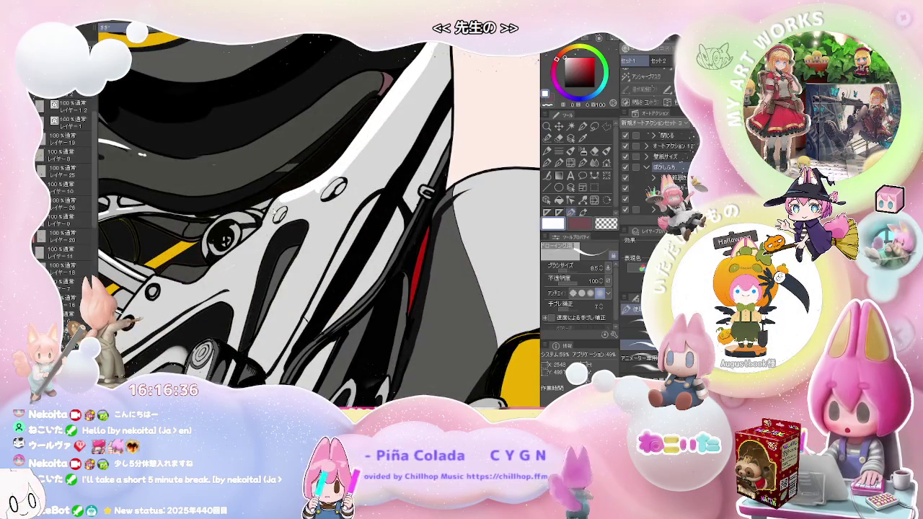
pyautogui.scroll(2, 282, 209)
pyautogui.press('e')
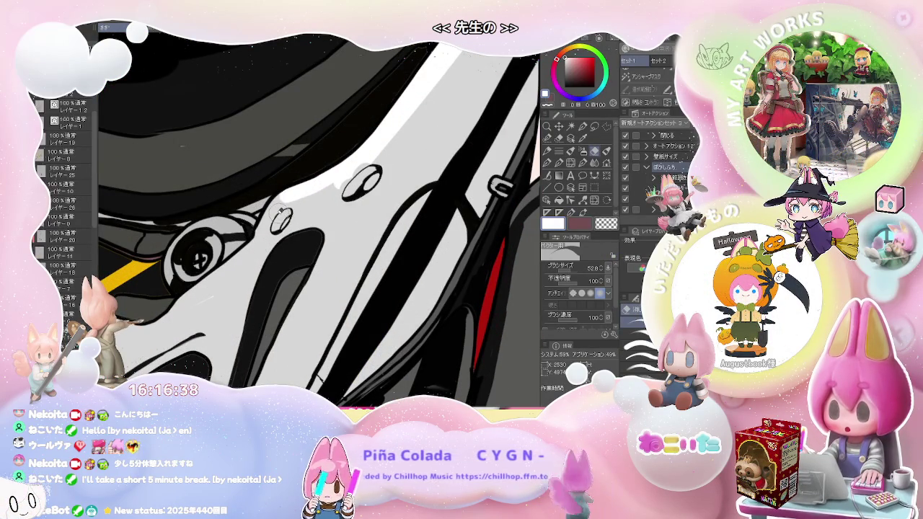
pyautogui.press('p')
pyautogui.moveTo(286, 205); pyautogui.dragTo(254, 235)
pyautogui.scroll(1, 286, 195)
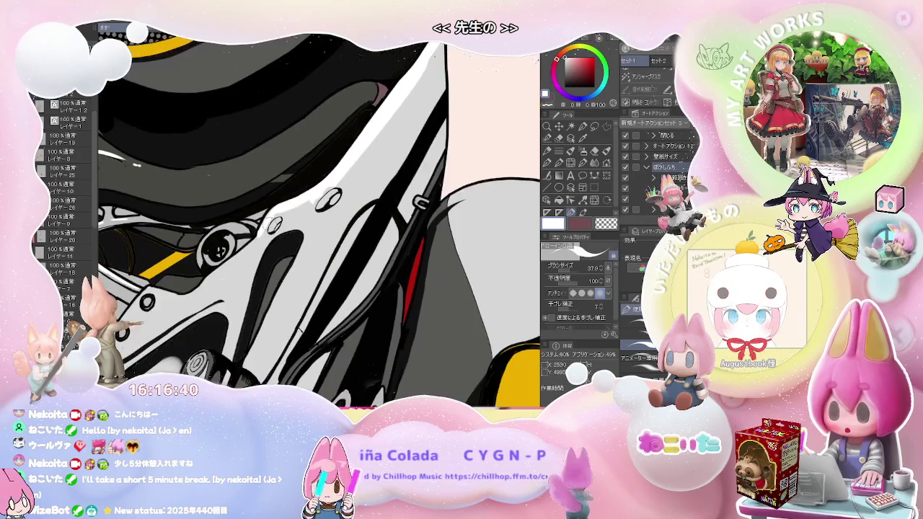
pyautogui.scroll(1, 213, 233)
pyautogui.scroll(-1, 224, 214)
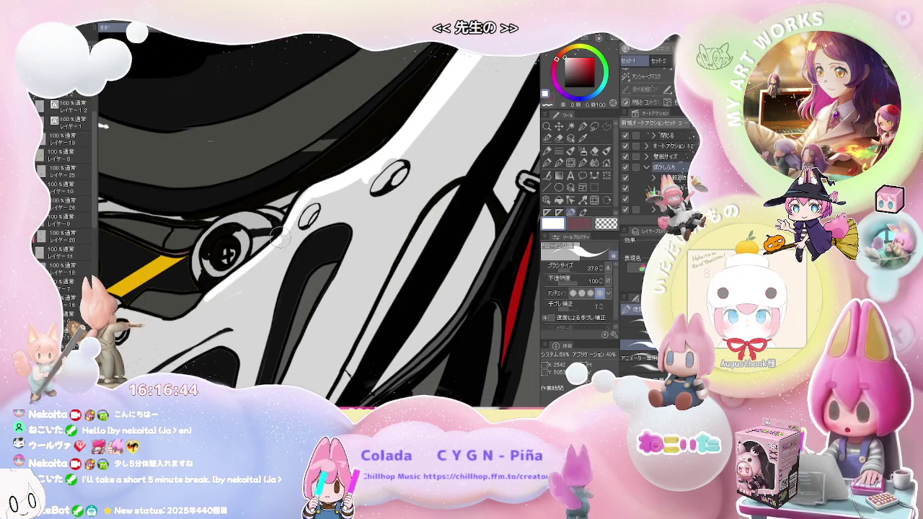
pyautogui.scroll(-1, 278, 235)
pyautogui.scroll(-1, 277, 235)
pyautogui.scroll(-1, 296, 245)
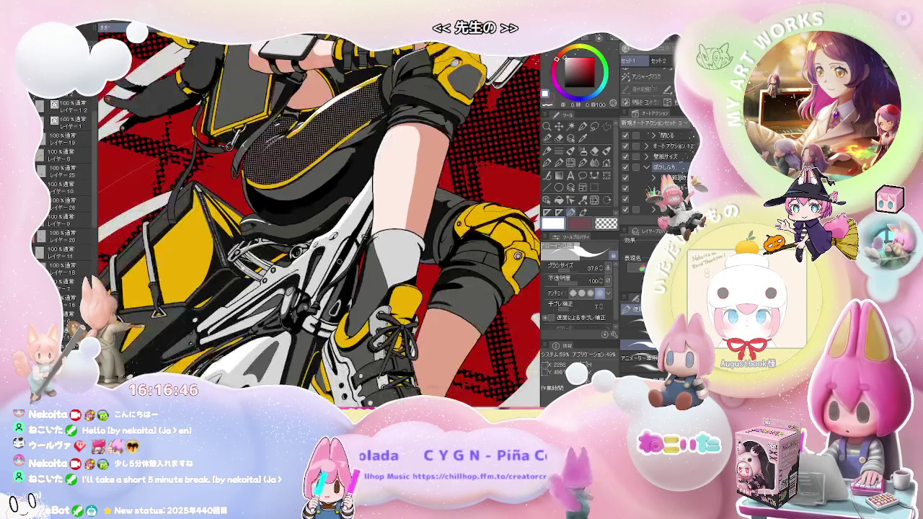
pyautogui.scroll(-1, 318, 256)
pyautogui.scroll(-1, 335, 265)
pyautogui.scroll(2, 260, 274)
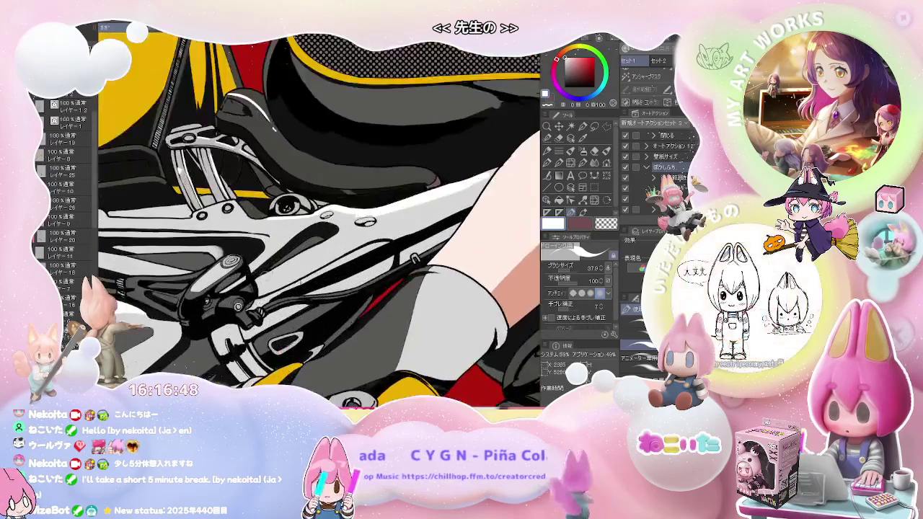
pyautogui.scroll(2, 254, 285)
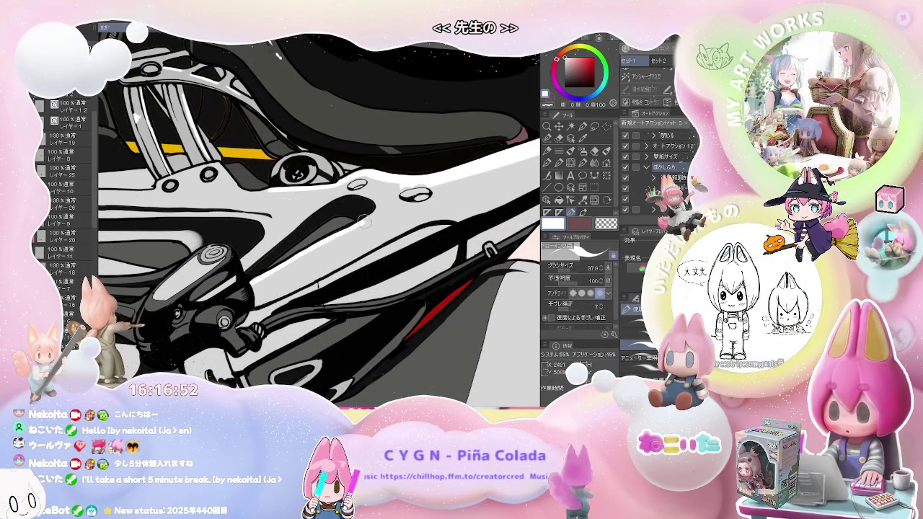
pyautogui.scroll(-2, 378, 203)
pyautogui.scroll(-1, 378, 204)
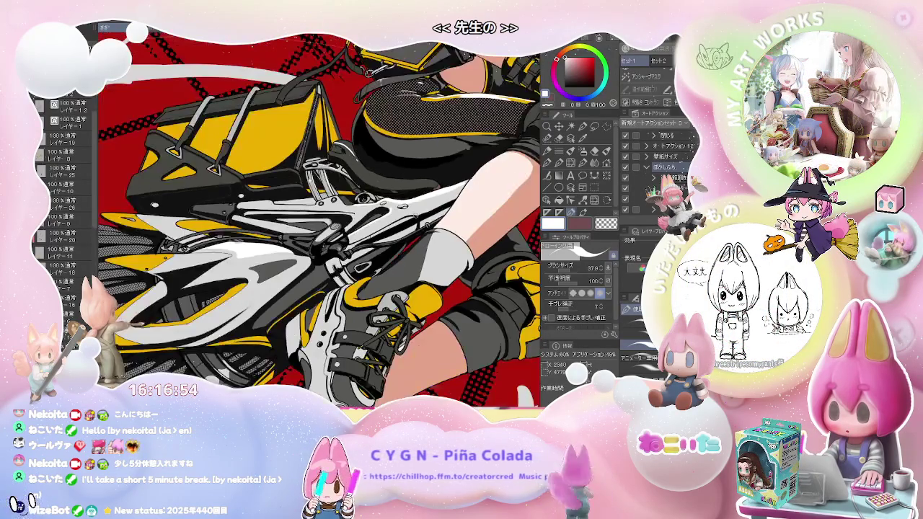
pyautogui.moveTo(390, 232); pyautogui.dragTo(353, 280)
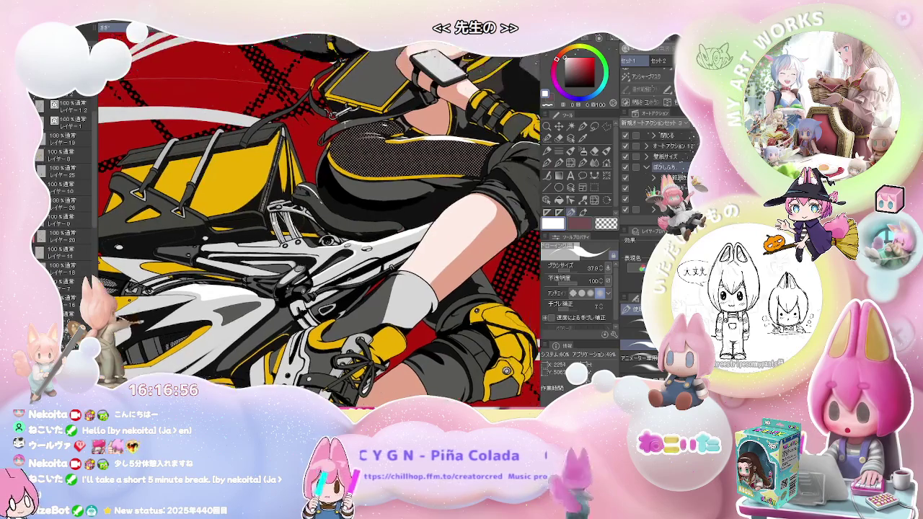
pyautogui.scroll(-2, 352, 278)
pyautogui.scroll(-1, 352, 278)
pyautogui.scroll(-1, 352, 278)
pyautogui.scroll(-1, 352, 278)
pyautogui.scroll(1, 352, 277)
pyautogui.scroll(1, 352, 277)
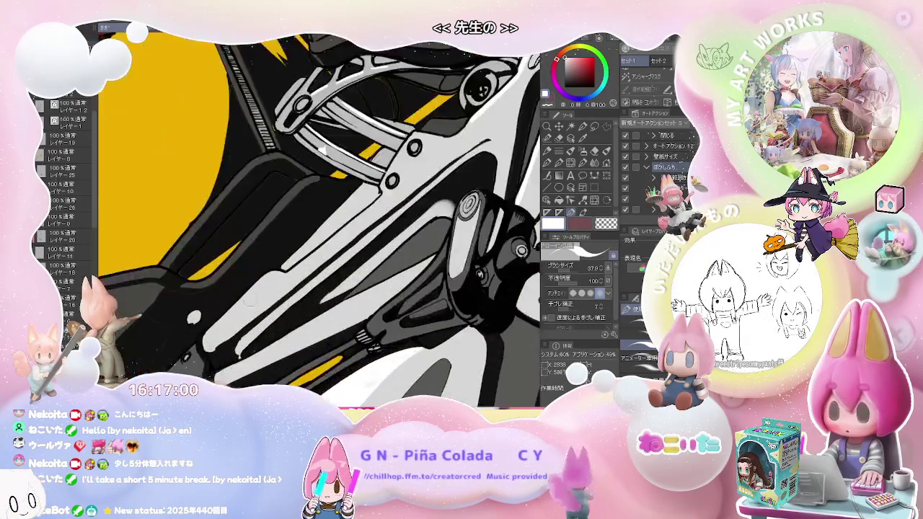
pyautogui.scroll(1, 352, 277)
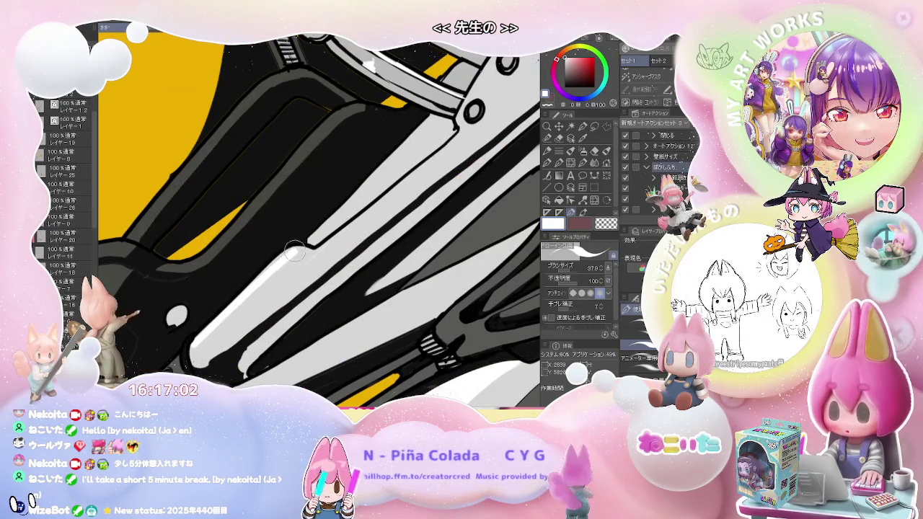
pyautogui.moveTo(334, 240)
pyautogui.mouseDown()
pyautogui.moveTo(256, 310)
pyautogui.moveTo(378, 205)
pyautogui.mouseUp()
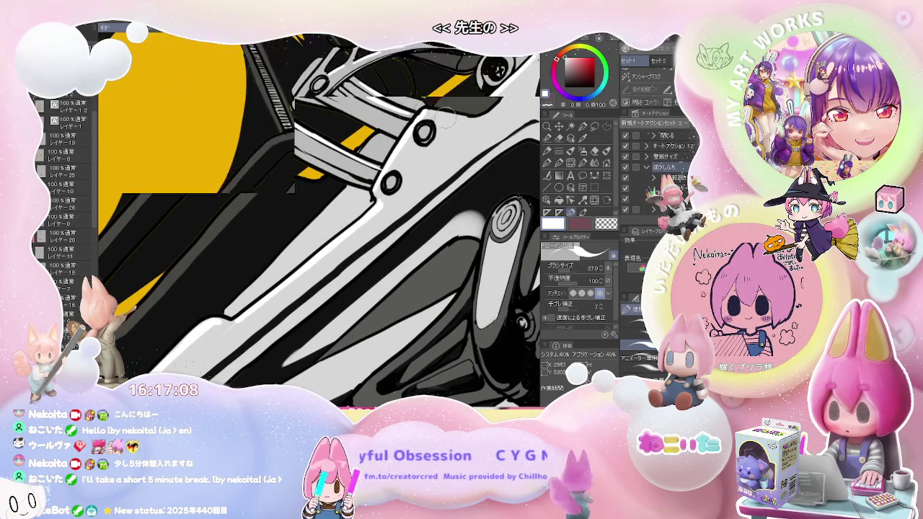
pyautogui.scroll(-5, 418, 116)
pyautogui.scroll(-2, 462, 236)
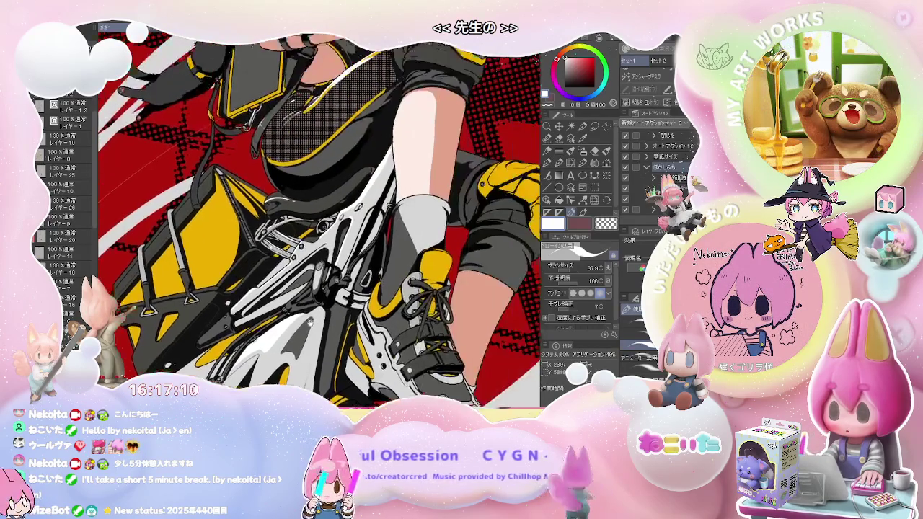
pyautogui.scroll(-2, 461, 236)
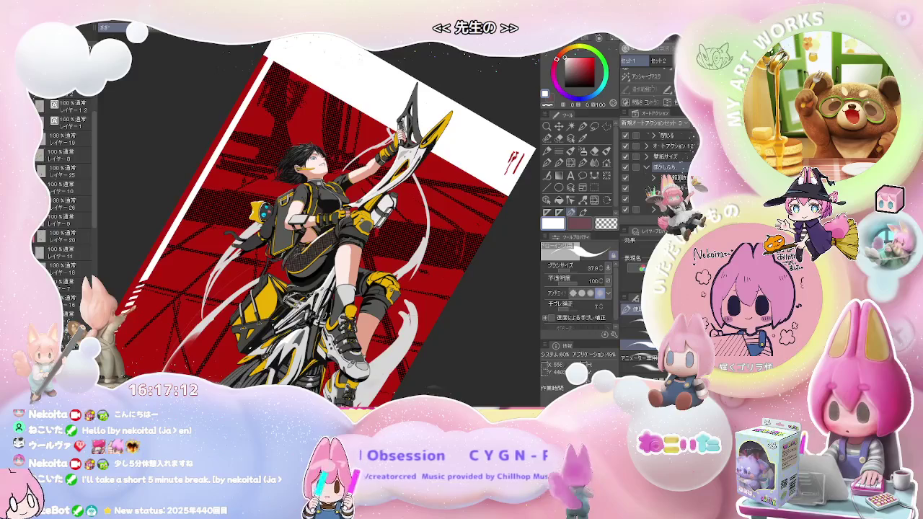
# Rotate the canvas view counter-clockwise so the blade tilts up-right.
pyautogui.press('^')
pyautogui.press('^')
pyautogui.press('^')
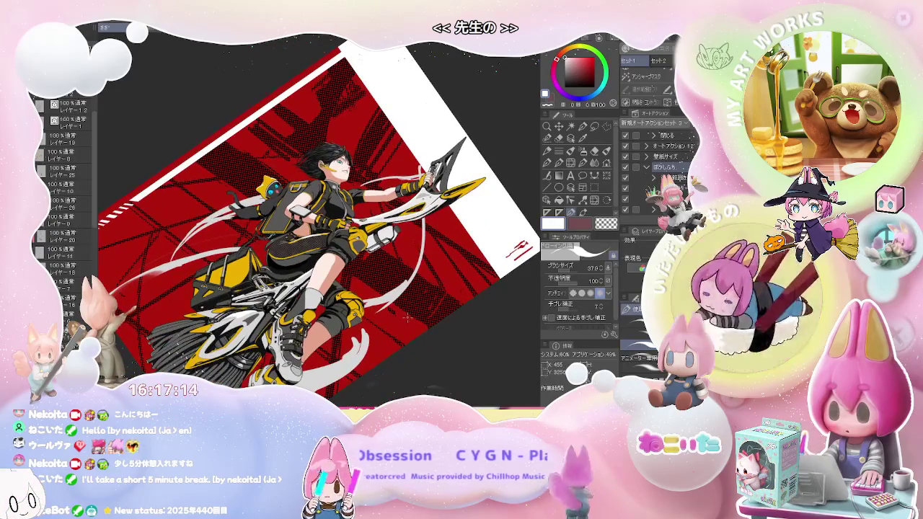
pyautogui.press('-')
pyautogui.press('-')
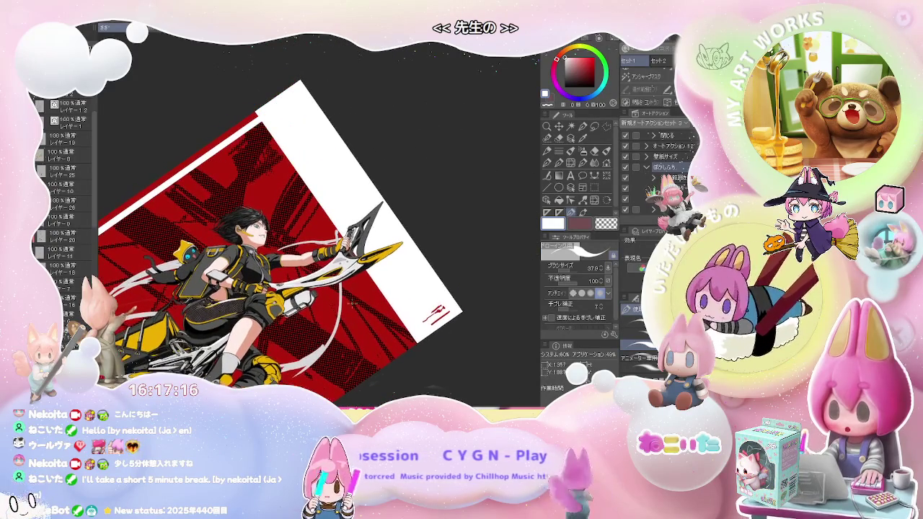
pyautogui.scroll(2, 361, 273)
pyautogui.scroll(2, 305, 272)
pyautogui.scroll(2, 304, 273)
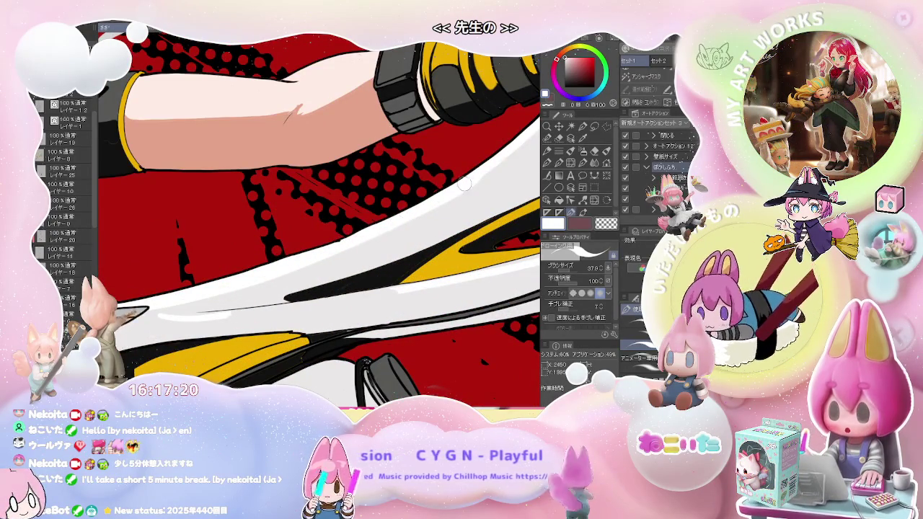
pyautogui.scroll(-3, 402, 216)
pyautogui.scroll(-3, 472, 224)
pyautogui.press('-')
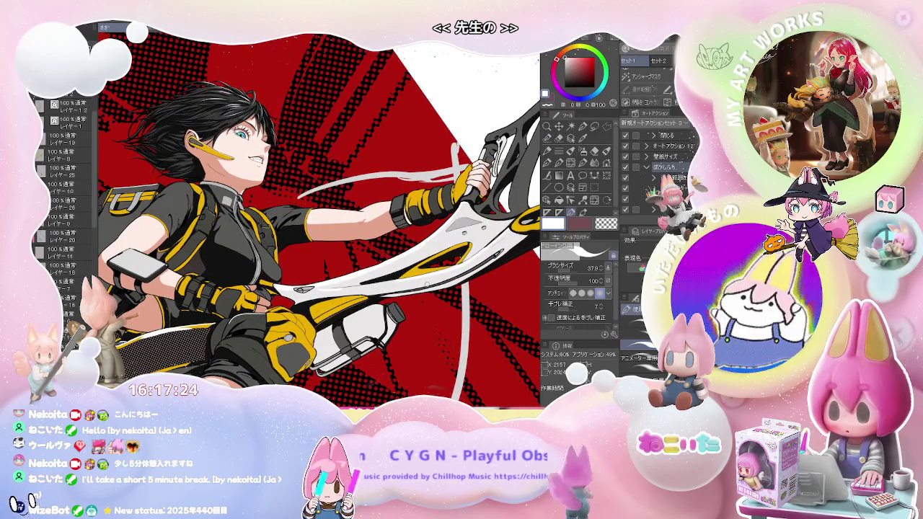
pyautogui.scroll(1, 383, 199)
pyautogui.press('-')
pyautogui.scroll(2, 383, 199)
pyautogui.scroll(2, 383, 199)
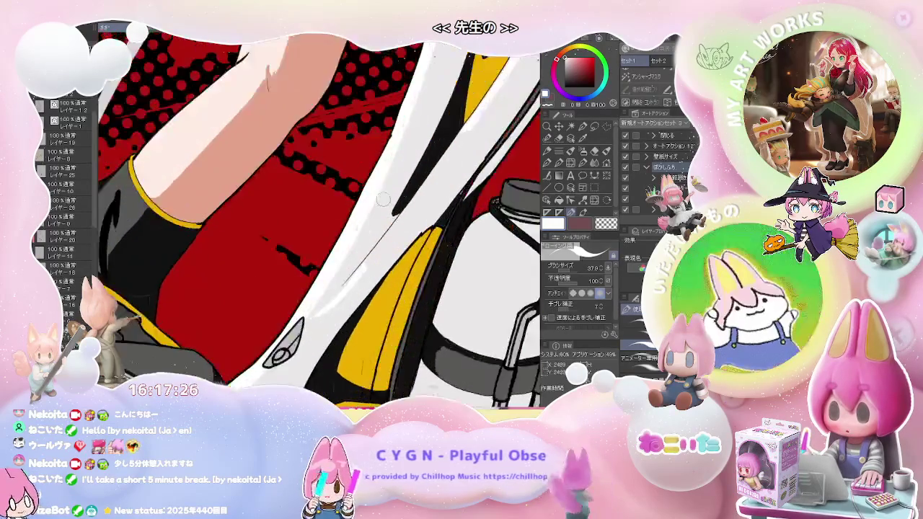
pyautogui.scroll(1, 385, 198)
pyautogui.scroll(1, 346, 238)
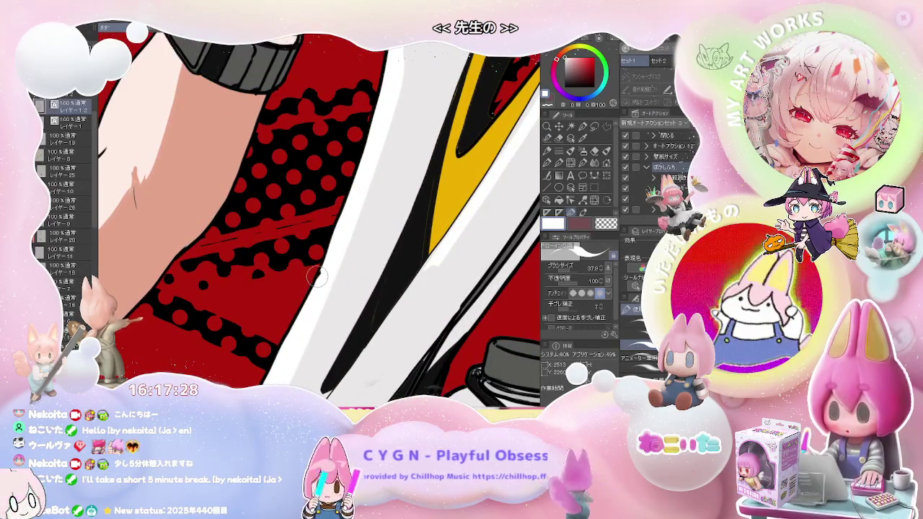
# Swap the drawing colour to black at brush size 22.6 and turn the view upside down.
pyautogui.press('x')
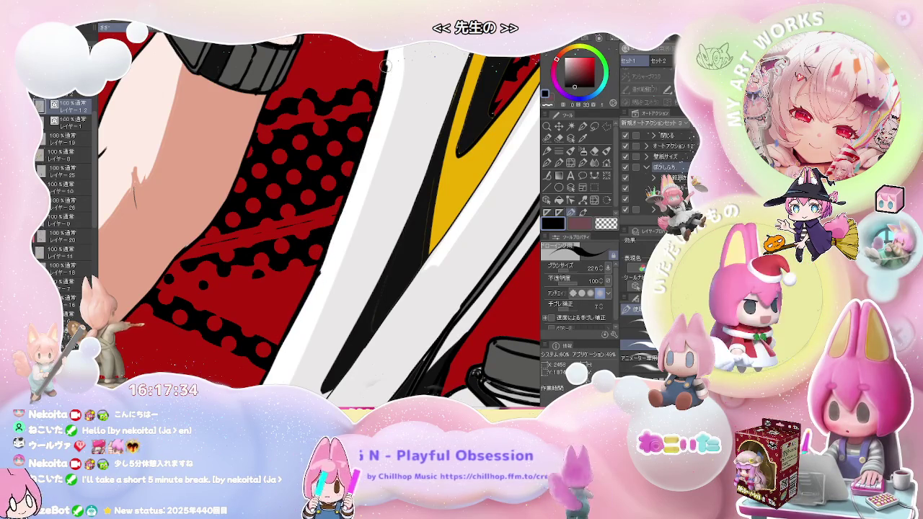
pyautogui.moveTo(385, 65); pyautogui.dragTo(306, 290)
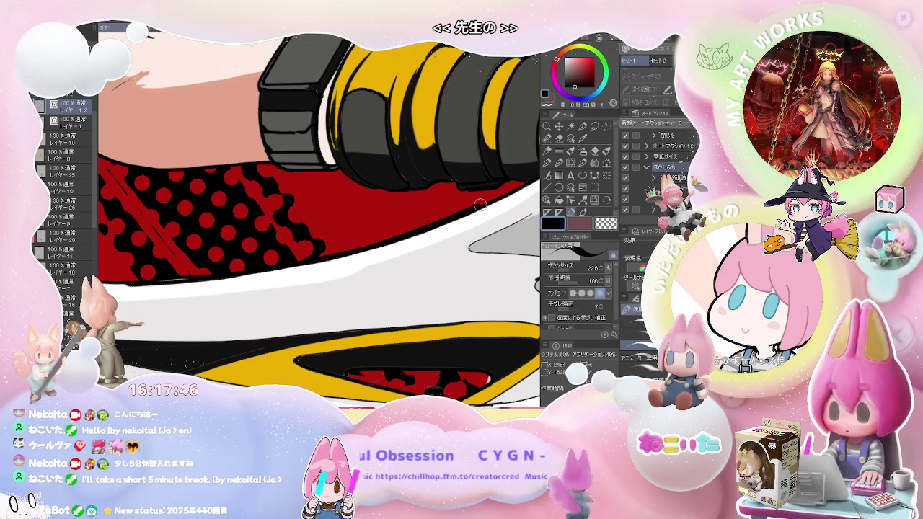
pyautogui.scroll(-2, 511, 180)
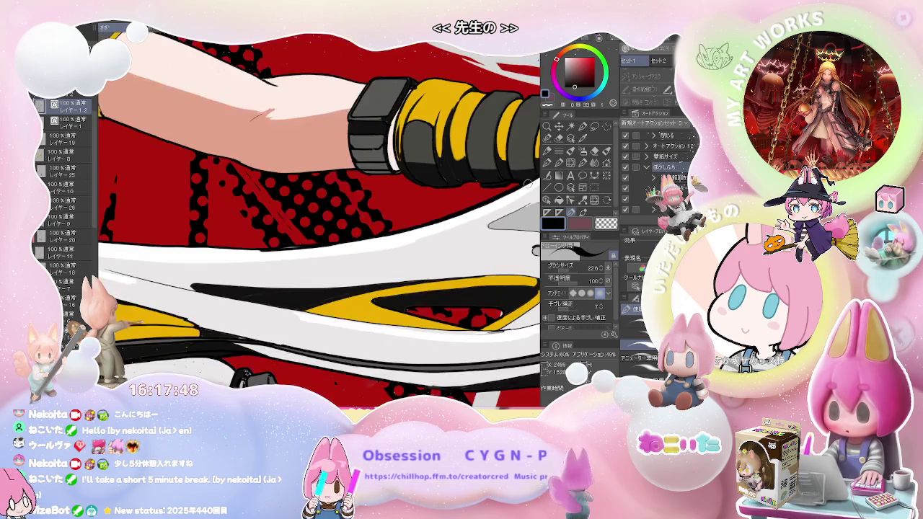
pyautogui.scroll(-2, 490, 202)
pyautogui.scroll(-2, 462, 231)
pyautogui.scroll(-2, 429, 266)
pyautogui.scroll(-1, 429, 265)
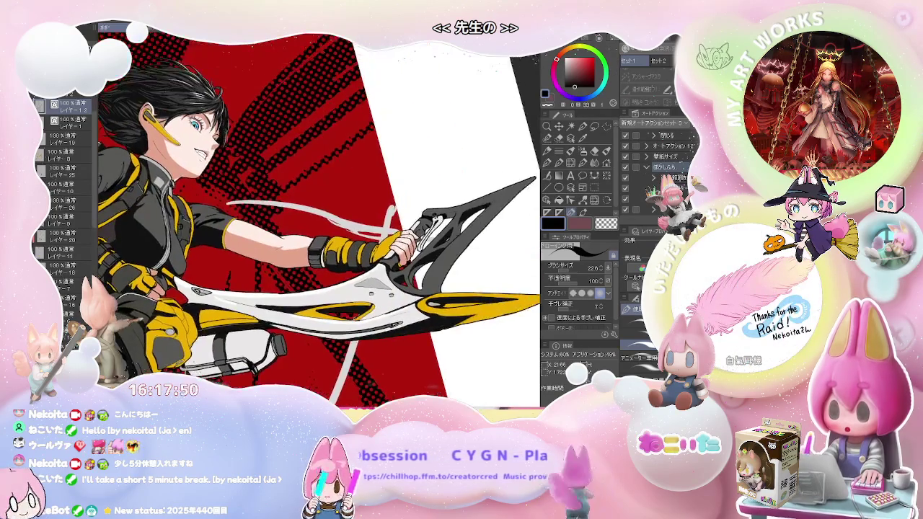
pyautogui.scroll(-1, 430, 266)
pyautogui.press('-')
pyautogui.press('-')
pyautogui.press('-')
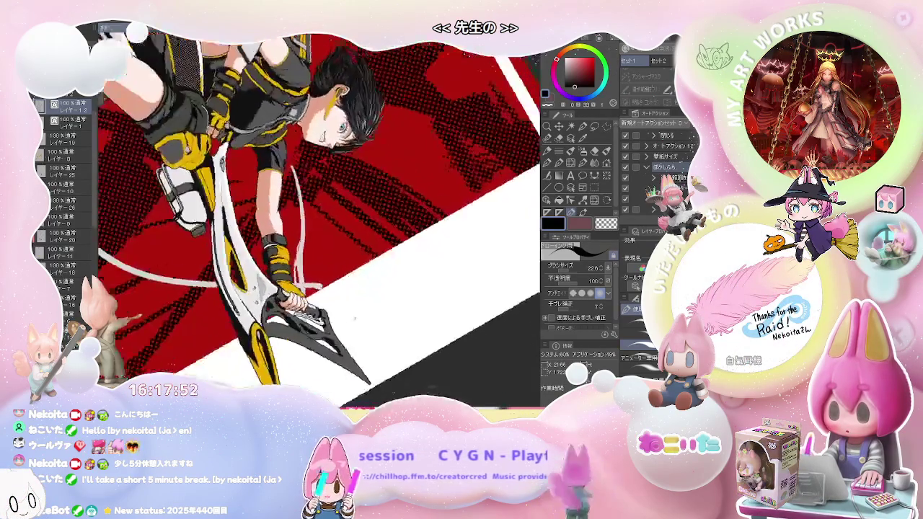
# Turn the view upside down and bring the grey eye-shaped detail on the blade into view.
pyautogui.press('-')
pyautogui.press('-')
pyautogui.press('-')
pyautogui.press('-')
pyautogui.press('-')
pyautogui.press('-')
pyautogui.scroll(2, 320, 220)
pyautogui.scroll(2, 319, 220)
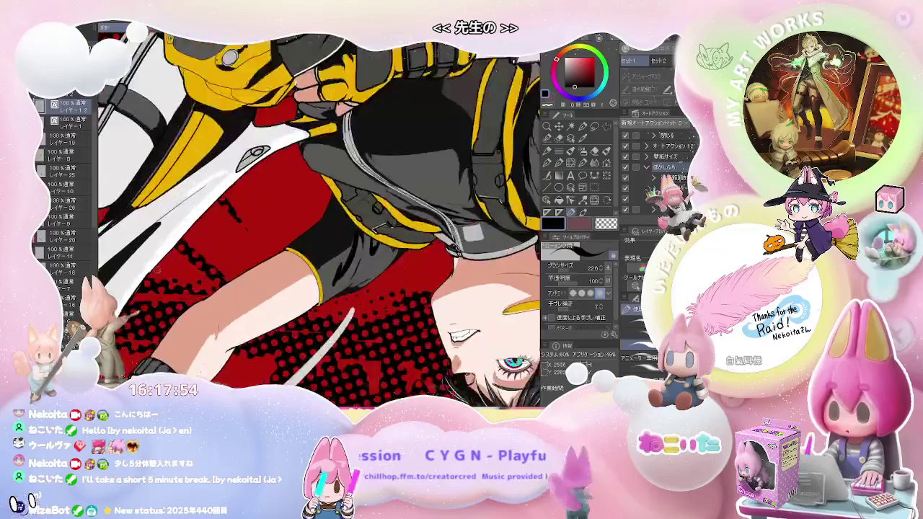
pyautogui.scroll(2, 319, 220)
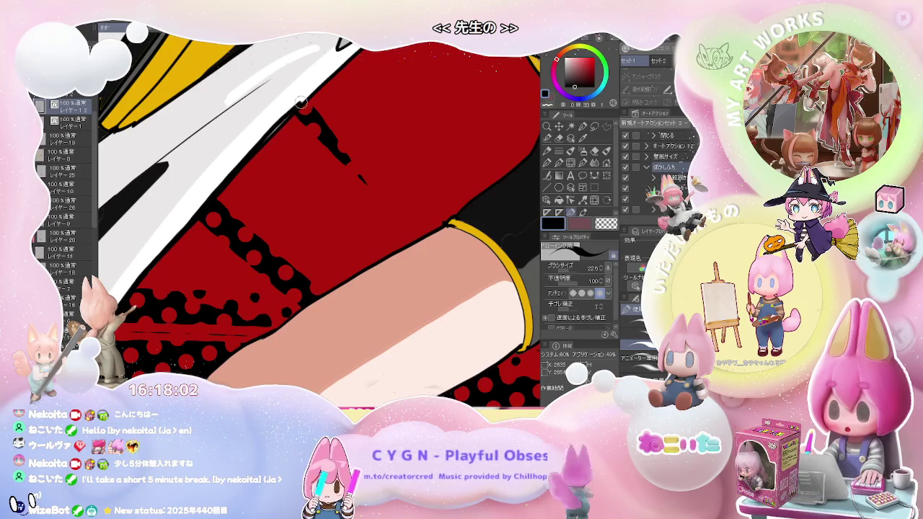
pyautogui.moveTo(301, 103); pyautogui.dragTo(197, 233)
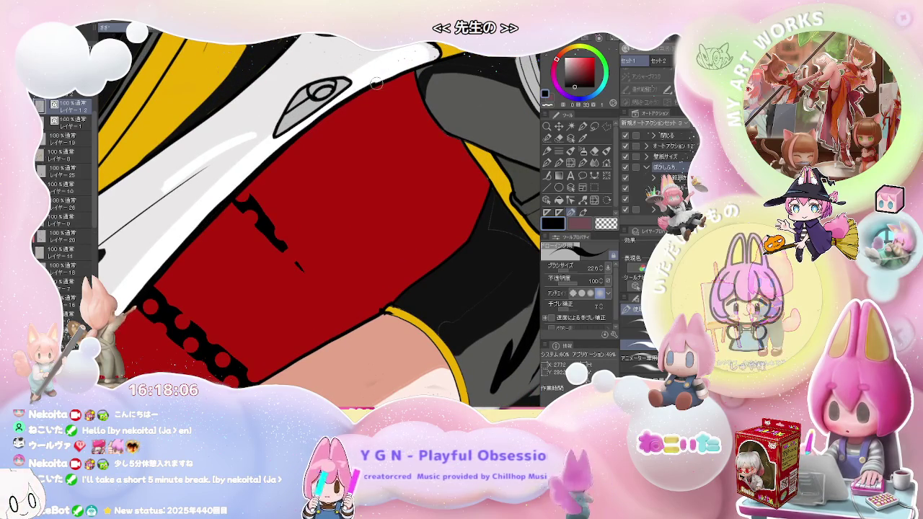
pyautogui.moveTo(344, 101); pyautogui.dragTo(425, 76)
pyautogui.scroll(5, 425, 76)
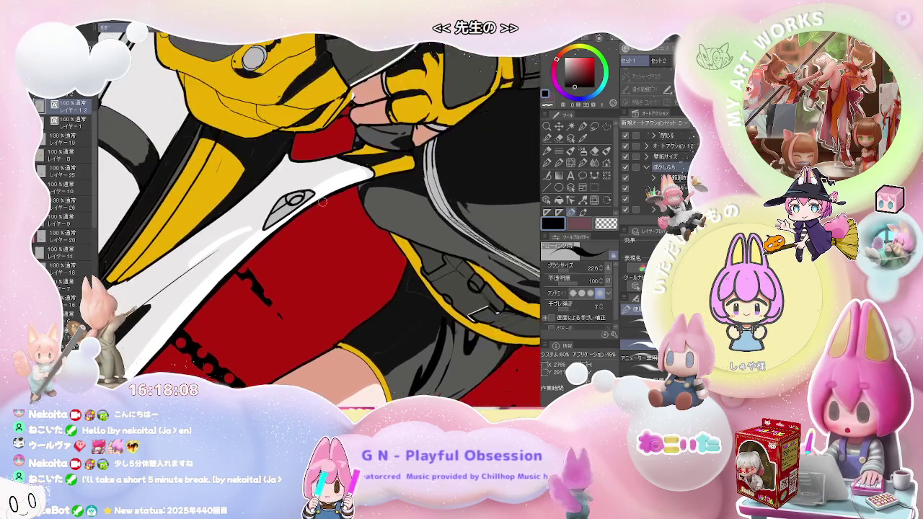
# Sample the light grey and paint the small oval, darkening its left part with fill and brush.
pyautogui.keyDown('alt'); pyautogui.click(278, 203); pyautogui.keyUp('alt')
pyautogui.moveTo(288, 194); pyautogui.dragTo(265, 210)
pyautogui.press('g')
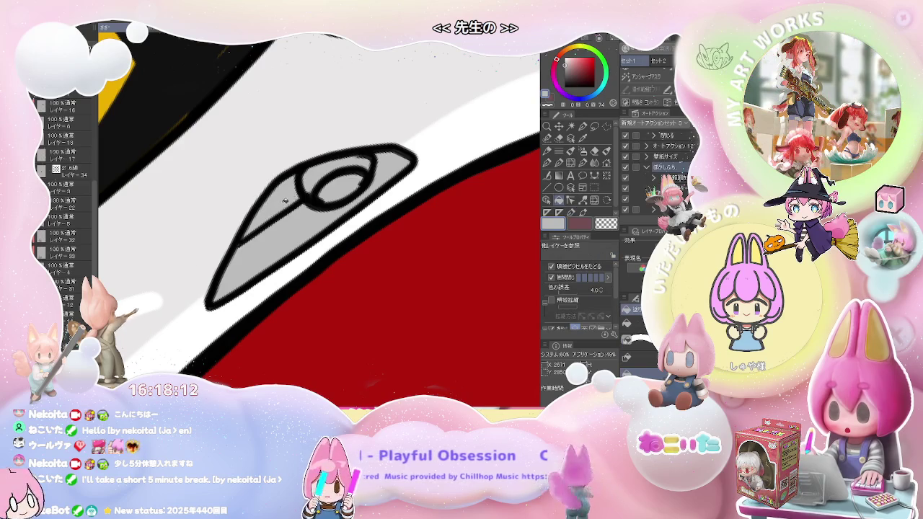
pyautogui.click(274, 210)
pyautogui.press('b')
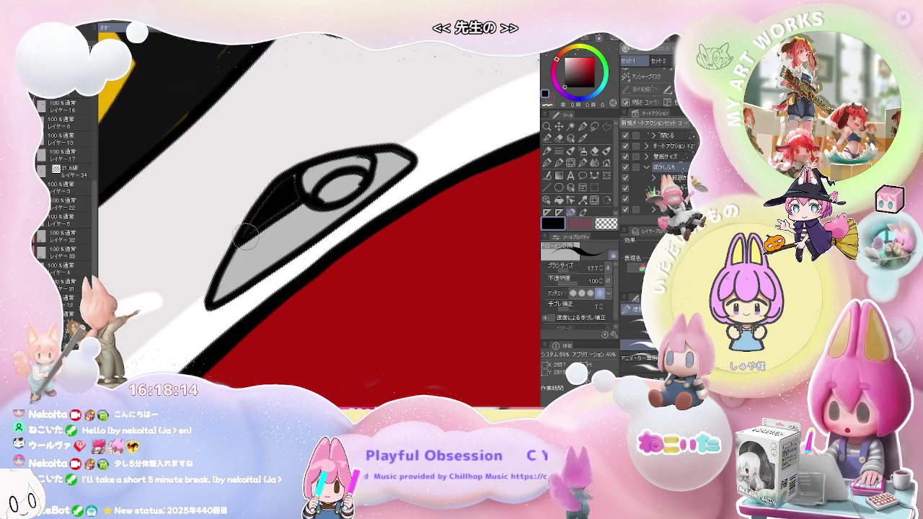
pyautogui.moveTo(290, 184); pyautogui.dragTo(297, 194)
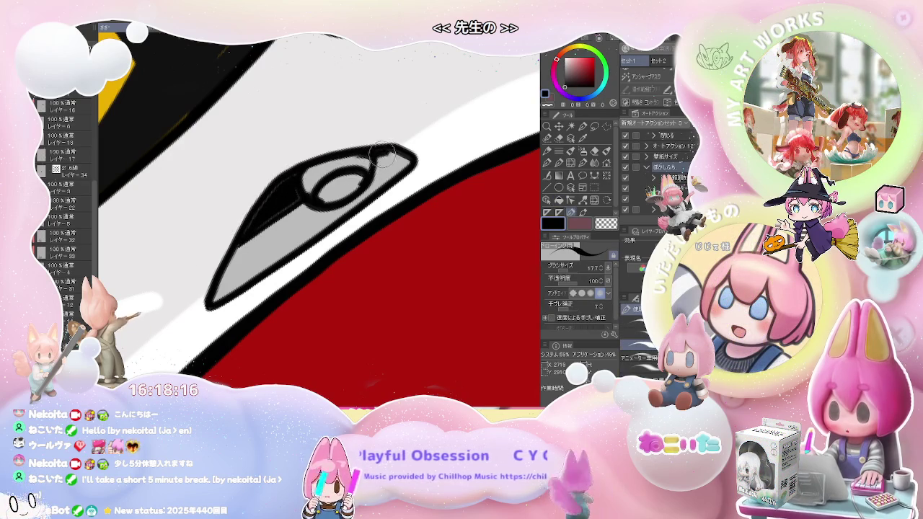
pyautogui.press(']')
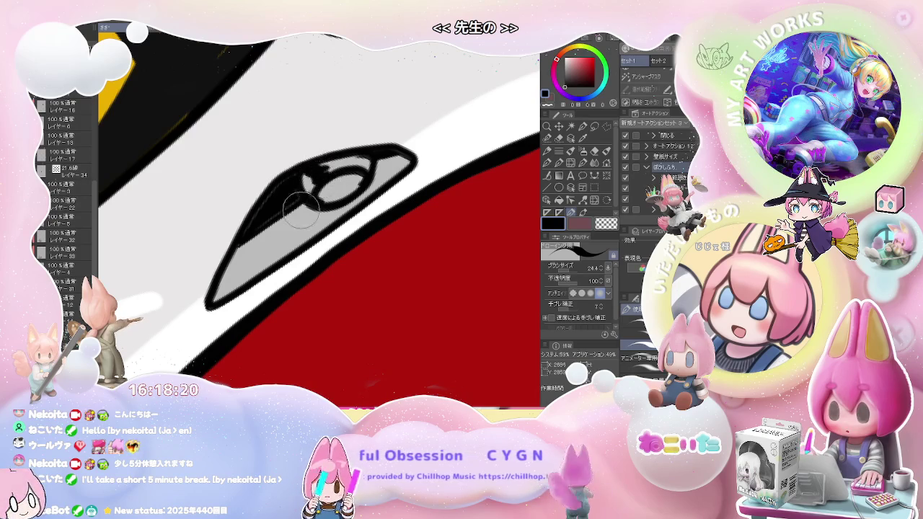
pyautogui.scroll(-3, 300, 210)
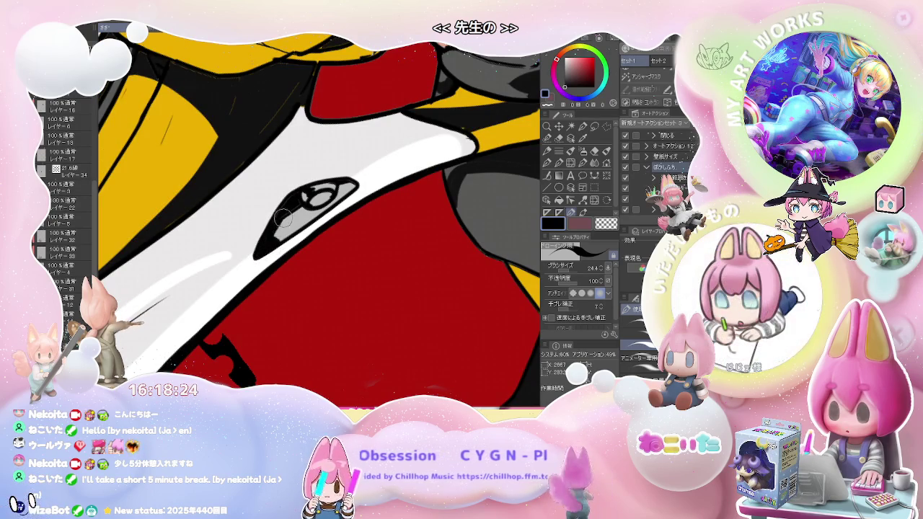
pyautogui.scroll(-2, 303, 225)
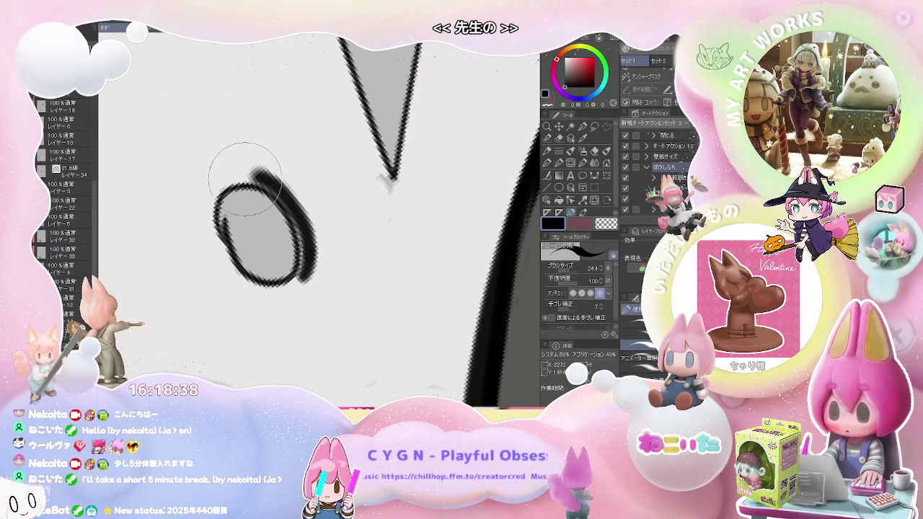
# Retrace the blade's oval hole outlines with a smaller brush, thickening their right and lower edges.
pyautogui.press('[')
pyautogui.press('[')
pyautogui.moveTo(243, 174); pyautogui.dragTo(309, 278)
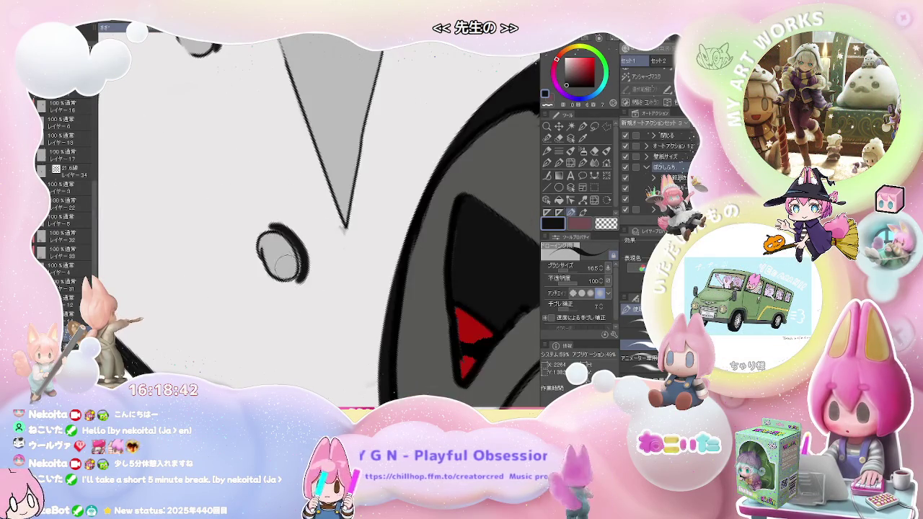
pyautogui.scroll(3, 261, 249)
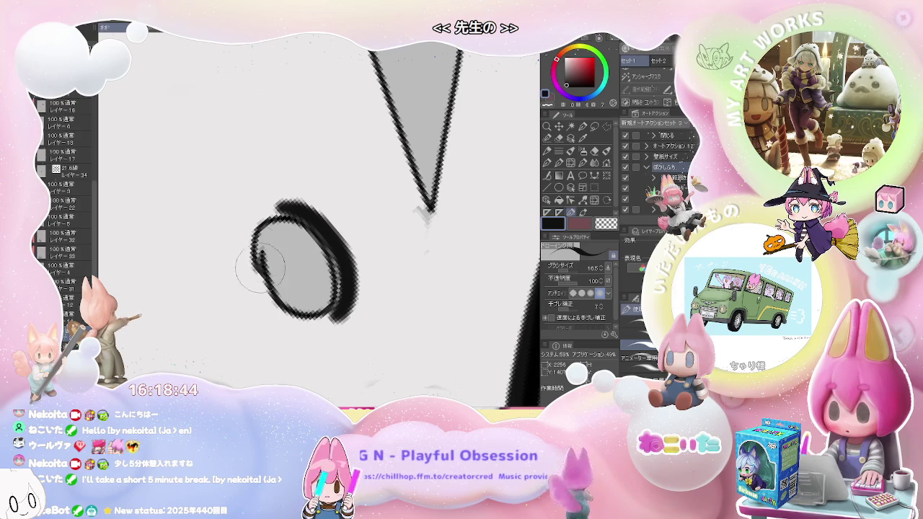
pyautogui.scroll(-5, 261, 267)
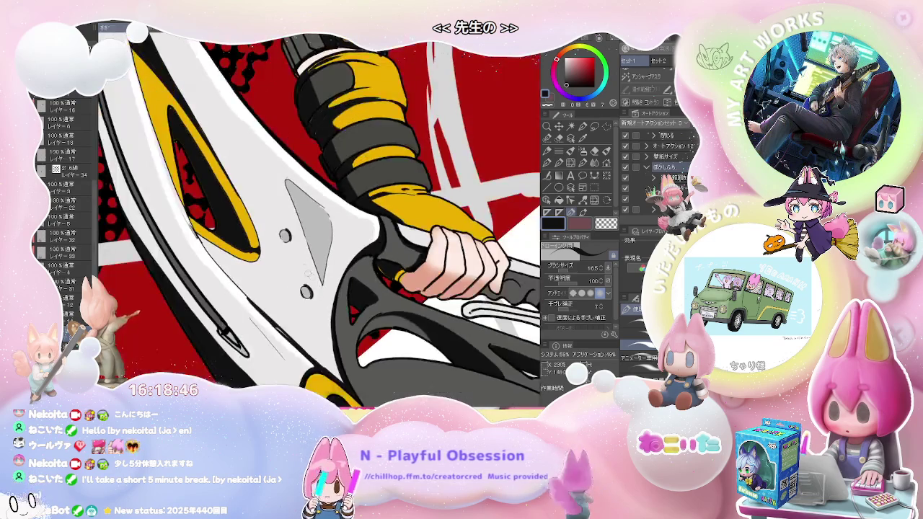
pyautogui.scroll(3, 289, 245)
pyautogui.scroll(3, 269, 217)
pyautogui.moveTo(292, 277); pyautogui.dragTo(308, 286)
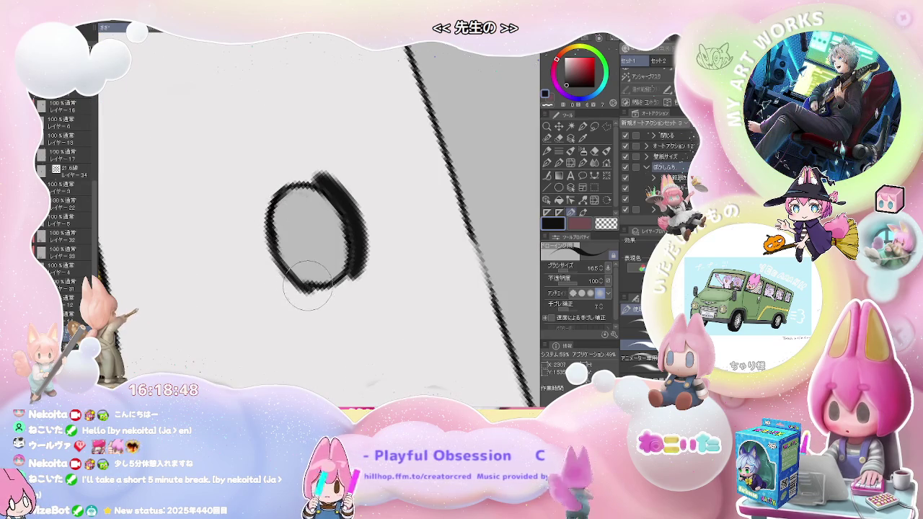
pyautogui.scroll(-2, 339, 204)
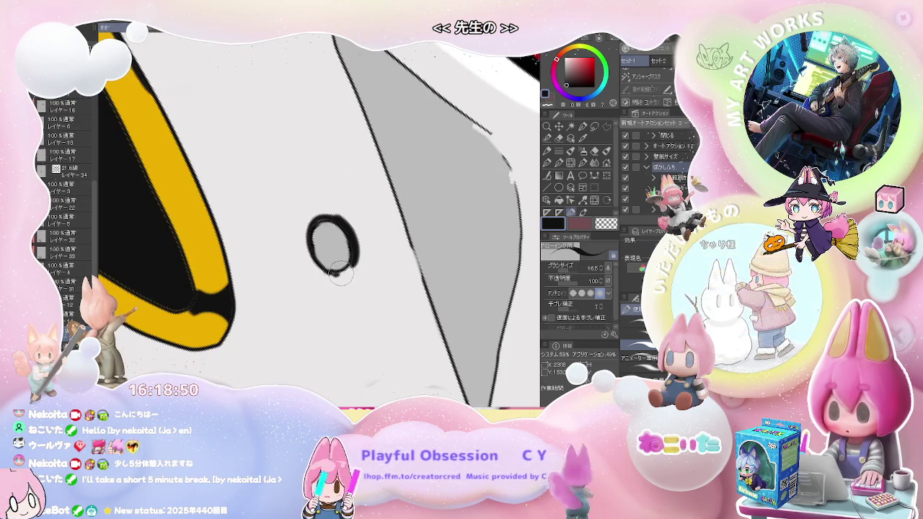
pyautogui.scroll(-2, 404, 252)
pyautogui.scroll(-2, 404, 252)
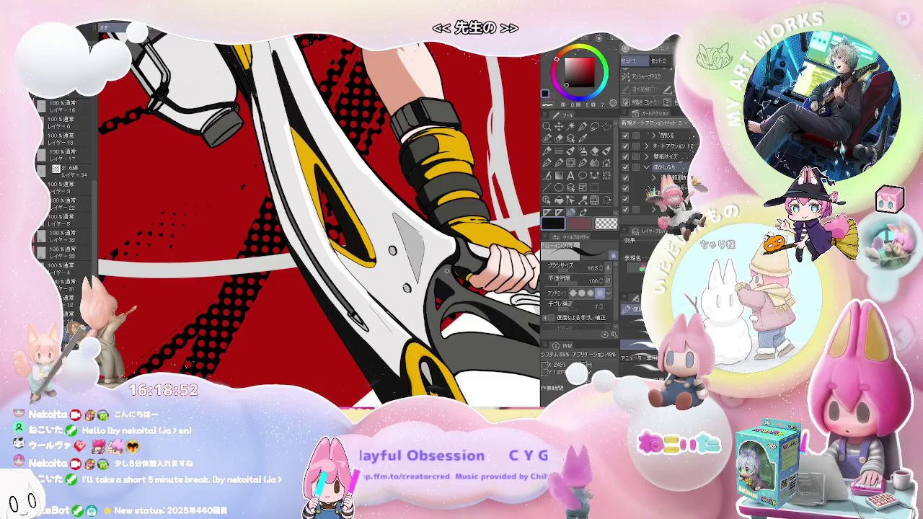
pyautogui.scroll(1, 320, 220)
pyautogui.scroll(1, 320, 220)
pyautogui.scroll(1, 320, 220)
pyautogui.scroll(2, 321, 220)
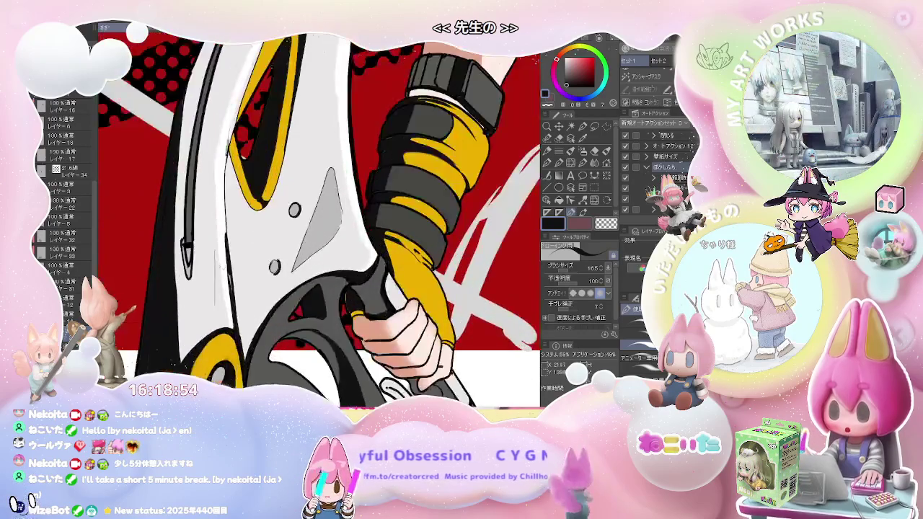
pyautogui.scroll(2, 216, 291)
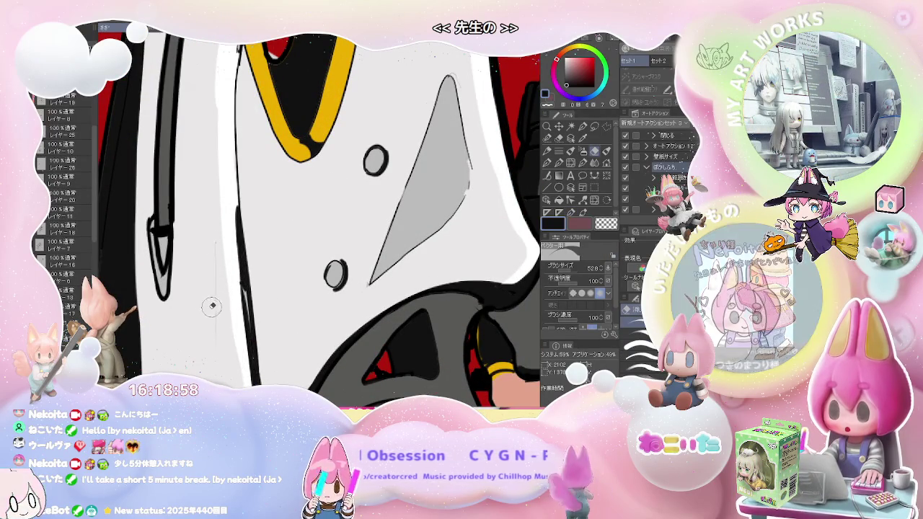
# Switch to the pen on Layer 34 and set it to a medium brush size.
pyautogui.press('p')
pyautogui.moveTo(200, 347); pyautogui.dragTo(217, 347)
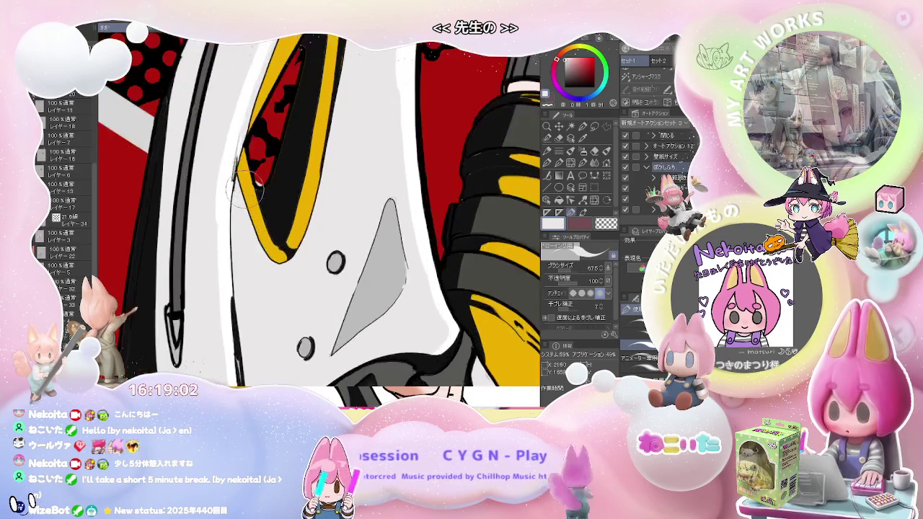
pyautogui.moveTo(232, 177); pyautogui.dragTo(225, 192)
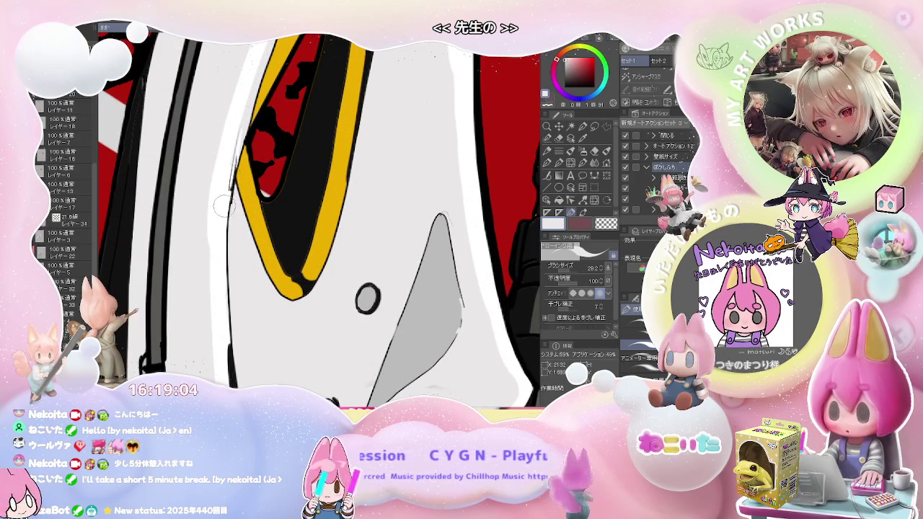
pyautogui.scroll(-5, 224, 205)
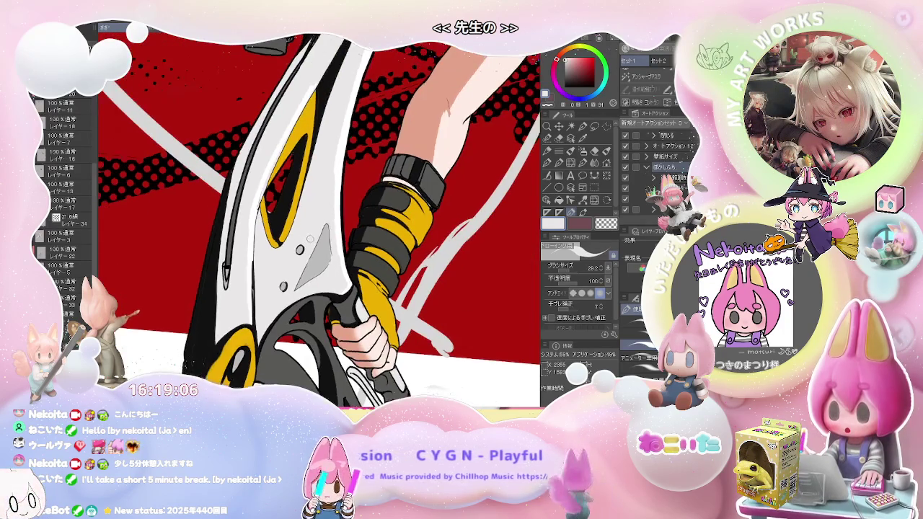
# Erase the rough white and grey stray lines along the blade edge with a larger eraser.
pyautogui.scroll(2, 311, 238)
pyautogui.scroll(2, 289, 245)
pyautogui.scroll(2, 245, 259)
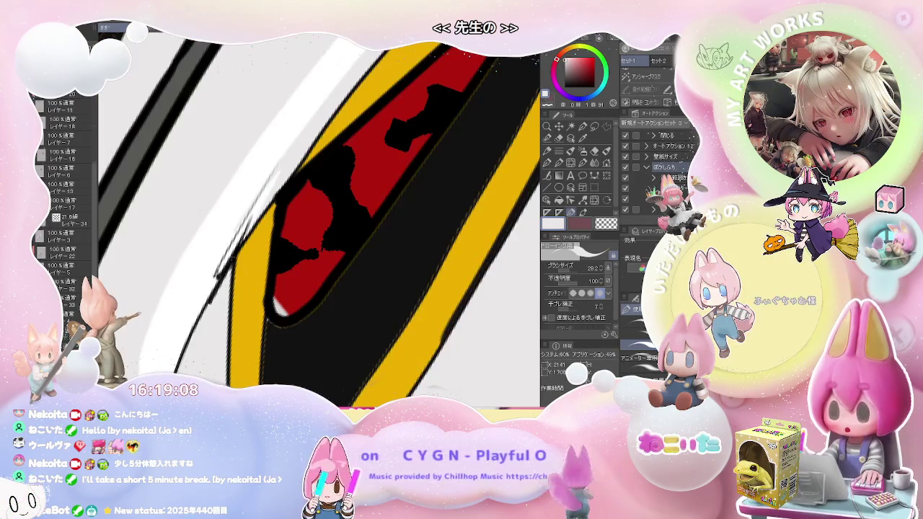
pyautogui.press('e')
pyautogui.moveTo(274, 166); pyautogui.dragTo(230, 250)
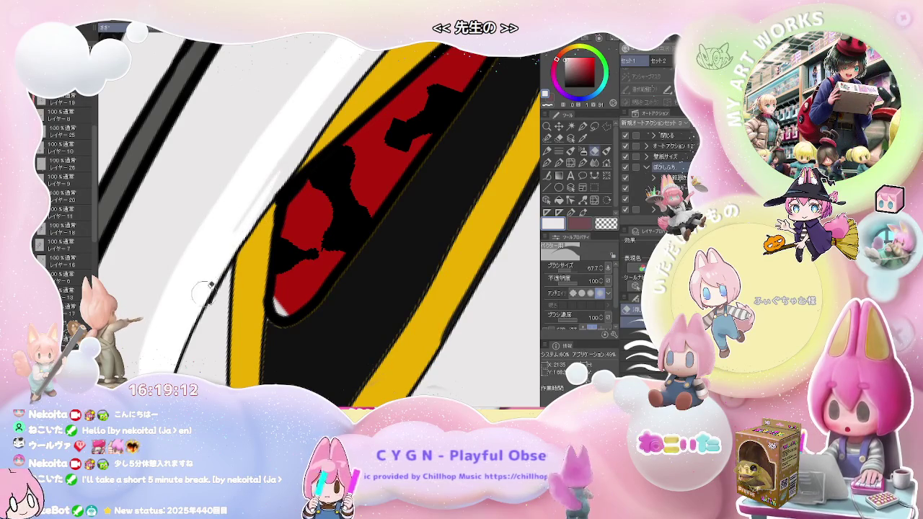
pyautogui.scroll(-2, 239, 245)
pyautogui.scroll(-2, 329, 207)
pyautogui.scroll(-1, 382, 231)
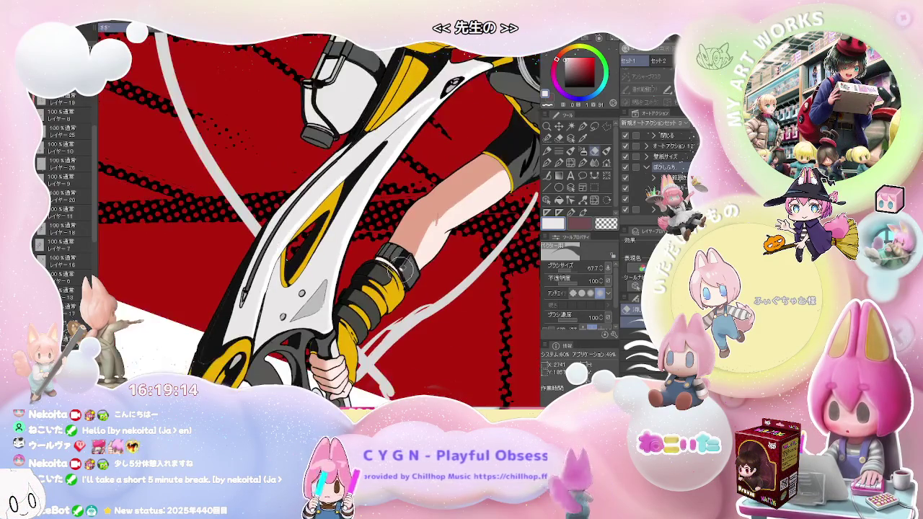
pyautogui.scroll(-1, 404, 281)
pyautogui.scroll(-1, 393, 286)
pyautogui.scroll(2, 396, 286)
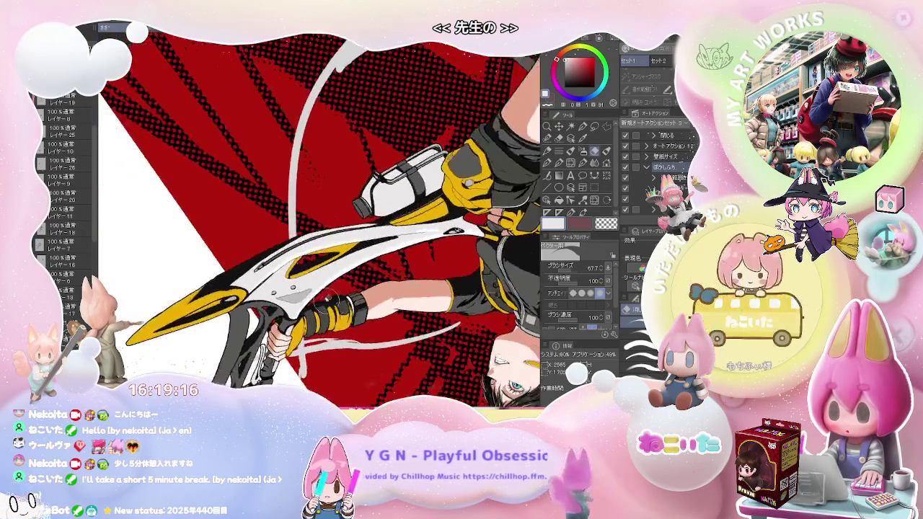
pyautogui.scroll(2, 317, 267)
pyautogui.scroll(1, 240, 254)
pyautogui.scroll(1, 237, 255)
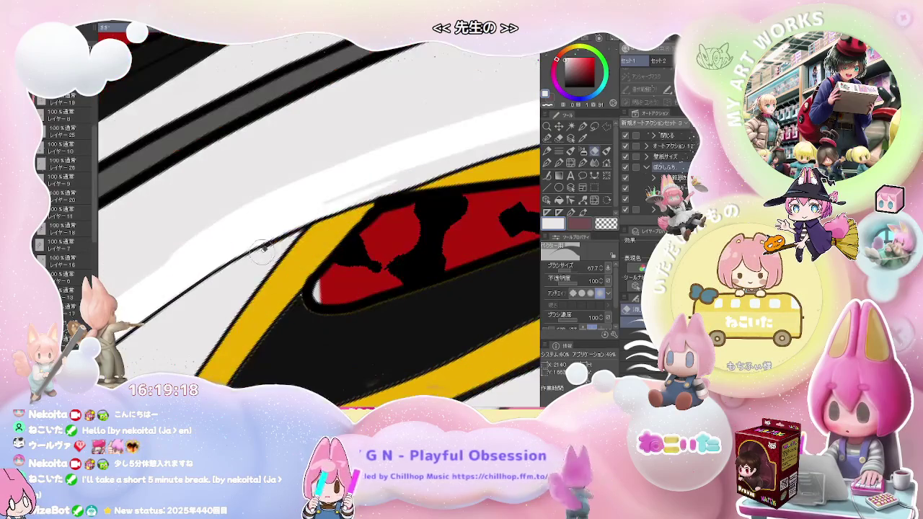
pyautogui.scroll(-2, 292, 237)
pyautogui.scroll(1, 246, 260)
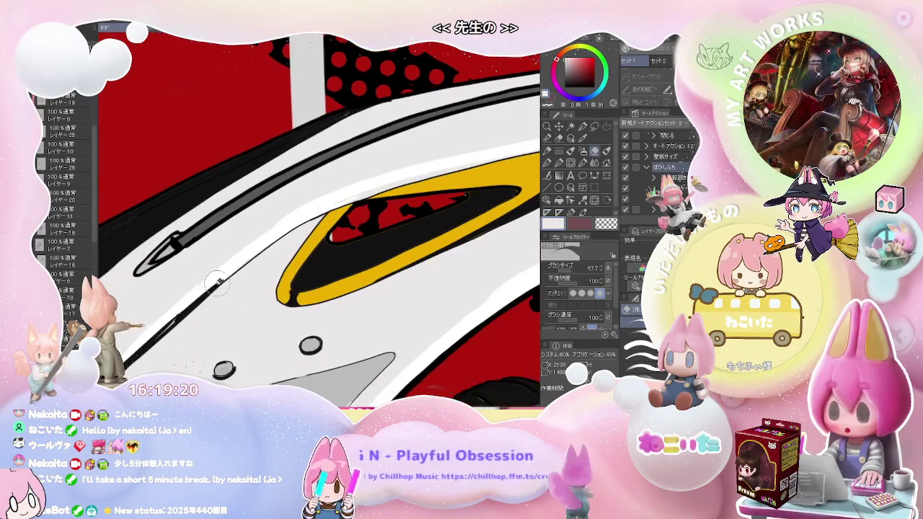
pyautogui.scroll(1, 209, 285)
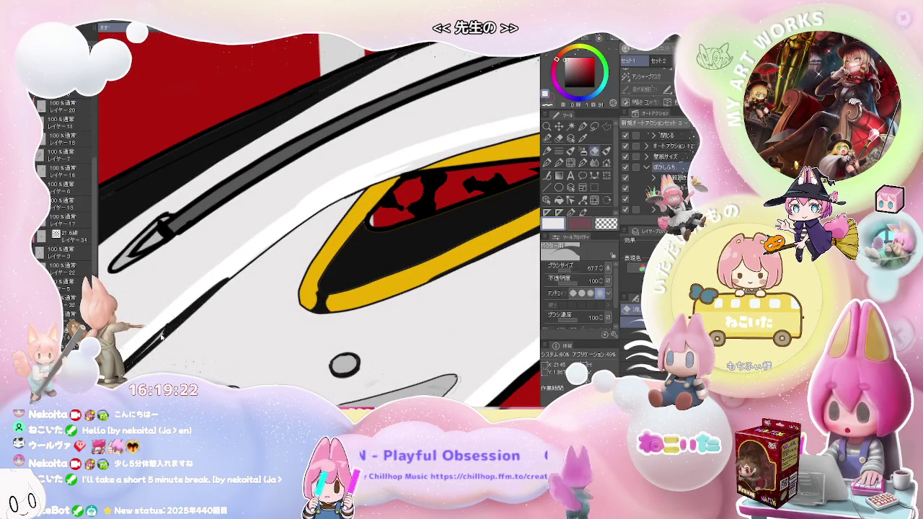
# Shift the view further along the blade edge and erase more stray lines there.
pyautogui.press('p')
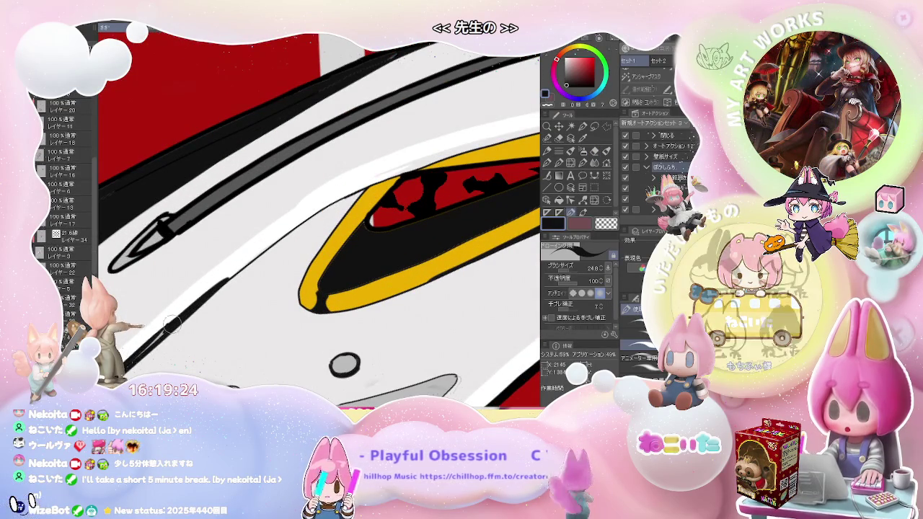
pyautogui.moveTo(168, 329); pyautogui.dragTo(249, 255)
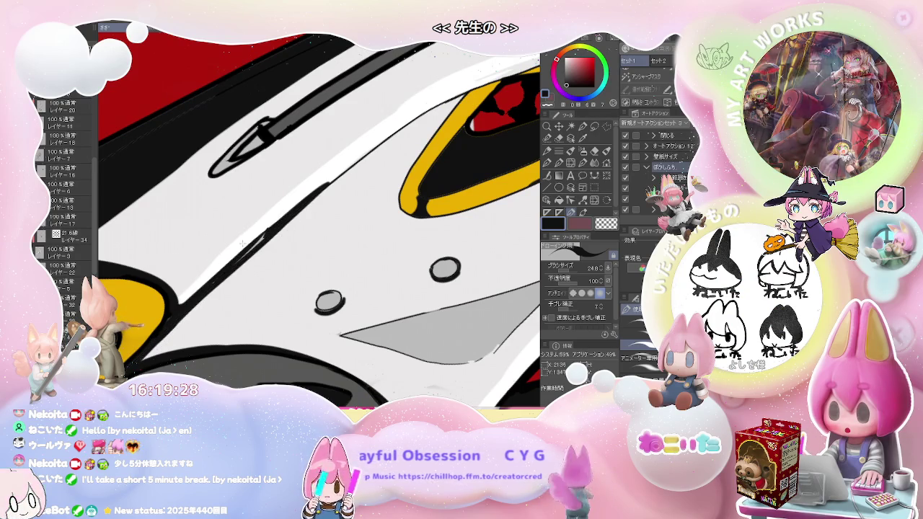
pyautogui.press('e')
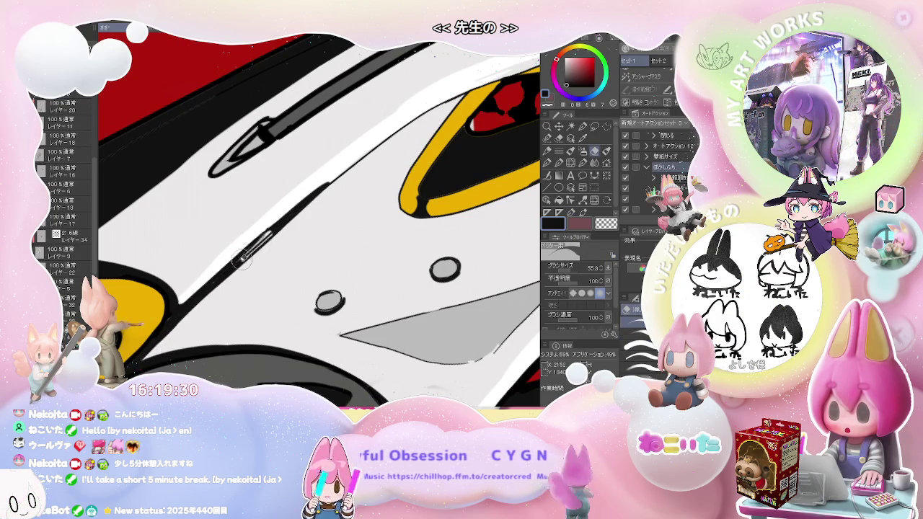
pyautogui.scroll(5, 266, 238)
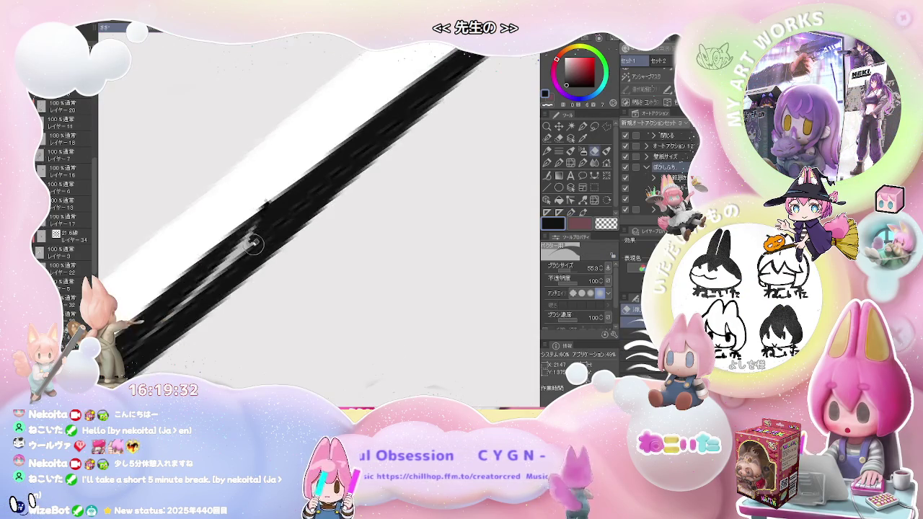
pyautogui.scroll(-5, 263, 260)
# Switch back to the drawing pen with white as the main colour.
pyautogui.press('p')
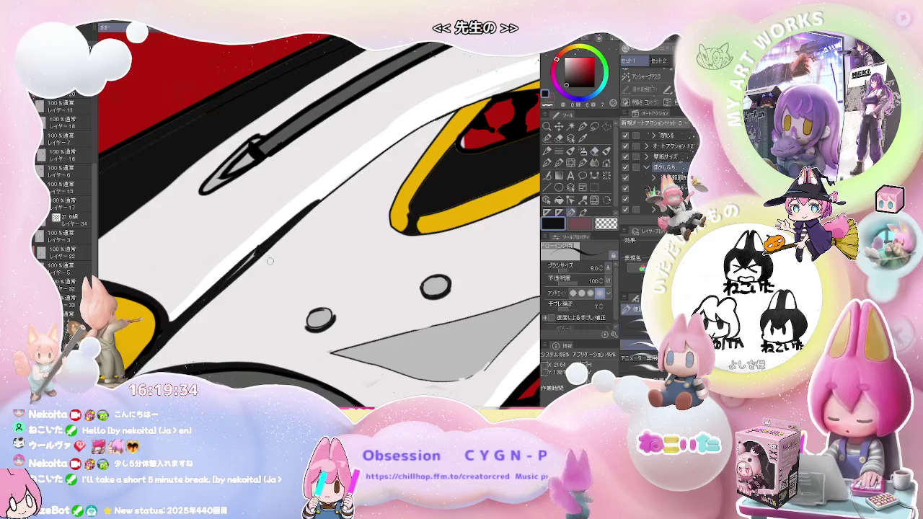
pyautogui.press('x')
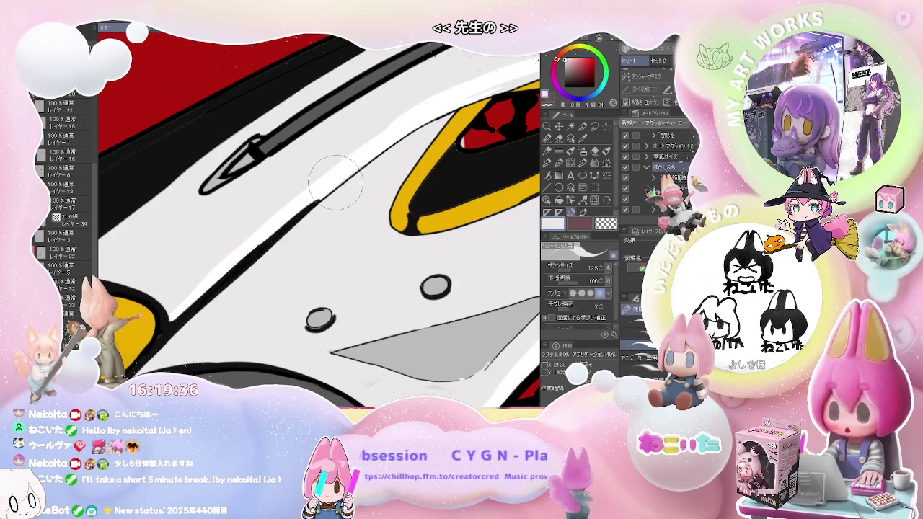
pyautogui.scroll(-2, 317, 209)
pyautogui.scroll(-3, 339, 195)
pyautogui.scroll(-2, 345, 191)
pyautogui.scroll(-3, 446, 271)
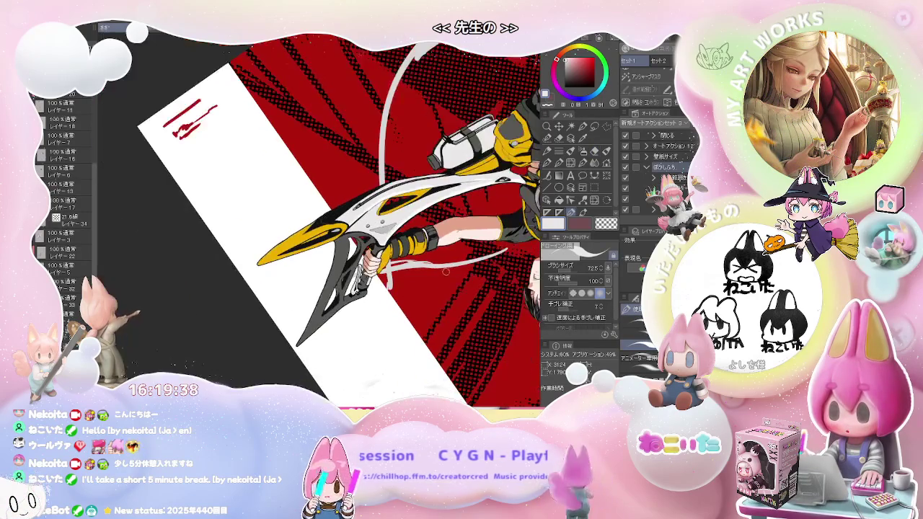
# Bring the character's body and head into view and shrink the brush to about half size.
pyautogui.moveTo(468, 269); pyautogui.dragTo(403, 308)
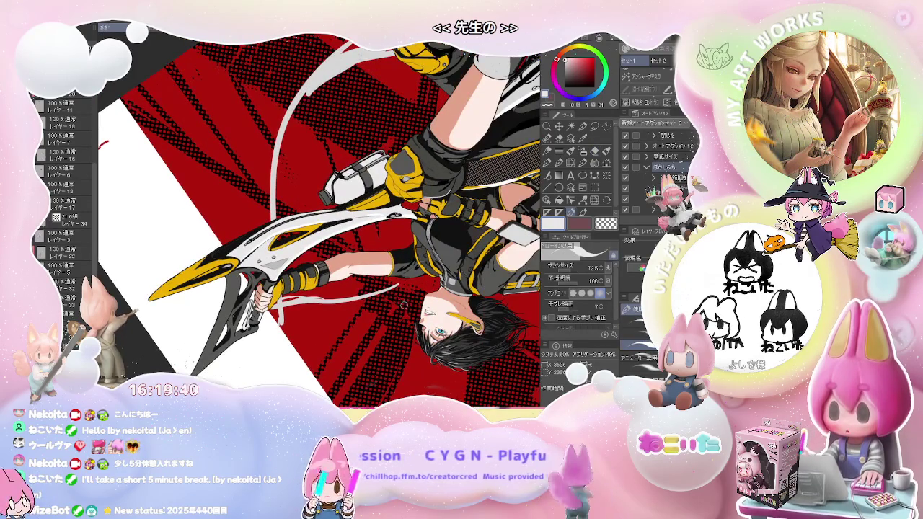
pyautogui.scroll(2, 389, 303)
pyautogui.scroll(2, 361, 302)
pyautogui.scroll(2, 324, 299)
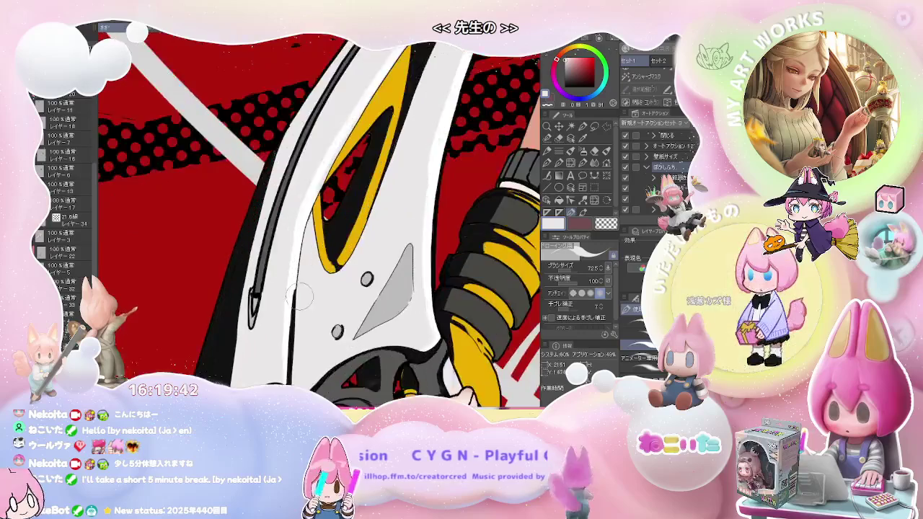
pyautogui.scroll(2, 296, 296)
pyautogui.moveTo(294, 296); pyautogui.dragTo(290, 287)
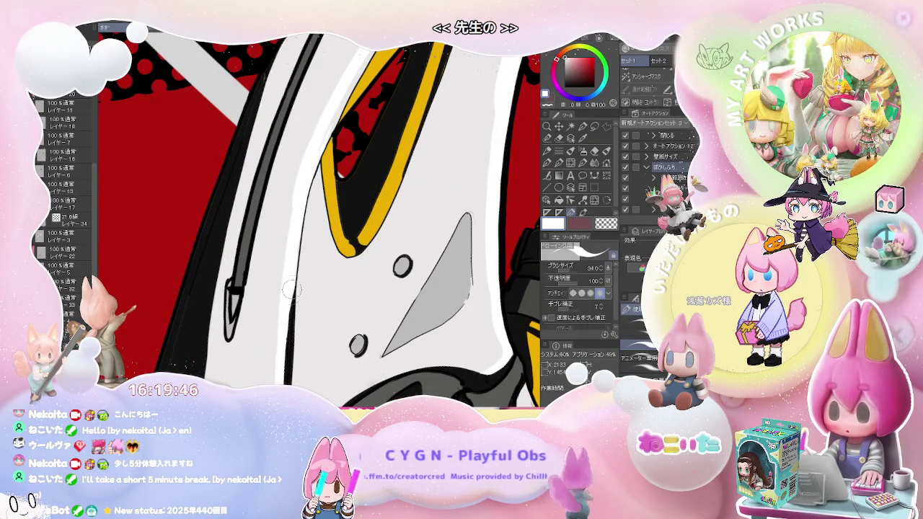
pyautogui.scroll(-1, 292, 296)
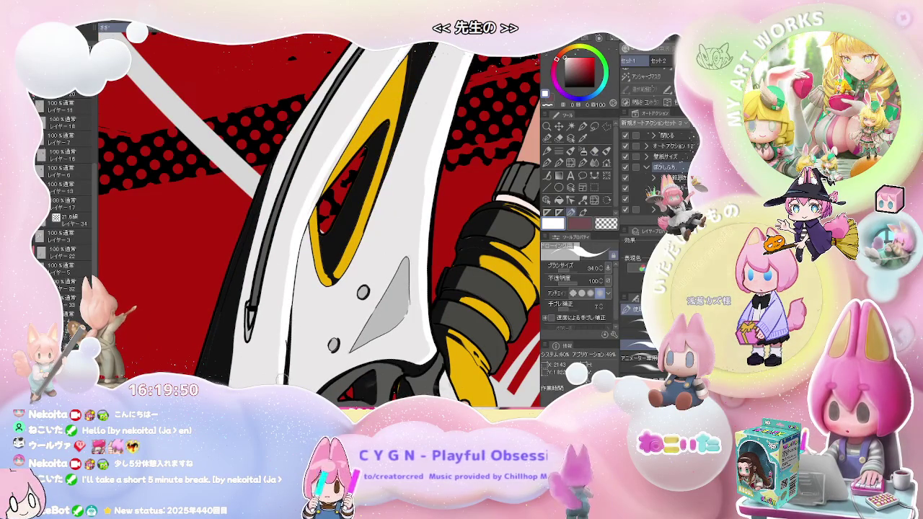
pyautogui.scroll(-1, 284, 347)
pyautogui.scroll(-2, 284, 348)
pyautogui.scroll(1, 289, 299)
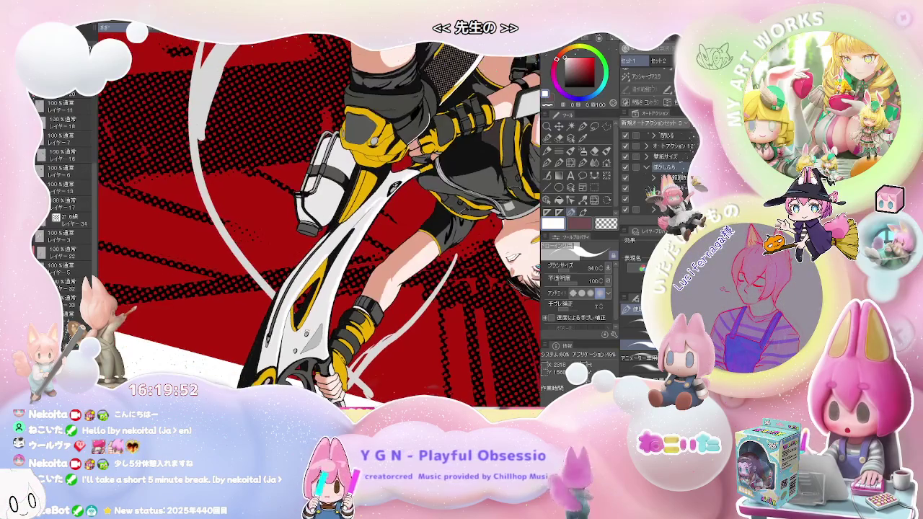
pyautogui.scroll(1, 281, 310)
pyautogui.scroll(1, 267, 325)
pyautogui.scroll(1, 253, 339)
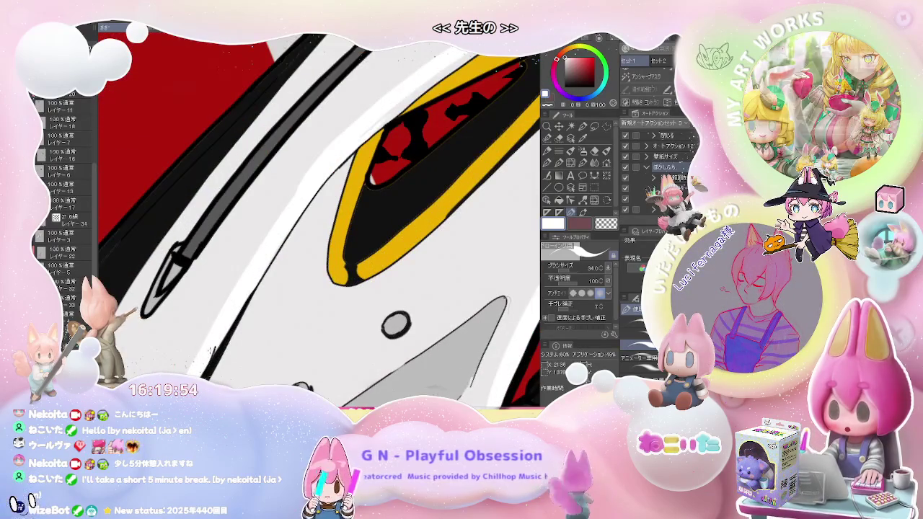
# Switch to the eraser, zoom out, and rotate the canvas toward upright.
pyautogui.press('e')
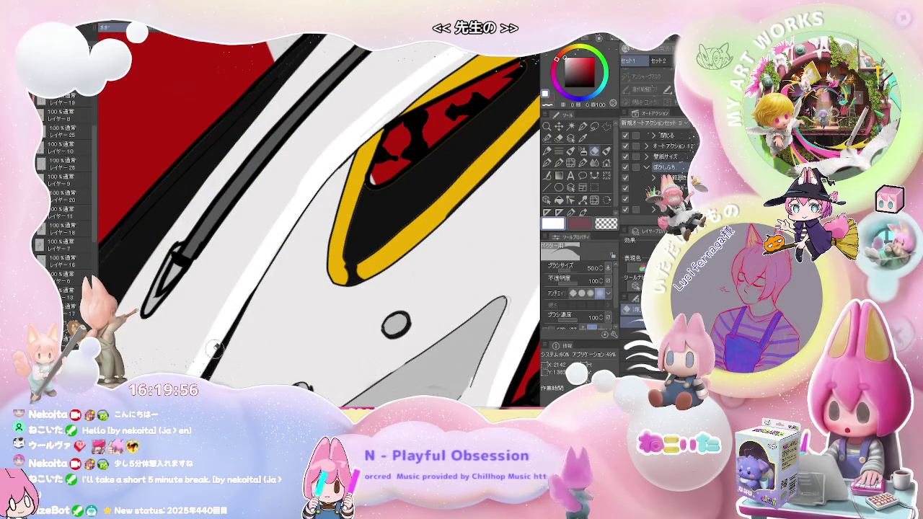
pyautogui.scroll(-1, 215, 348)
pyautogui.scroll(-2, 238, 332)
pyautogui.scroll(-1, 264, 311)
pyautogui.scroll(-2, 285, 301)
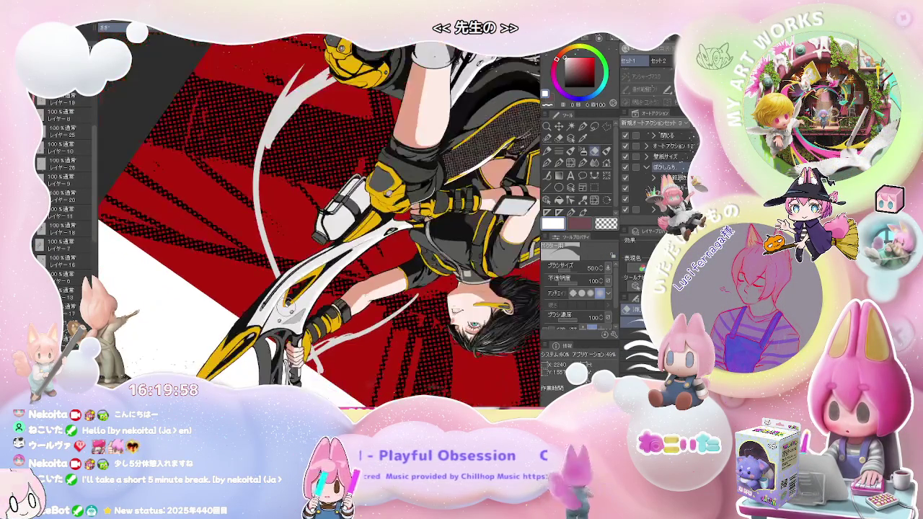
pyautogui.scroll(-2, 285, 302)
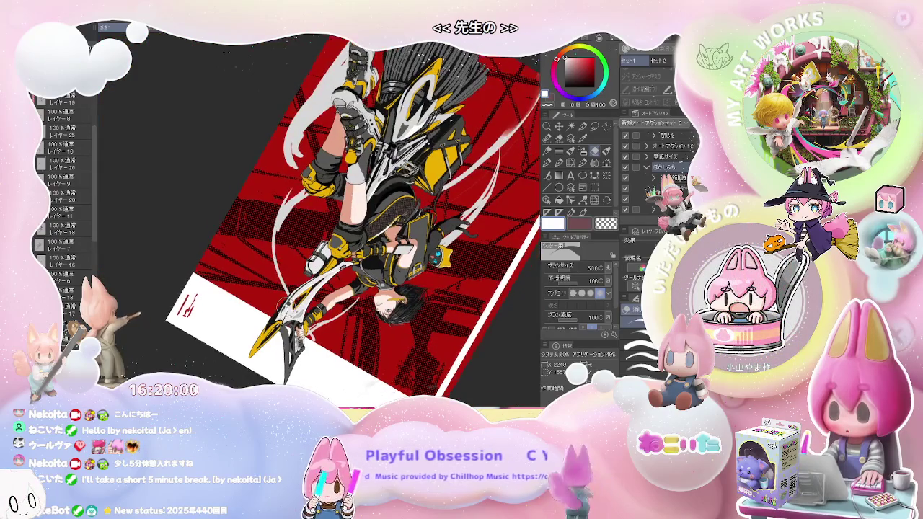
pyautogui.press('^')
pyautogui.press('^')
pyautogui.press('^')
pyautogui.press('^')
pyautogui.press('^')
pyautogui.press('^')
pyautogui.press('^')
pyautogui.press('^')
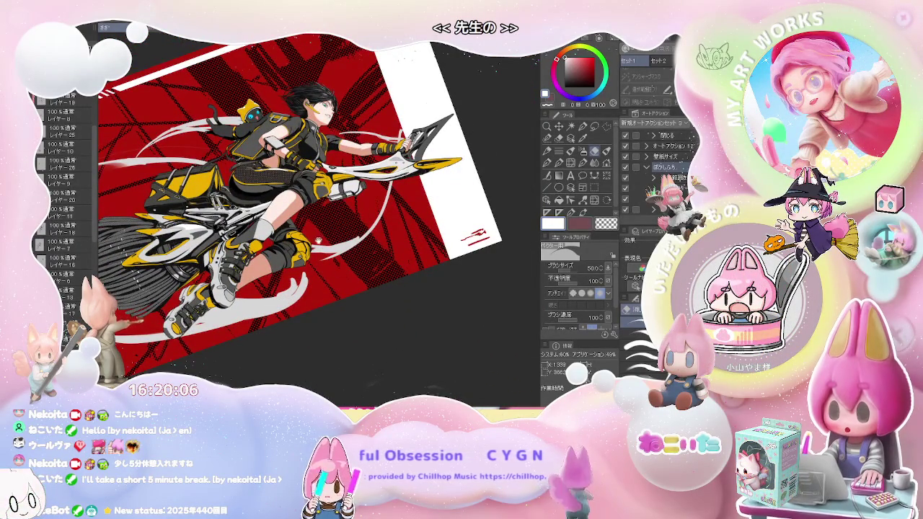
# Rotate the canvas nearly upright and frame the girl's head and raised arm.
pyautogui.press('^')
pyautogui.press('^')
pyautogui.press('^')
pyautogui.press('^')
pyautogui.press('^')
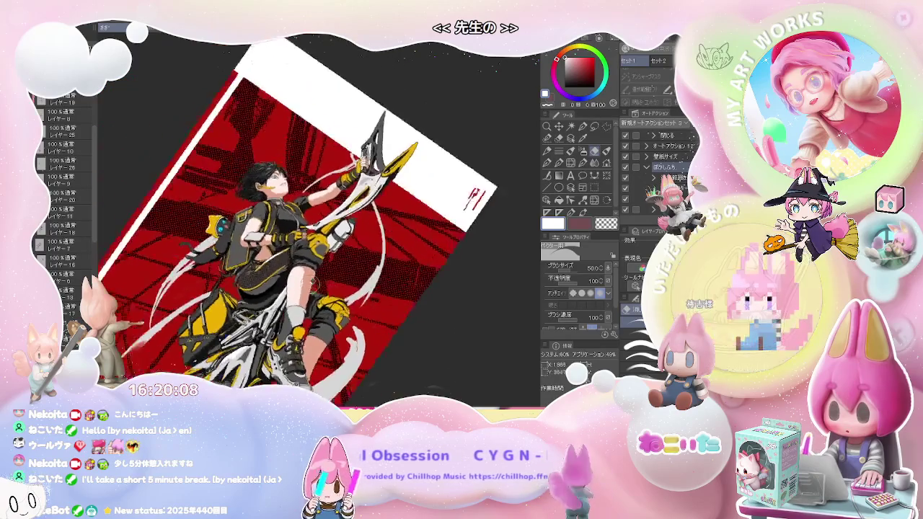
pyautogui.press('^')
pyautogui.hotkey('ctrl', '+')
pyautogui.hotkey('ctrl', '+')
pyautogui.hotkey('ctrl', '+')
pyautogui.hotkey('ctrl', '+')
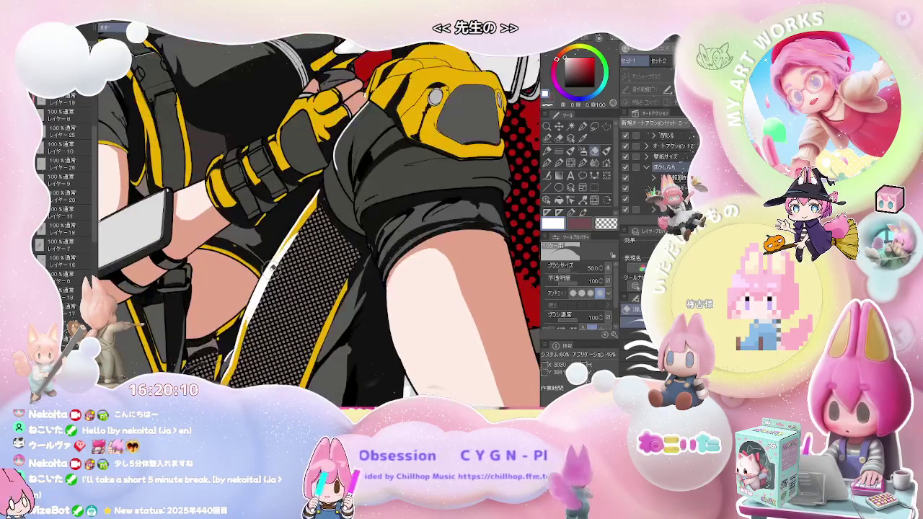
pyautogui.hotkey('ctrl', '-')
pyautogui.hotkey('ctrl', '-')
pyautogui.hotkey('ctrl', '-')
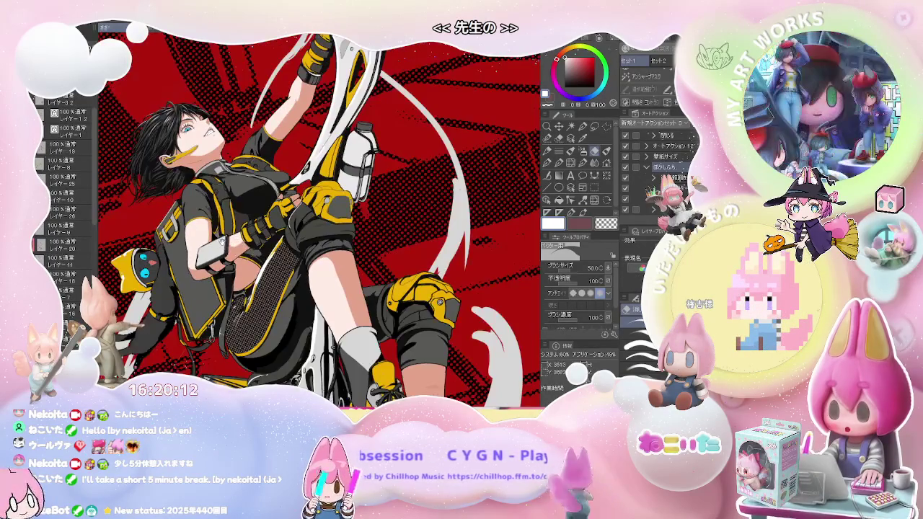
pyautogui.press('^')
pyautogui.hotkey('ctrl', '+')
pyautogui.hotkey('ctrl', '+')
pyautogui.hotkey('ctrl', '+')
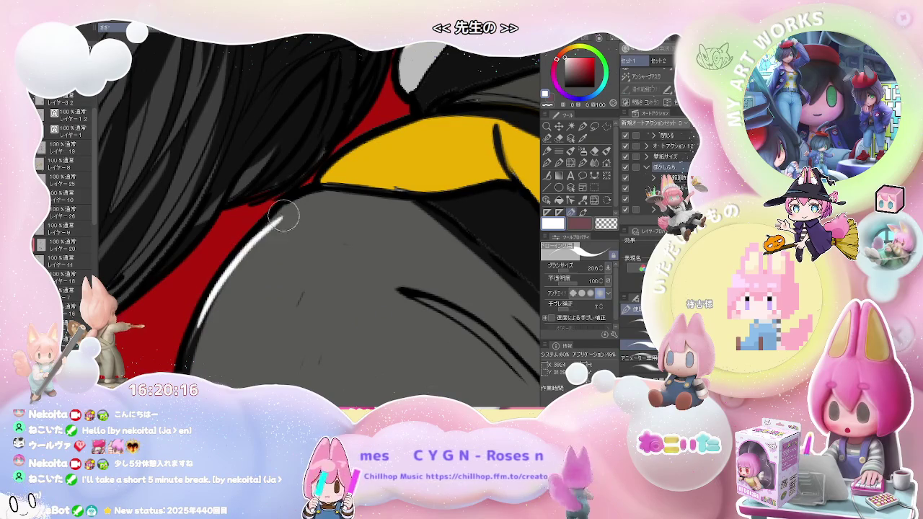
# Zoom in on the jacket shoulder, paint a short white highlight, and turn the view upright.
pyautogui.hotkey('ctrl', '-')
pyautogui.hotkey('ctrl', '-')
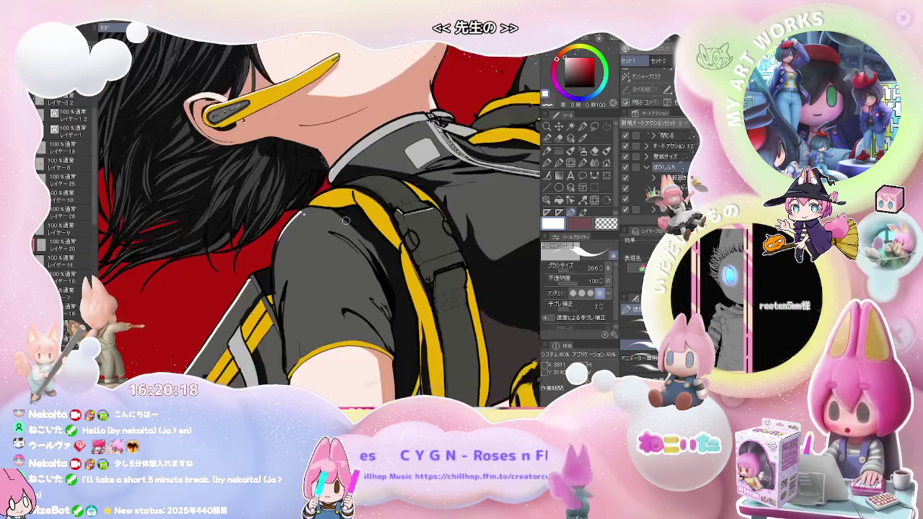
pyautogui.hotkey('ctrl', '-')
pyautogui.hotkey('ctrl', '-')
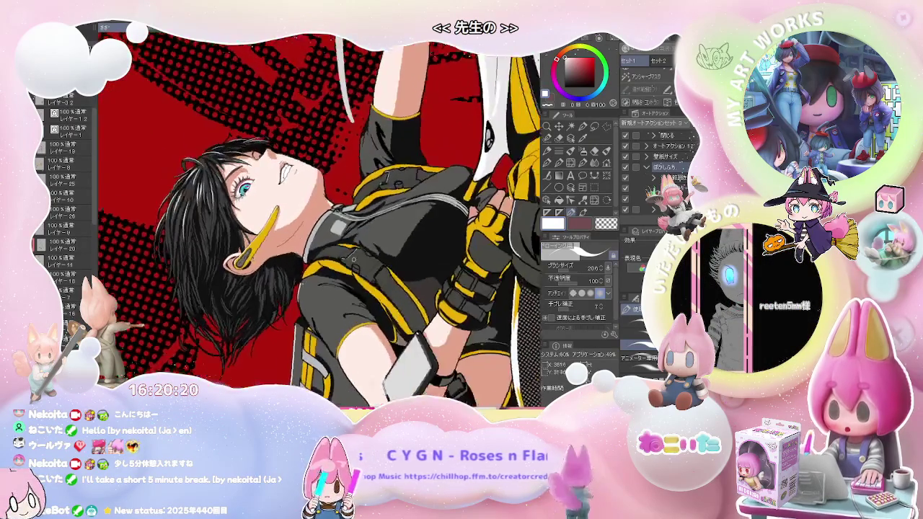
pyautogui.hotkey('ctrl', '+')
pyautogui.hotkey('ctrl', '+')
pyautogui.hotkey('ctrl', '+')
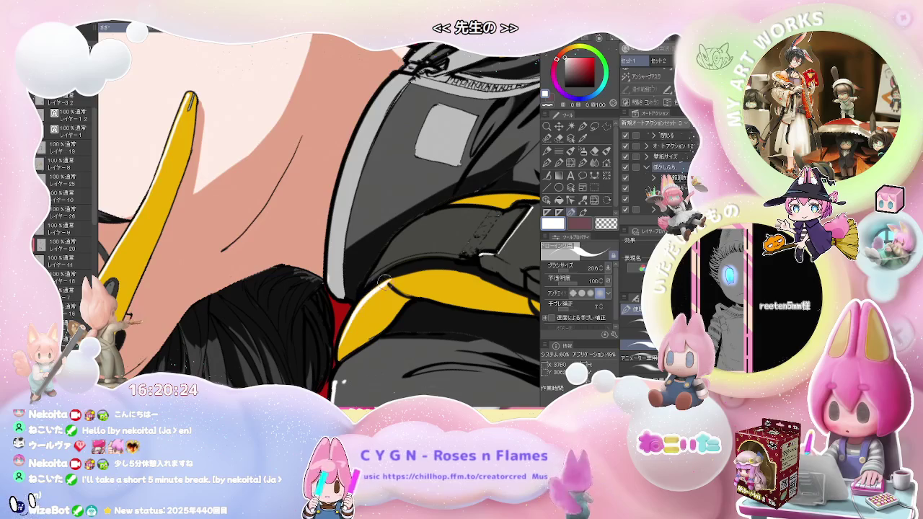
pyautogui.hotkey('ctrl', '-')
pyautogui.hotkey('ctrl', '-')
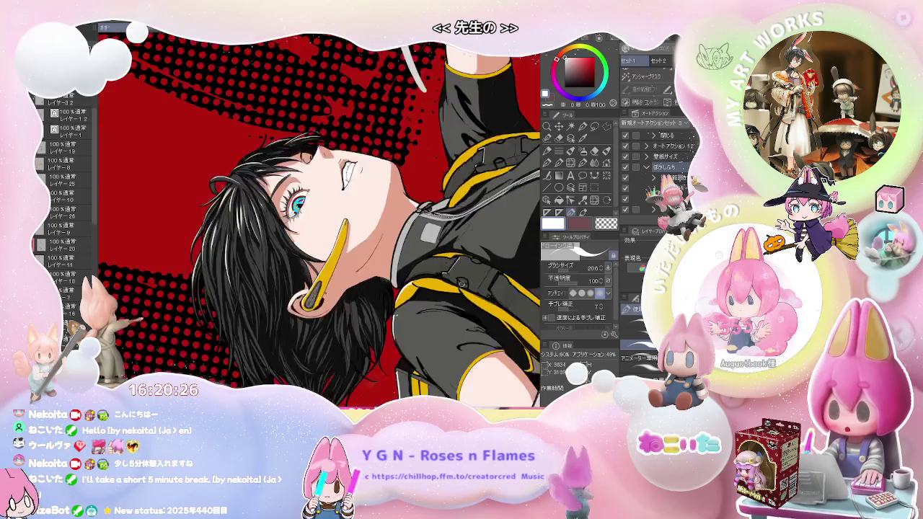
pyautogui.hotkey('ctrl', '+')
pyautogui.hotkey('ctrl', '+')
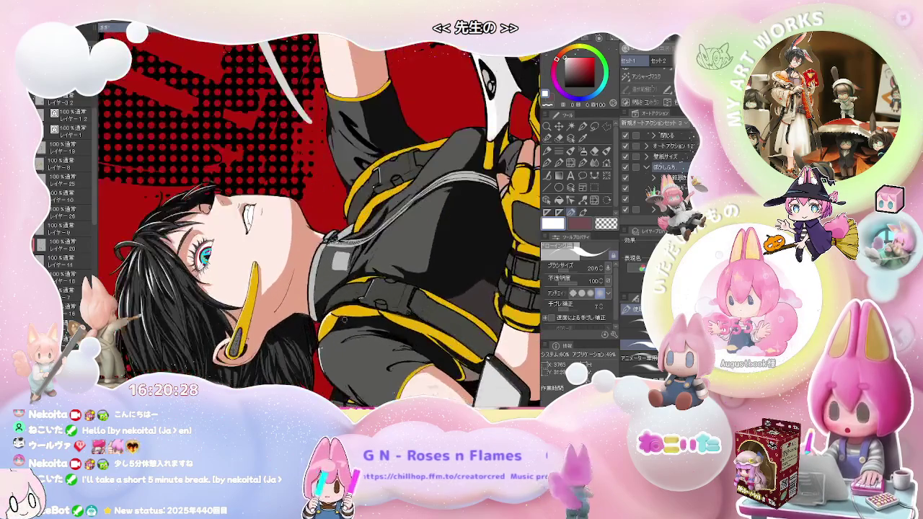
pyautogui.hotkey('ctrl', '+')
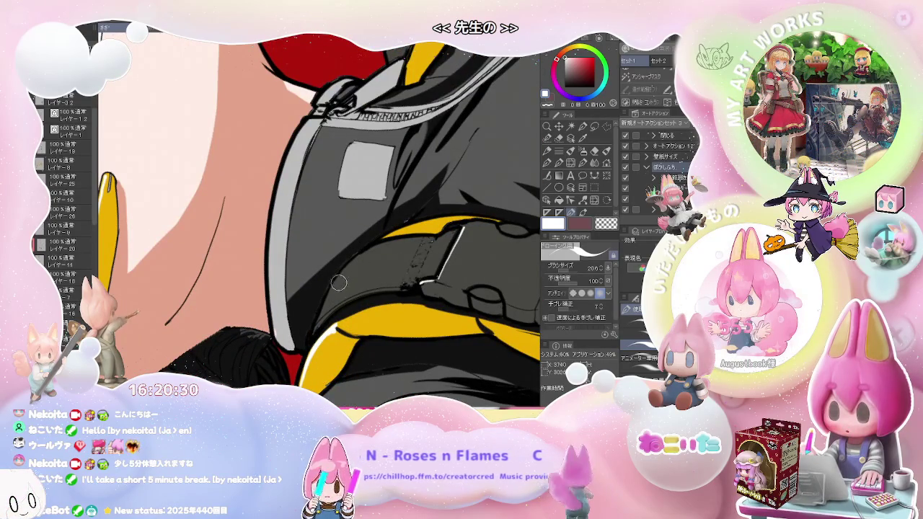
pyautogui.moveTo(347, 273); pyautogui.dragTo(343, 287)
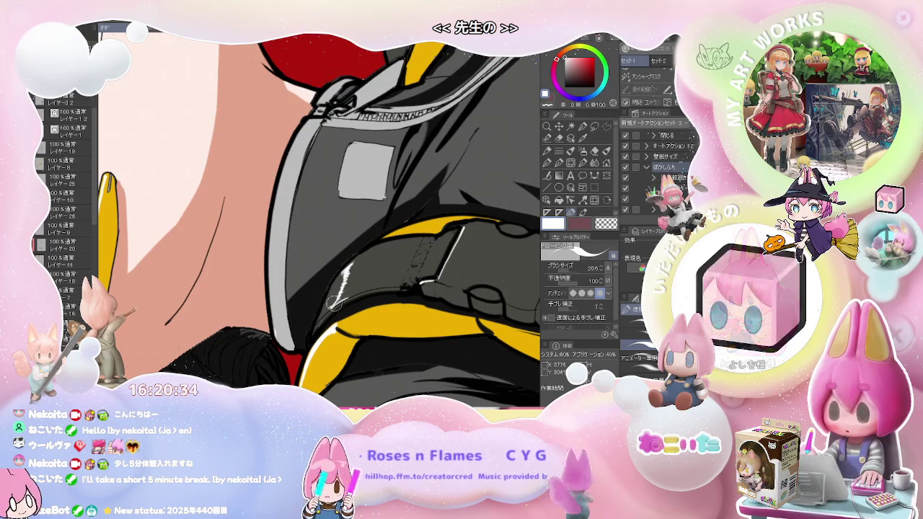
pyautogui.scroll(-2, 360, 296)
pyautogui.moveTo(395, 286); pyautogui.dragTo(426, 292)
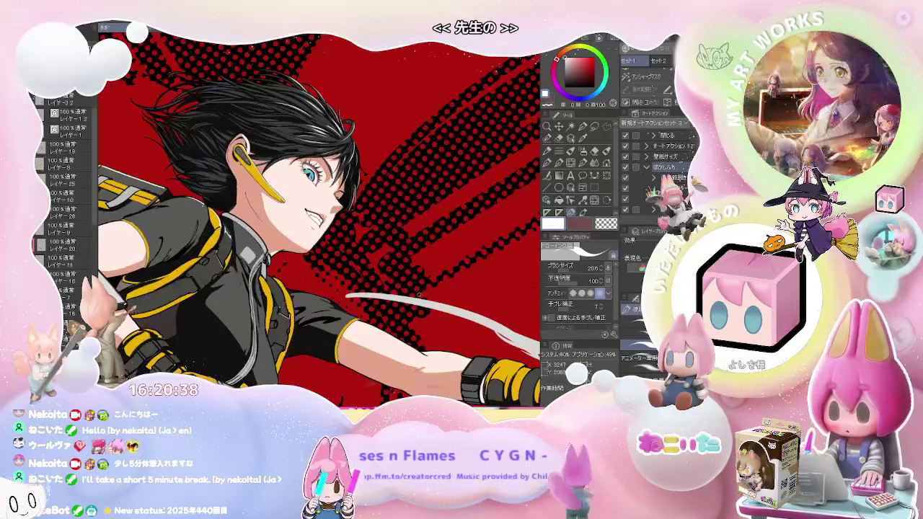
# Paint short white highlights on the jacket along the right edge of the yellow strap.
pyautogui.scroll(-1, 425, 293)
pyautogui.scroll(1, 266, 235)
pyautogui.scroll(1, 266, 235)
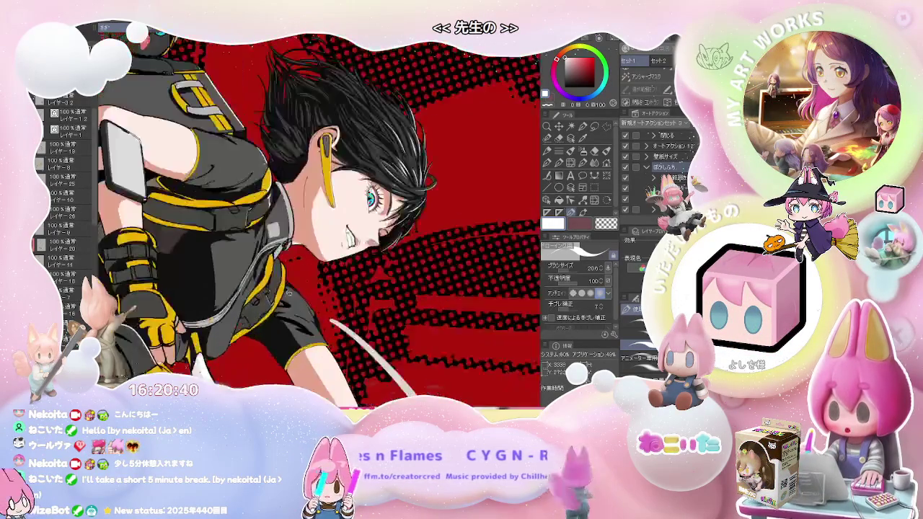
pyautogui.scroll(1, 266, 236)
pyautogui.scroll(1, 266, 236)
pyautogui.scroll(-1, 253, 189)
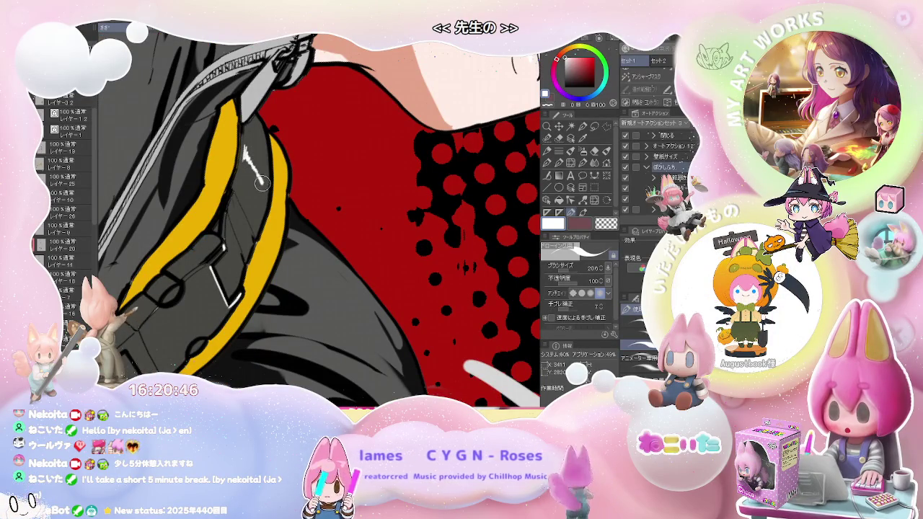
pyautogui.moveTo(262, 183); pyautogui.dragTo(268, 202)
pyautogui.scroll(1, 274, 148)
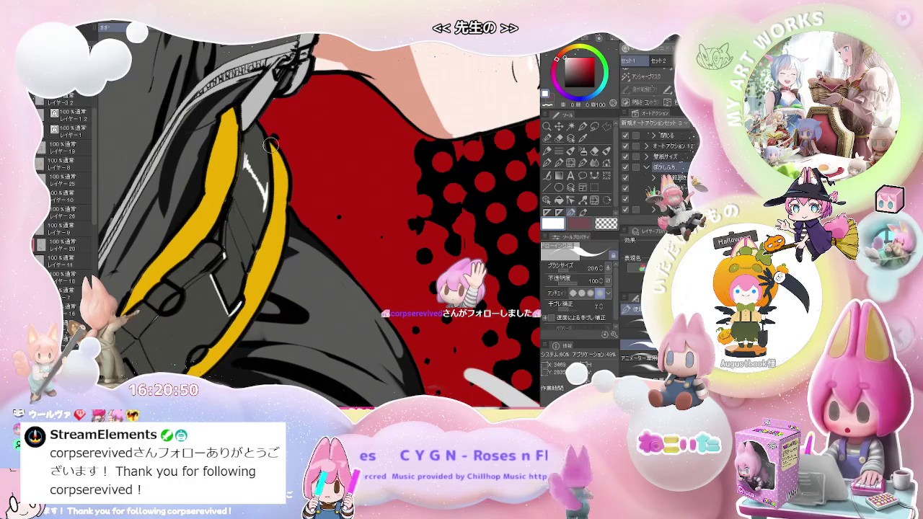
pyautogui.moveTo(275, 142); pyautogui.dragTo(290, 195)
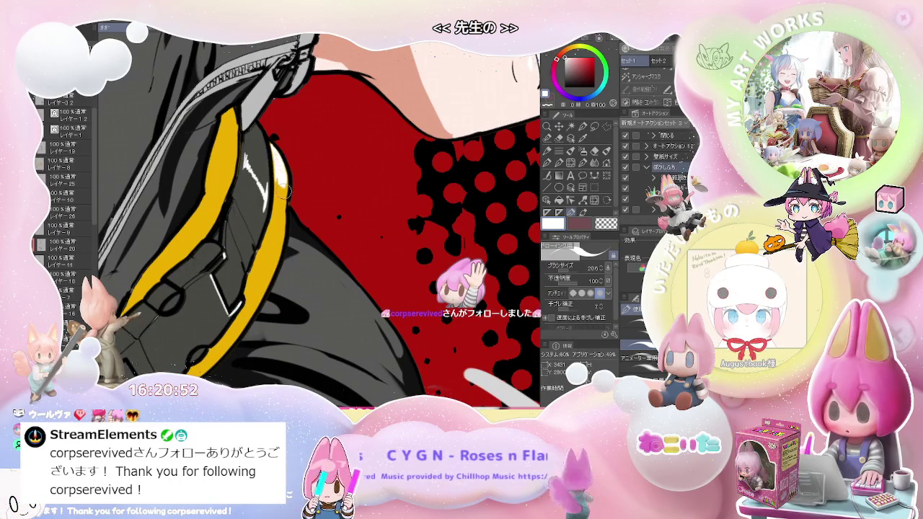
pyautogui.scroll(-2, 283, 184)
pyautogui.scroll(-2, 284, 185)
pyautogui.scroll(-2, 284, 184)
pyautogui.scroll(-1, 284, 185)
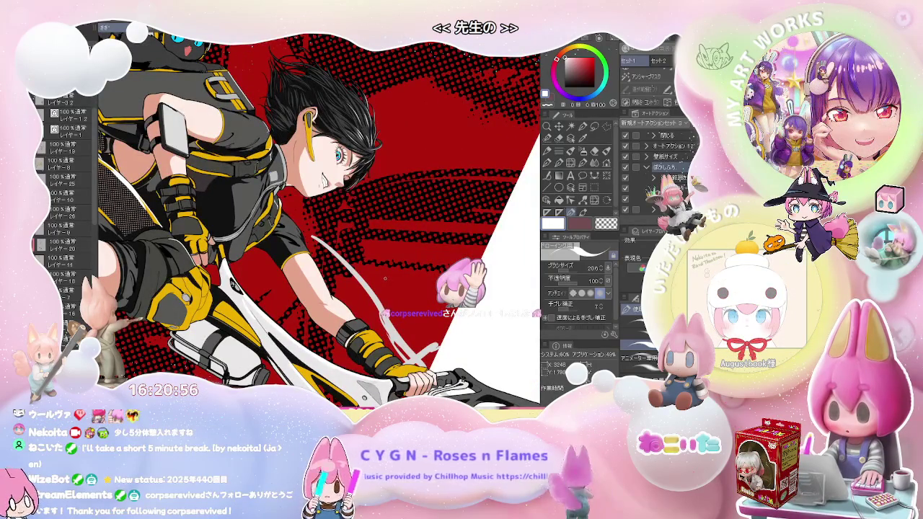
# Rotate the view and paint a white highlight along the sleeve's top edge.
pyautogui.moveTo(384, 278); pyautogui.dragTo(375, 199)
pyautogui.scroll(2, 278, 267)
pyautogui.scroll(2, 278, 267)
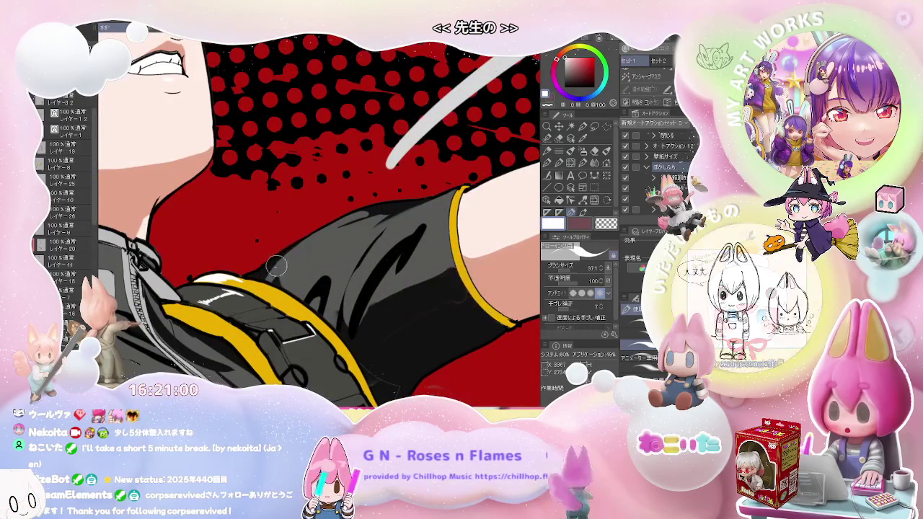
pyautogui.moveTo(276, 267); pyautogui.dragTo(362, 212)
pyautogui.scroll(-2, 327, 228)
pyautogui.scroll(-2, 326, 228)
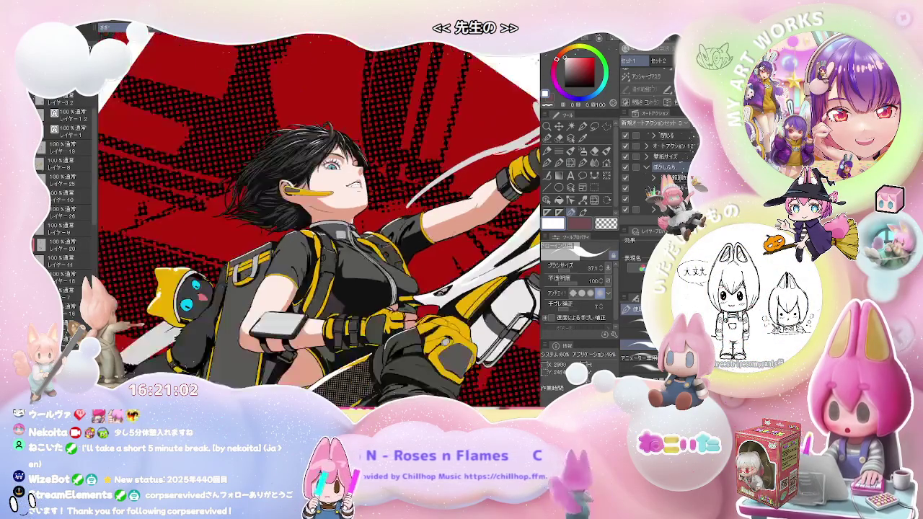
pyautogui.scroll(-1, 448, 247)
pyautogui.scroll(-1, 448, 246)
pyautogui.scroll(2, 300, 295)
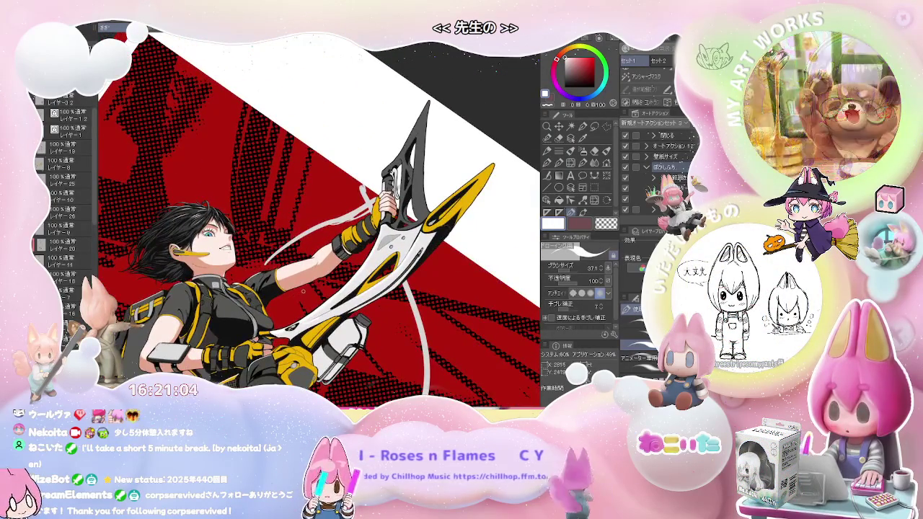
pyautogui.scroll(1, 301, 293)
pyautogui.scroll(2, 289, 267)
pyautogui.scroll(3, 270, 261)
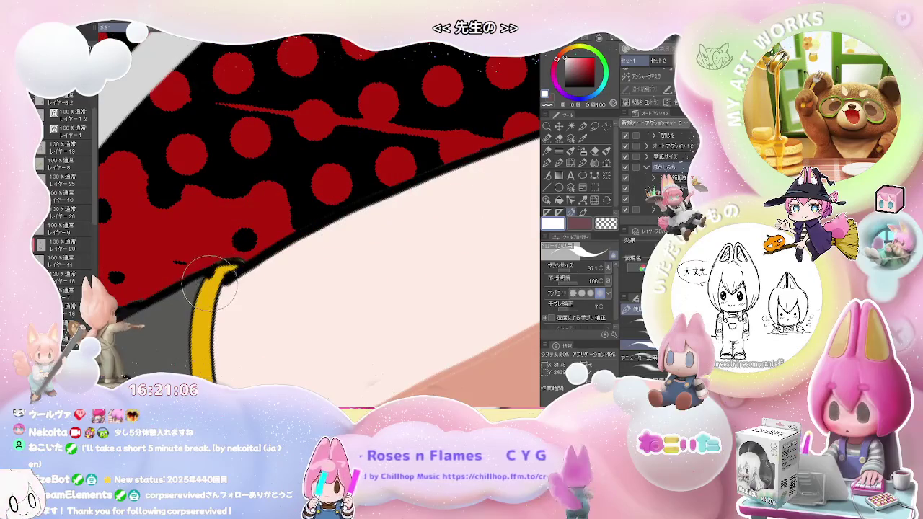
pyautogui.scroll(-2, 234, 267)
pyautogui.scroll(-1, 247, 264)
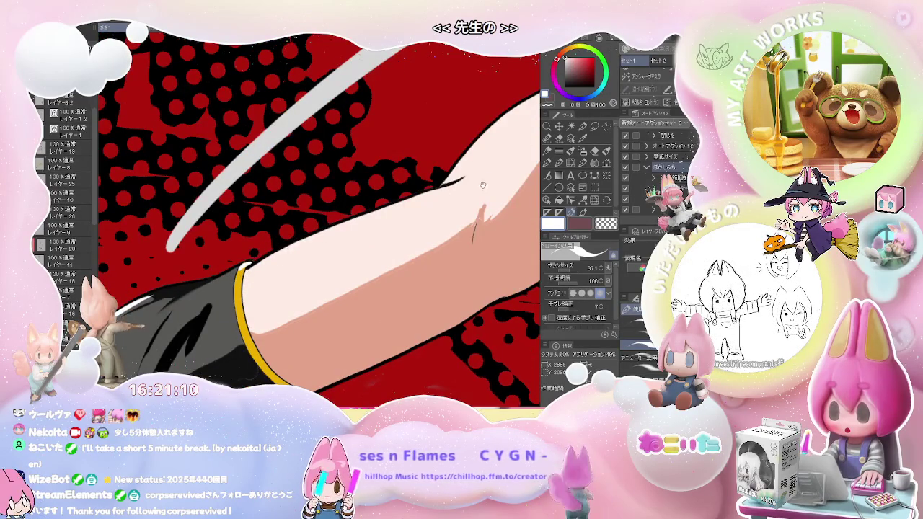
# Bring the upper arm and wristband into view and return to the drawing pen.
pyautogui.moveTo(482, 186); pyautogui.dragTo(341, 257)
pyautogui.scroll(1, 300, 249)
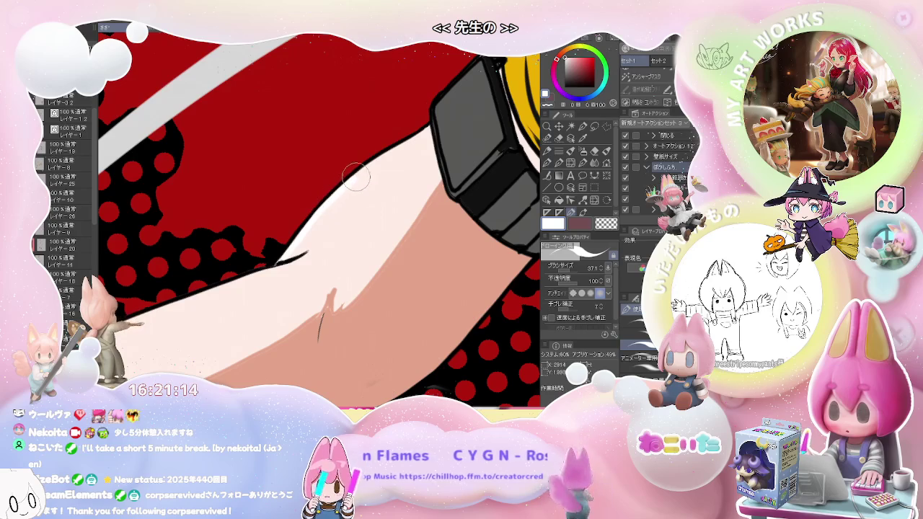
pyautogui.scroll(-1, 431, 130)
pyautogui.scroll(-1, 461, 173)
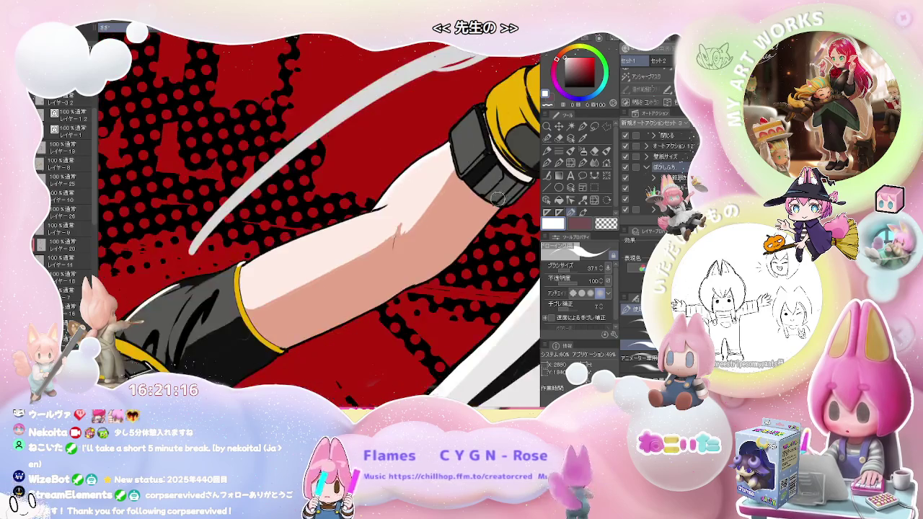
pyautogui.scroll(-2, 501, 216)
pyautogui.scroll(2, 500, 216)
pyautogui.scroll(1, 433, 238)
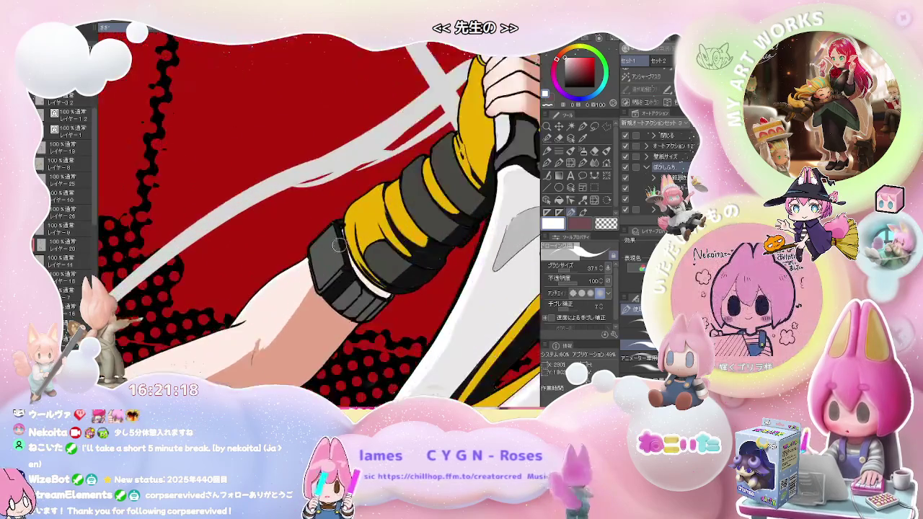
pyautogui.scroll(1, 326, 261)
pyautogui.press('g')
pyautogui.press('p')
# Rotate the view until the arm lies level, fit the illustration, then zoom onto the wristwatch.
pyautogui.press('^')
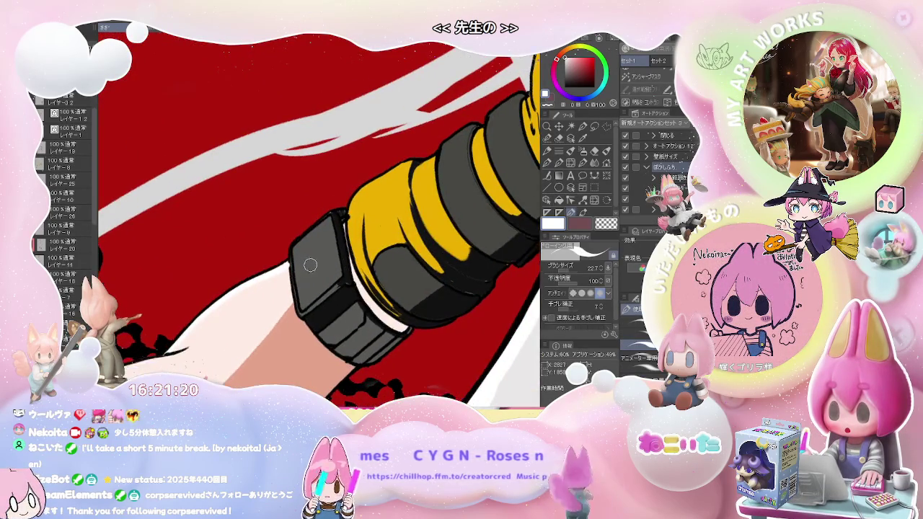
pyautogui.press('^')
pyautogui.scroll(-1, 322, 261)
pyautogui.press('-')
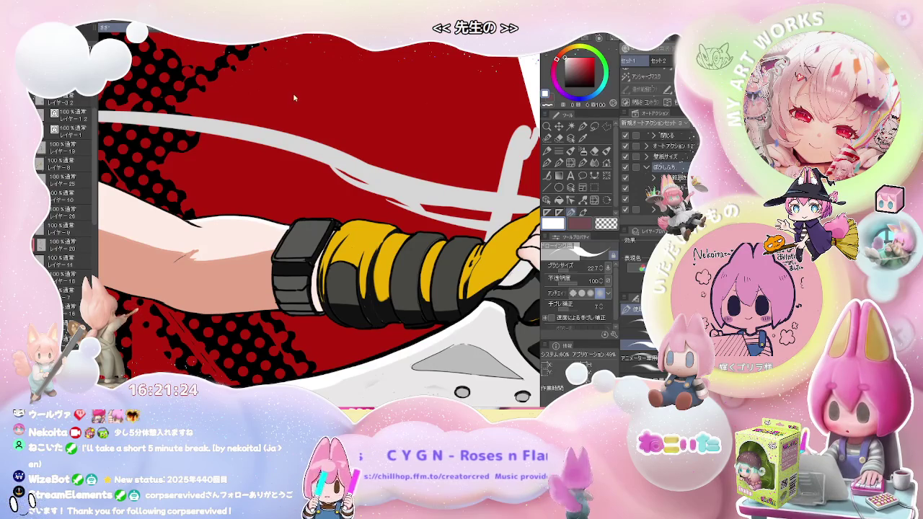
pyautogui.hotkey('ctrl', '0')
pyautogui.scroll(3, 312, 219)
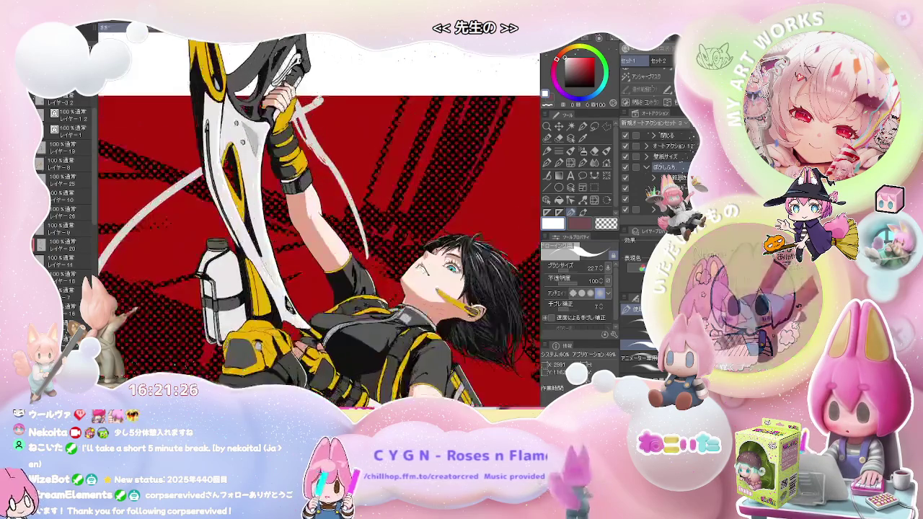
pyautogui.scroll(2, 311, 218)
pyautogui.scroll(2, 311, 218)
pyautogui.scroll(2, 312, 219)
pyautogui.scroll(2, 312, 218)
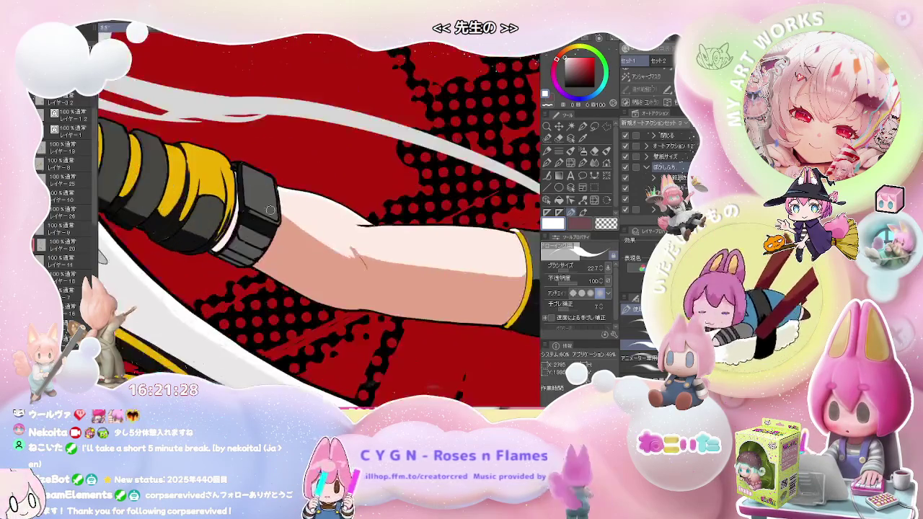
pyautogui.scroll(2, 289, 205)
pyautogui.scroll(2, 241, 188)
pyautogui.scroll(-2, 241, 178)
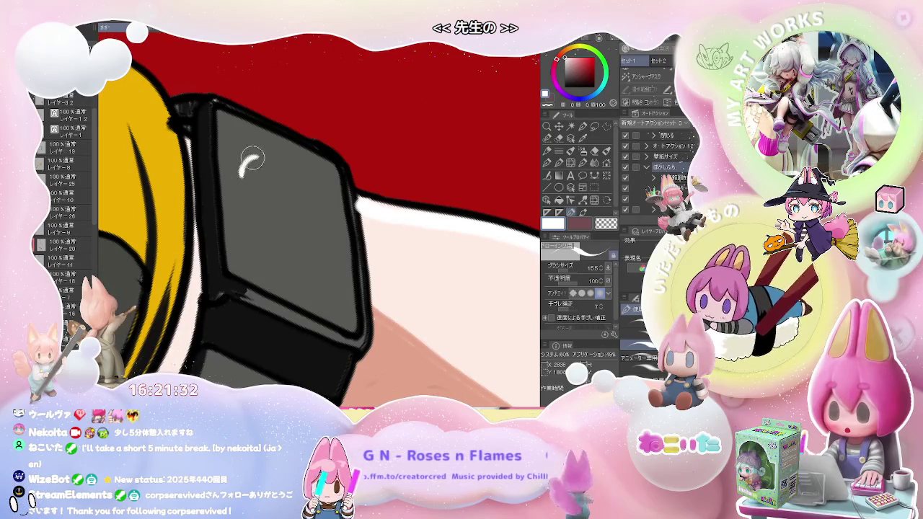
# Fix the white watch-face digits by undoing stray strokes and redrawing the 7 of 11:57.
pyautogui.hotkey('ctrl', 'z')
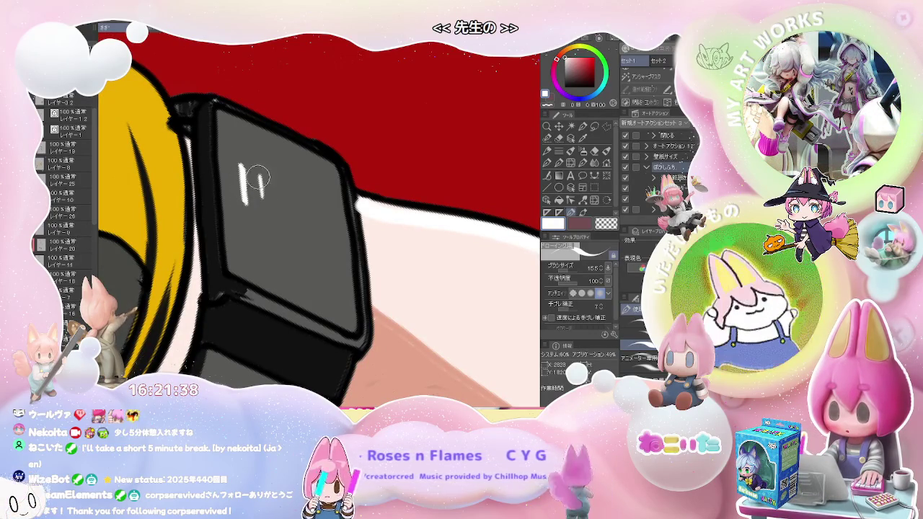
pyautogui.moveTo(258, 171); pyautogui.dragTo(261, 203)
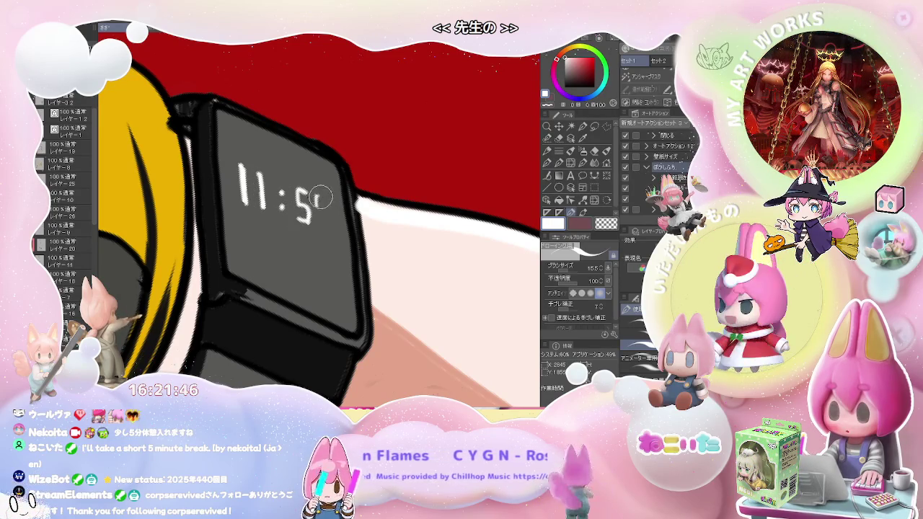
pyautogui.hotkey('ctrl', 'z')
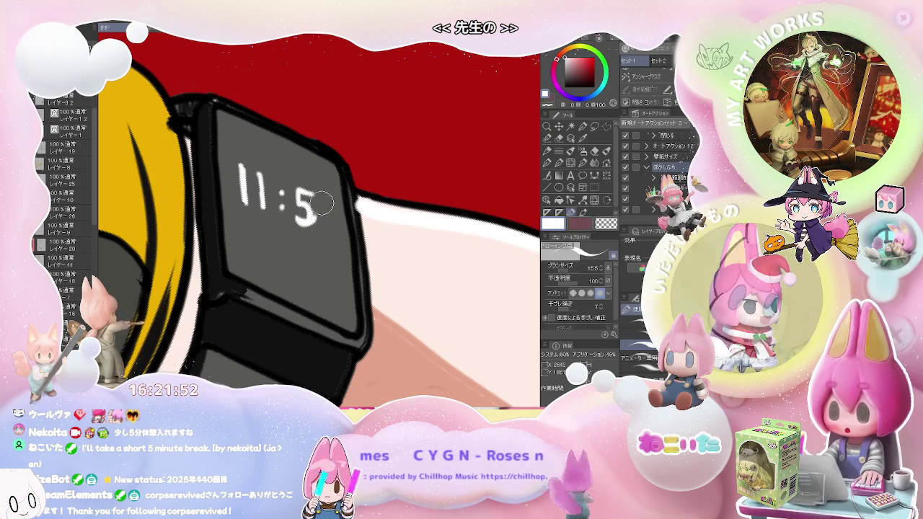
pyautogui.hotkey('ctrl', 'z')
pyautogui.moveTo(313, 189); pyautogui.dragTo(319, 222)
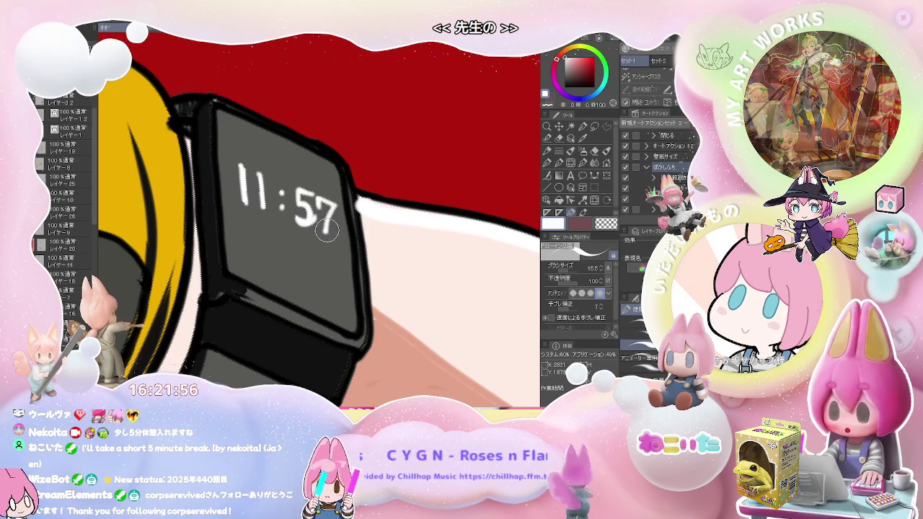
# Zoom out and rotate the canvas to show the whole arm and weapon.
pyautogui.scroll(-2, 293, 246)
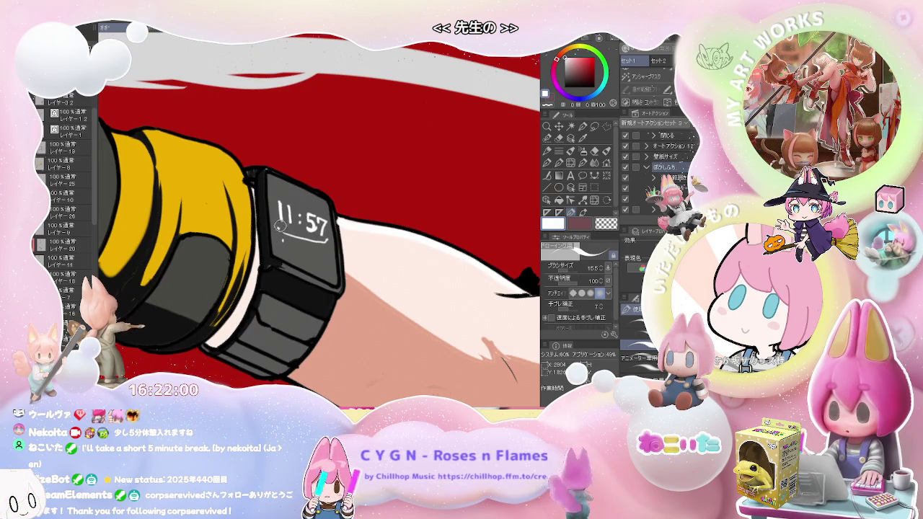
pyautogui.press('-')
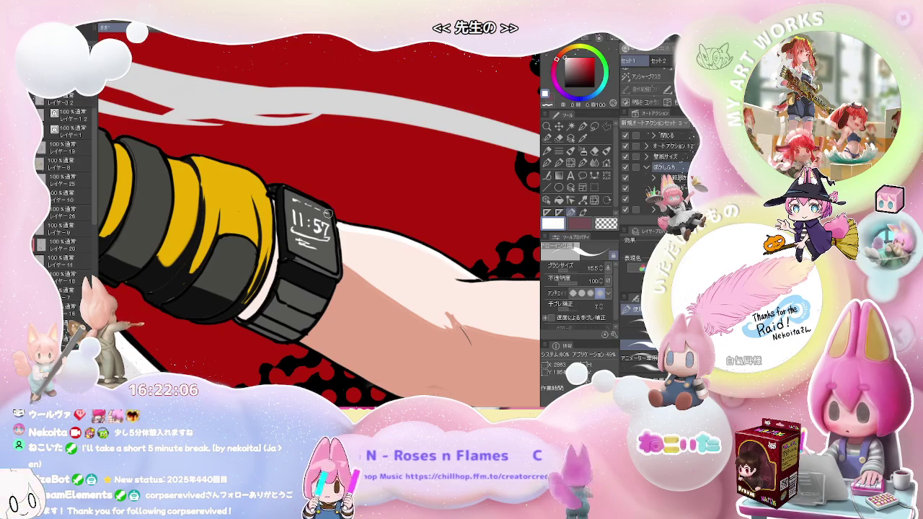
pyautogui.press('-')
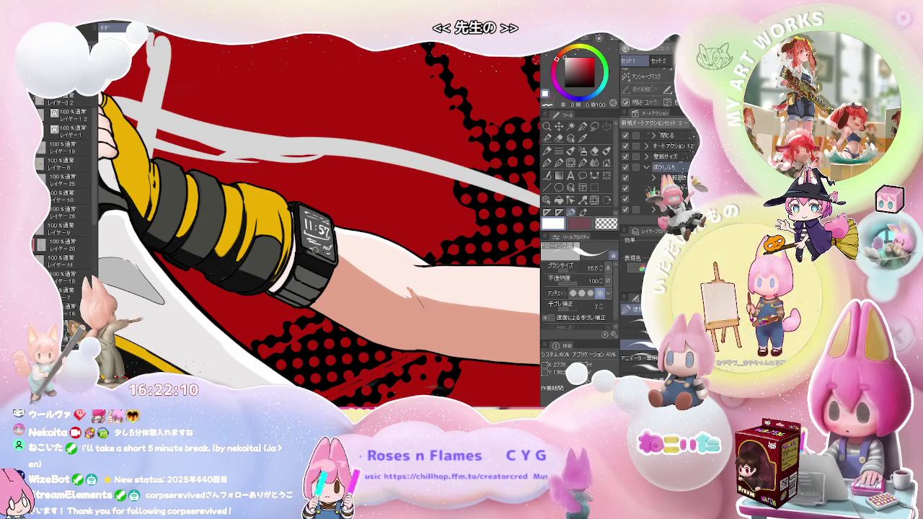
pyautogui.press('-')
pyautogui.press('-')
pyautogui.press('-')
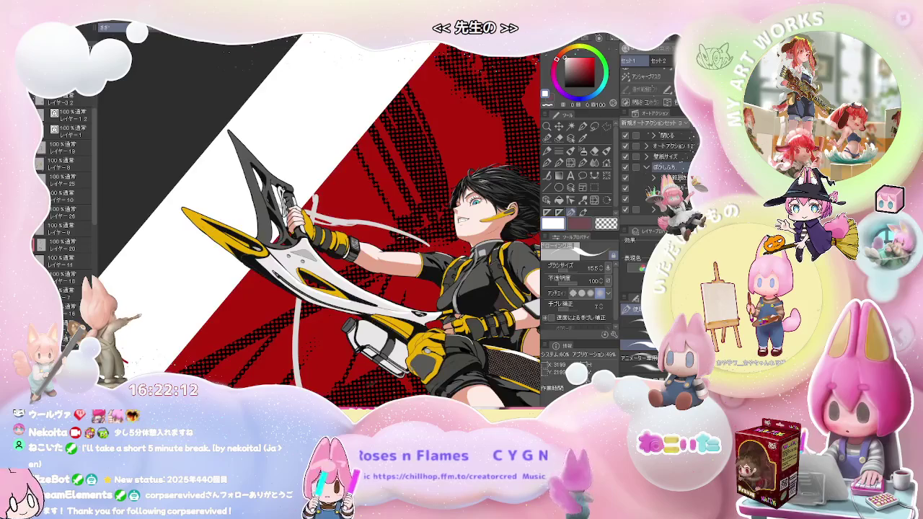
pyautogui.press('-')
pyautogui.press('-')
# Zoom in on the watch face and switch to the vector eraser.
pyautogui.scroll(2, 346, 253)
pyautogui.scroll(2, 324, 260)
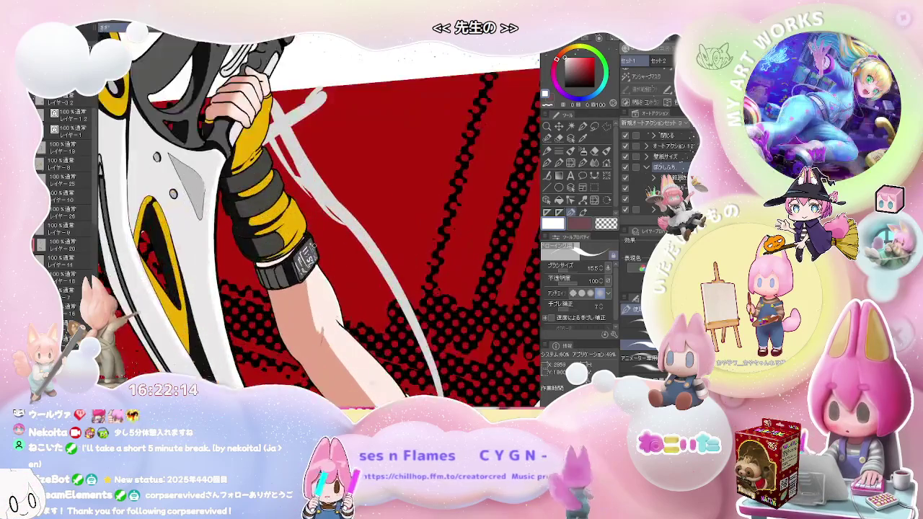
pyautogui.scroll(2, 296, 269)
pyautogui.press('e')
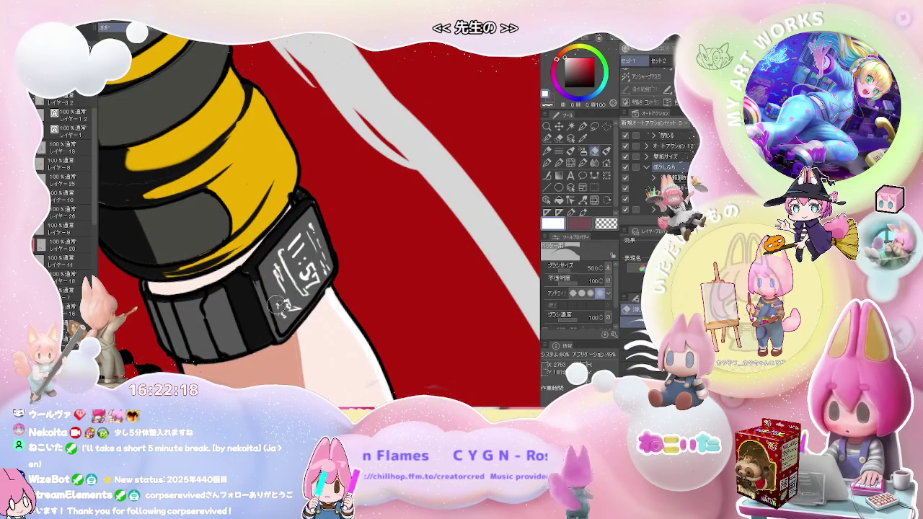
pyautogui.scroll(-1, 267, 281)
pyautogui.scroll(-2, 303, 282)
pyautogui.scroll(-2, 354, 285)
pyautogui.scroll(1, 368, 284)
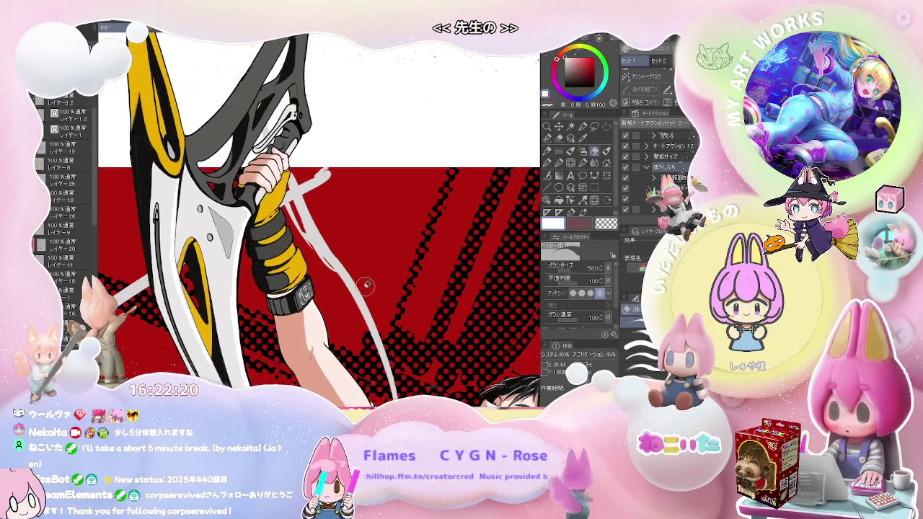
pyautogui.scroll(1, 361, 289)
pyautogui.scroll(1, 321, 303)
pyautogui.scroll(2, 296, 295)
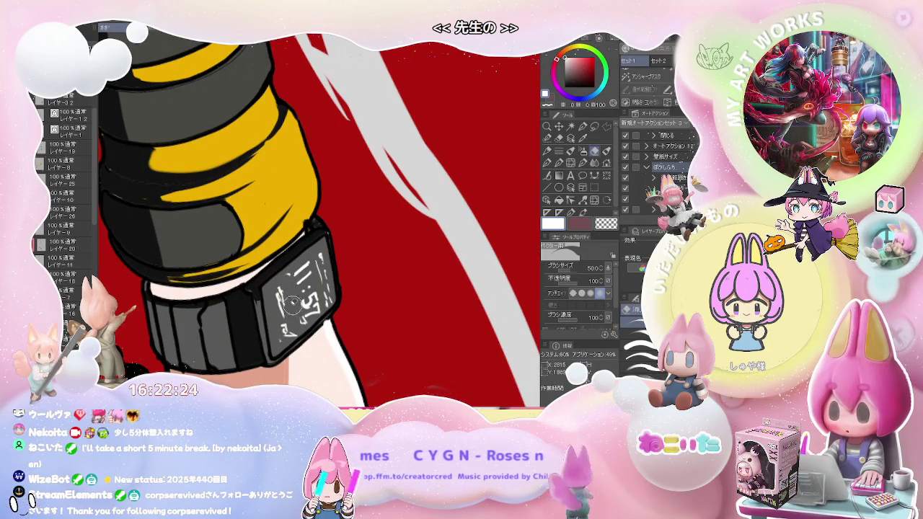
# With the white pen at size 9 and the arm level, add a small mark beneath 11:57.
pyautogui.press('p')
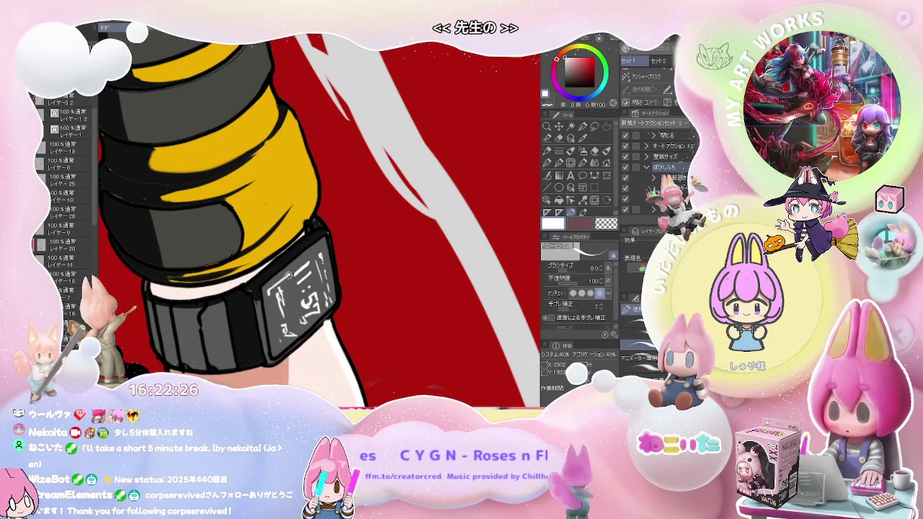
pyautogui.moveTo(264, 289); pyautogui.dragTo(269, 292)
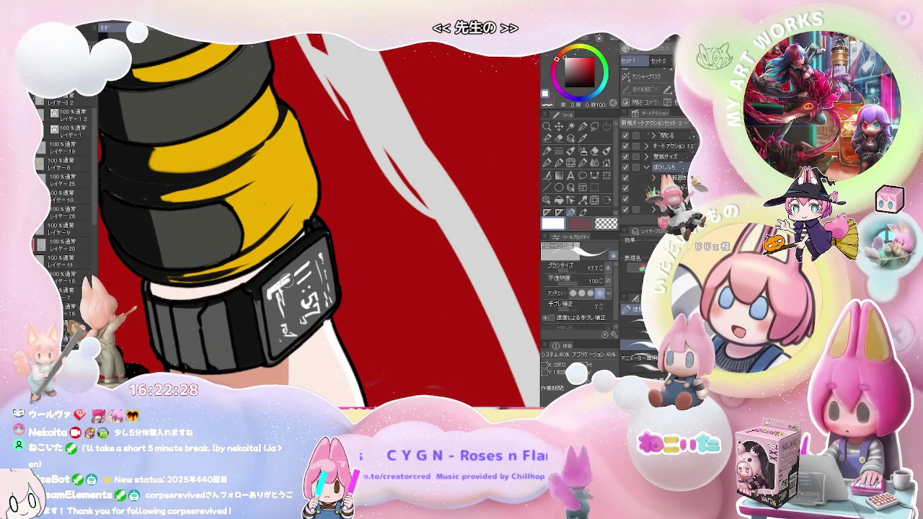
pyautogui.press('e')
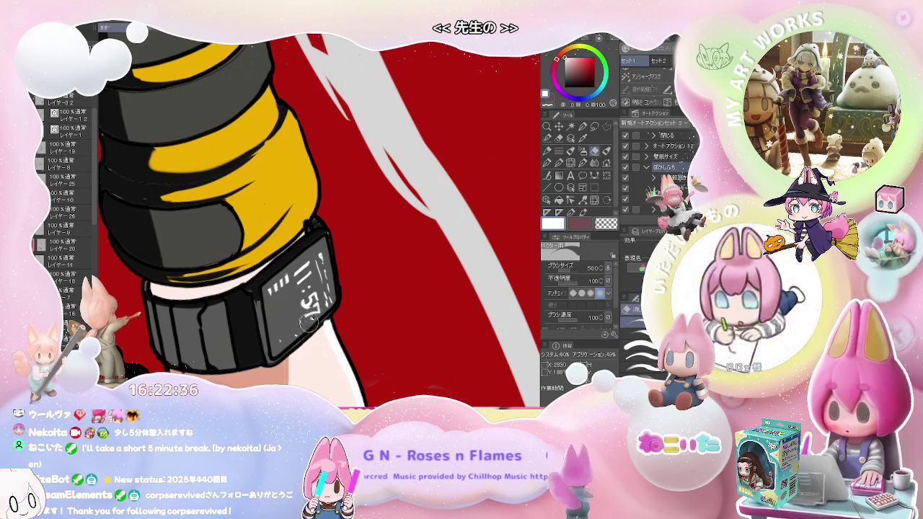
pyautogui.press('p')
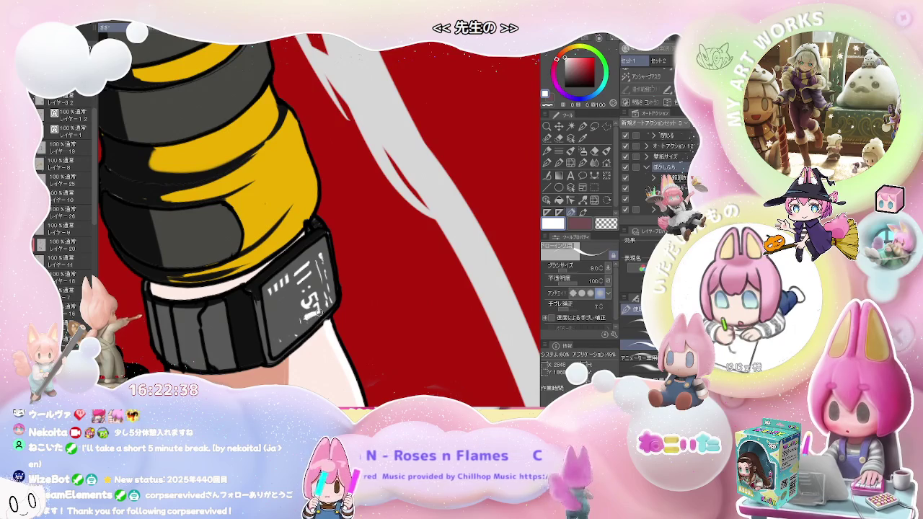
pyautogui.press('^')
pyautogui.scroll(-3, 307, 296)
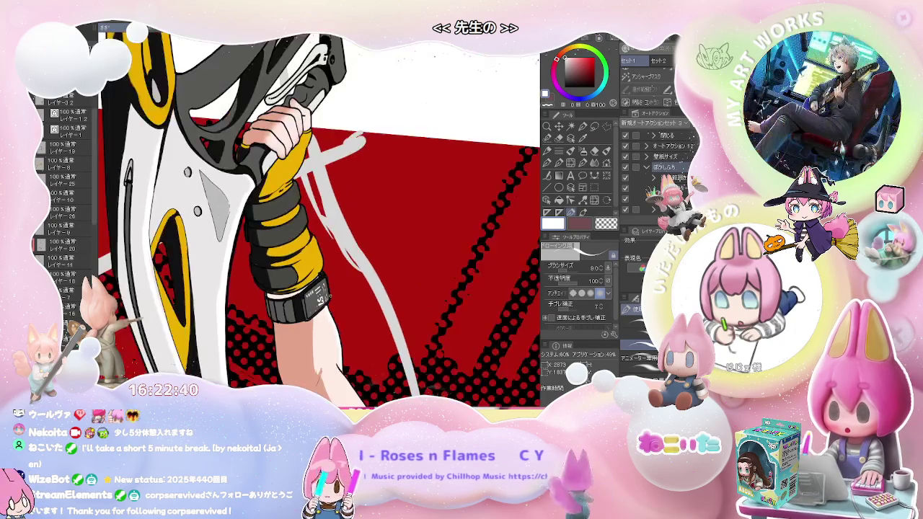
pyautogui.press('-')
pyautogui.press('-')
pyautogui.press('-')
pyautogui.press('-')
pyautogui.press('-')
pyautogui.press('-')
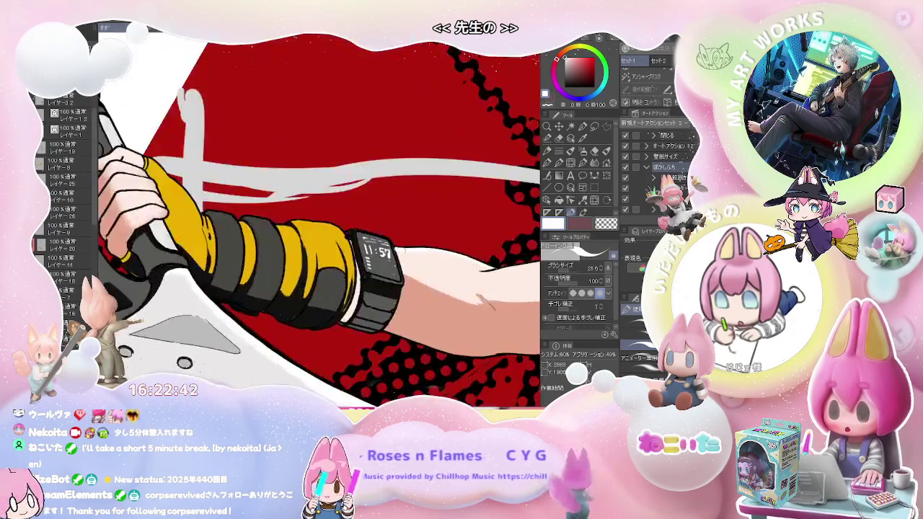
pyautogui.scroll(3, 320, 221)
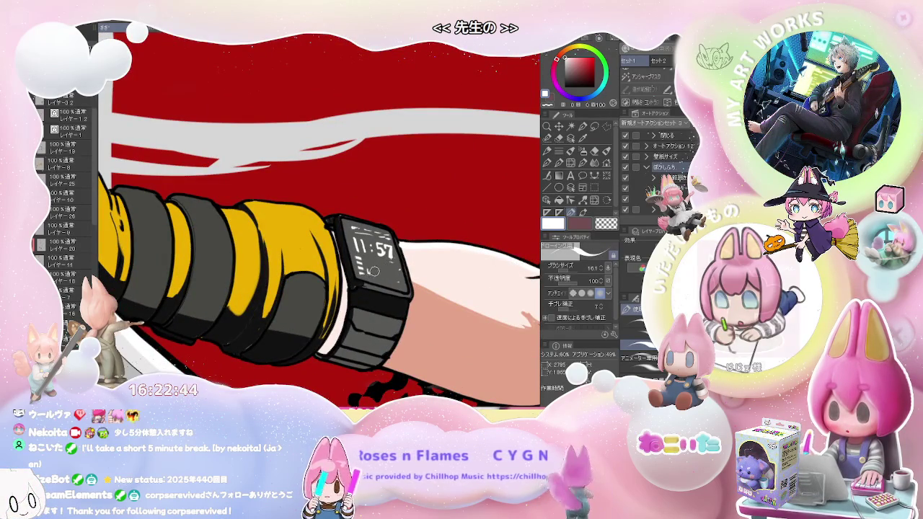
pyautogui.moveTo(381, 275)
pyautogui.mouseDown()
pyautogui.moveTo(392, 278)
pyautogui.moveTo(374, 271)
pyautogui.moveTo(392, 269)
pyautogui.mouseUp()
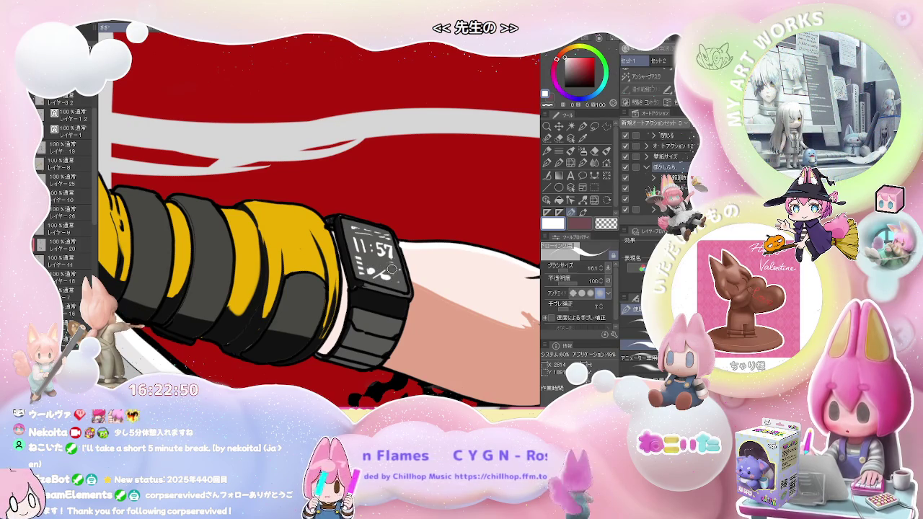
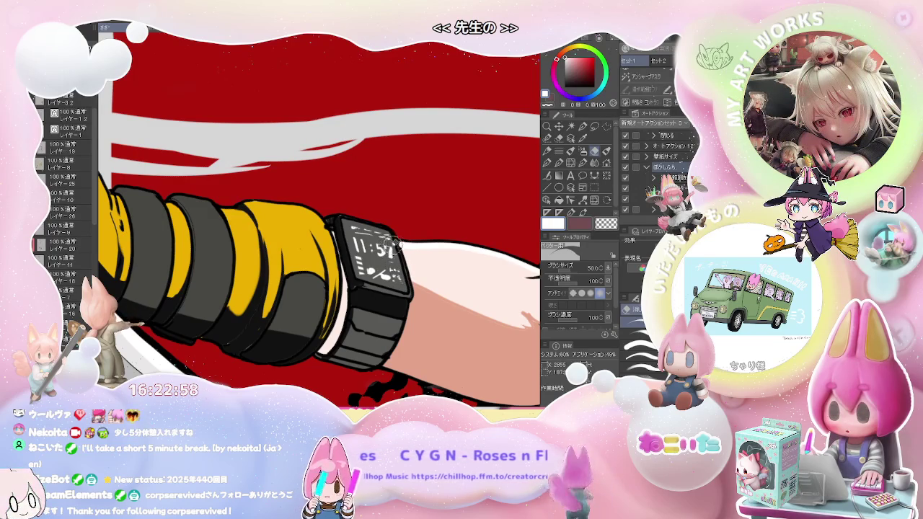
# With the white pen, paint a highlight stroke on the yellow wrist wrap's left edge.
pyautogui.press('p')
pyautogui.scroll(2, 396, 246)
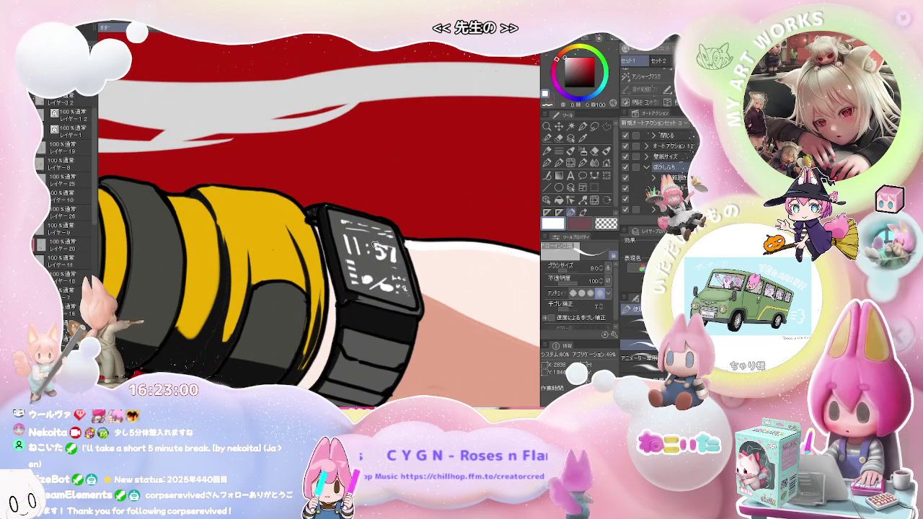
pyautogui.scroll(-5, 389, 249)
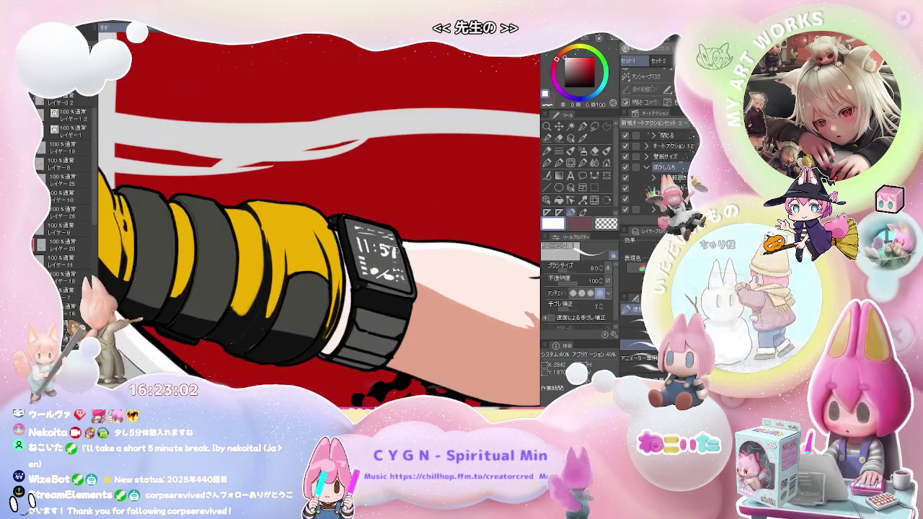
pyautogui.scroll(-2, 441, 258)
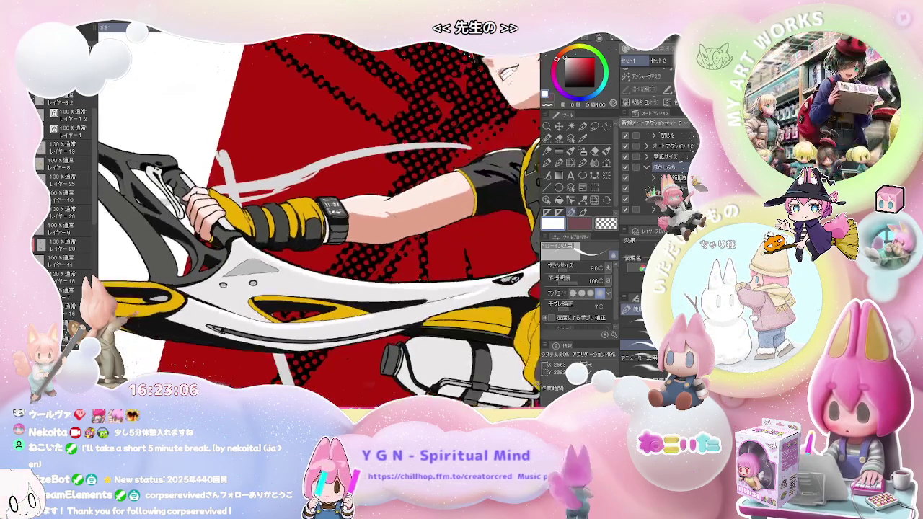
pyautogui.moveTo(473, 287); pyautogui.dragTo(390, 79)
pyautogui.scroll(3, 289, 204)
pyautogui.scroll(2, 288, 204)
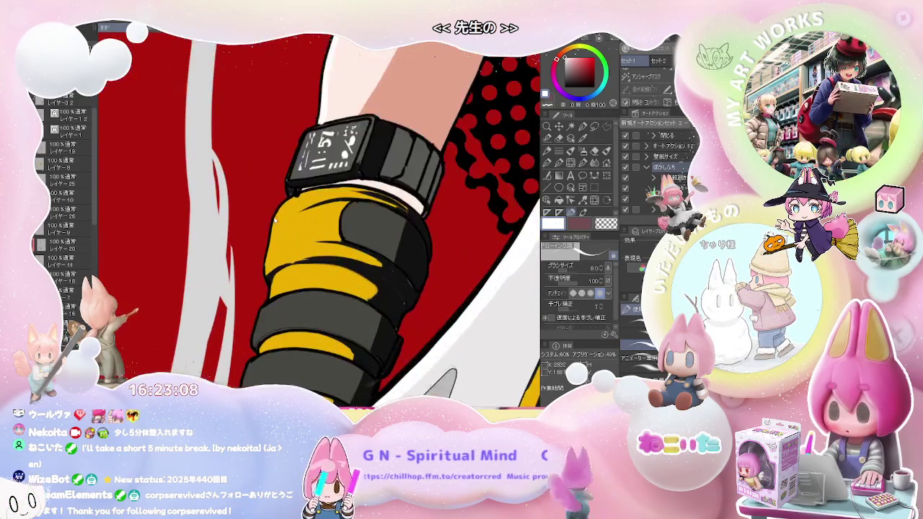
pyautogui.scroll(2, 289, 204)
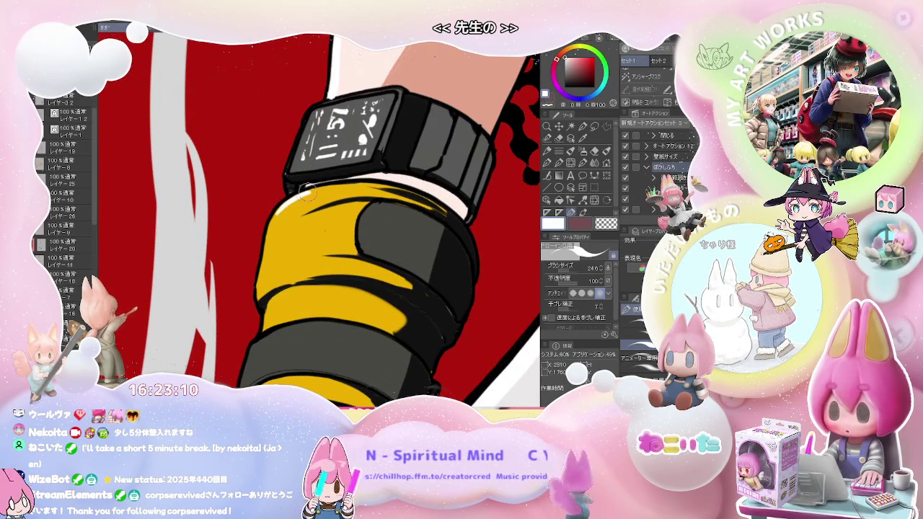
pyautogui.scroll(-1, 276, 220)
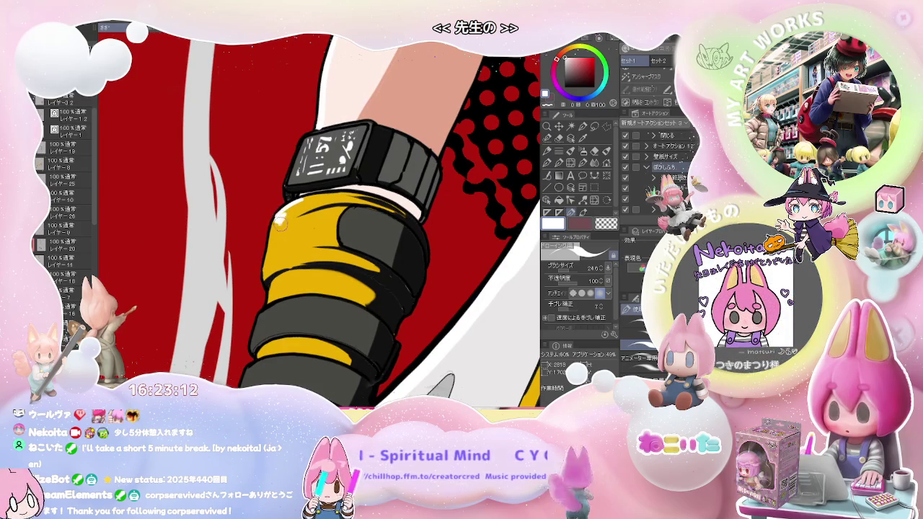
pyautogui.moveTo(281, 211); pyautogui.dragTo(269, 246)
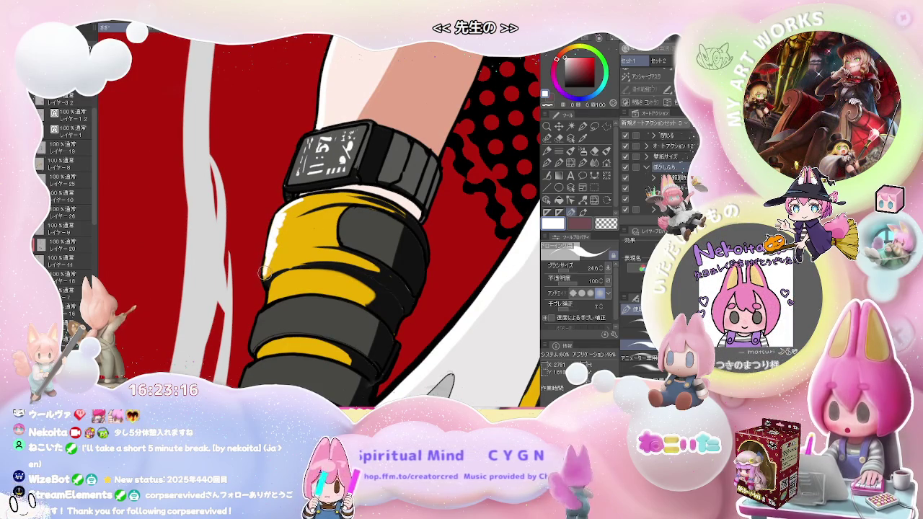
# Rotate the view back to a diagonal angle and reselect the stabilized pen.
pyautogui.scroll(-1, 266, 260)
pyautogui.scroll(-2, 267, 261)
pyautogui.scroll(-1, 266, 260)
pyautogui.press('^')
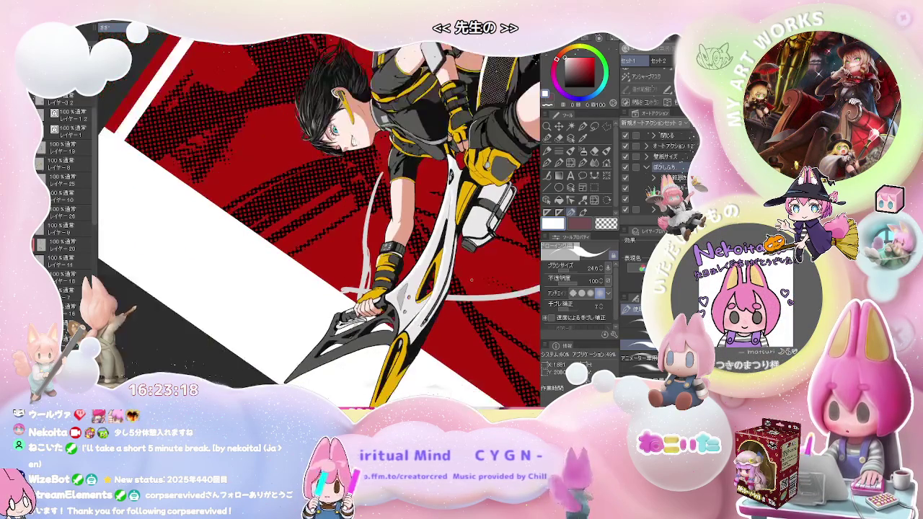
pyautogui.press('^')
pyautogui.press('^')
pyautogui.press('^')
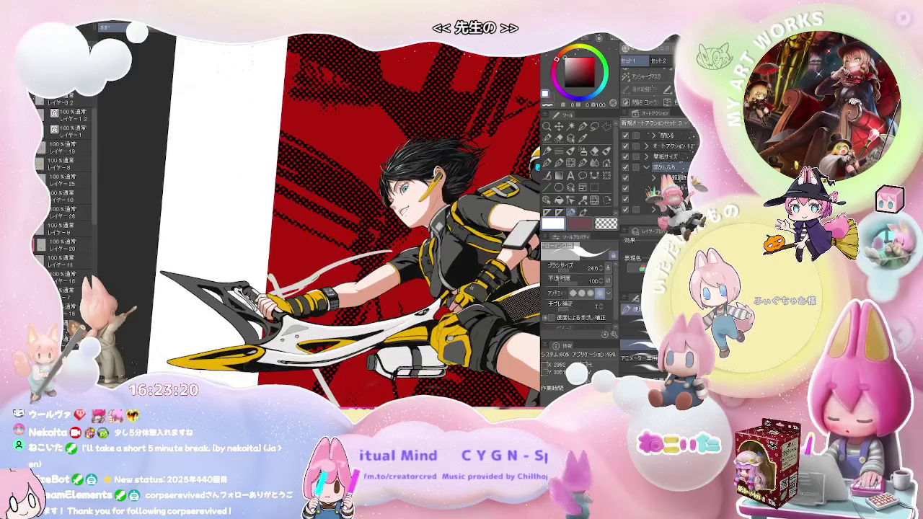
pyautogui.press('-')
pyautogui.press('-')
pyautogui.press('-')
pyautogui.scroll(2, 348, 283)
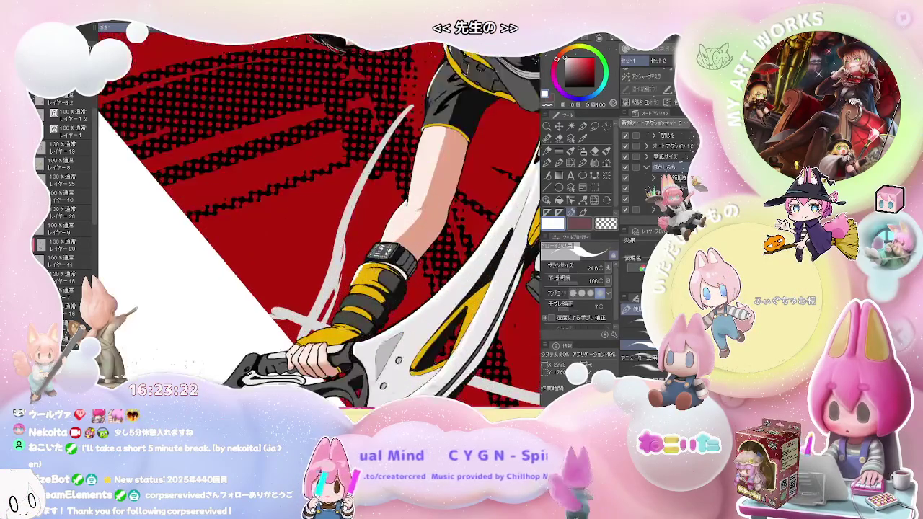
pyautogui.scroll(2, 348, 283)
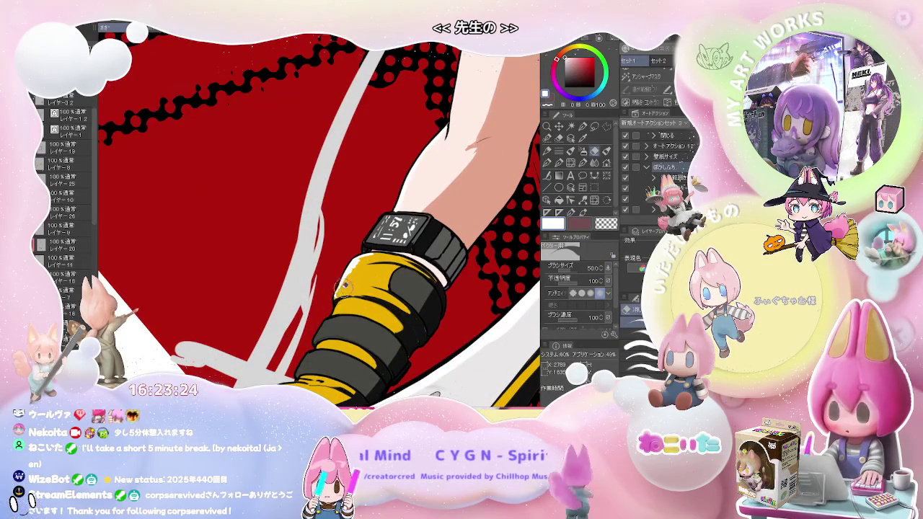
pyautogui.press('p')
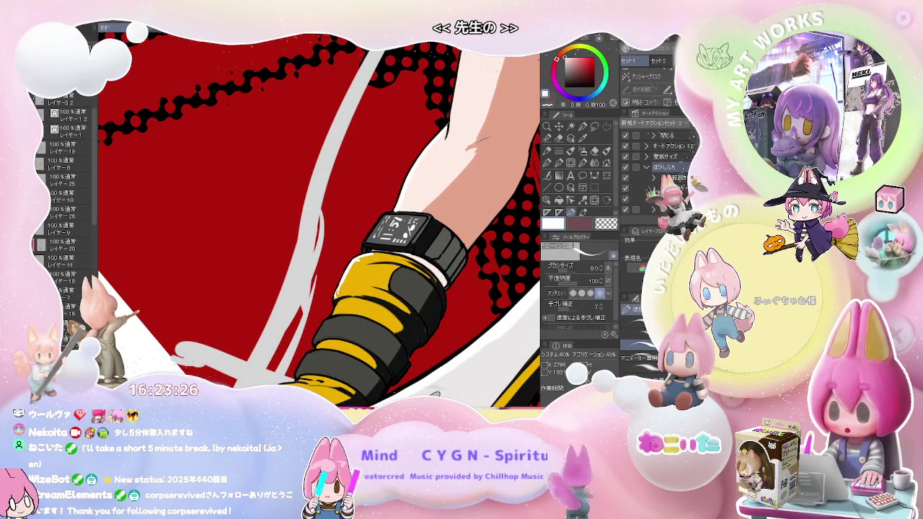
pyautogui.scroll(-1, 321, 220)
pyautogui.scroll(-1, 320, 221)
pyautogui.scroll(-1, 321, 221)
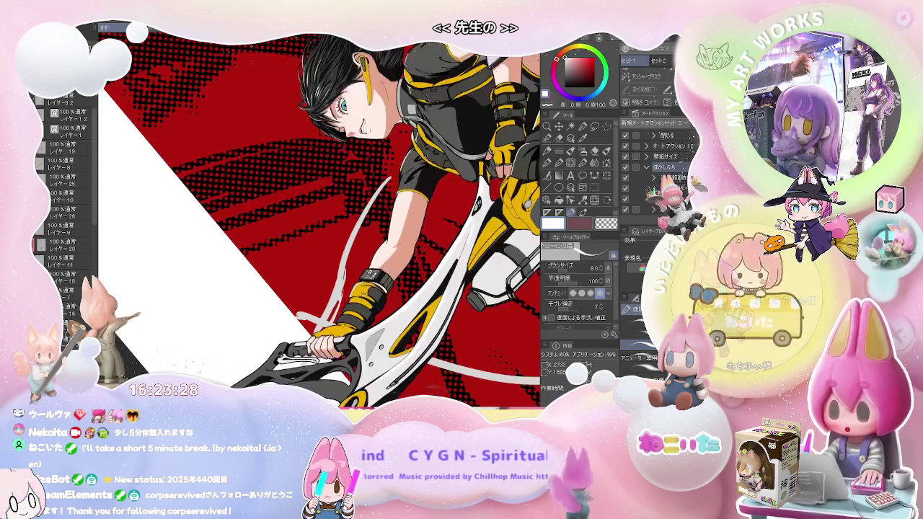
pyautogui.scroll(-1, 320, 220)
pyautogui.scroll(-1, 321, 221)
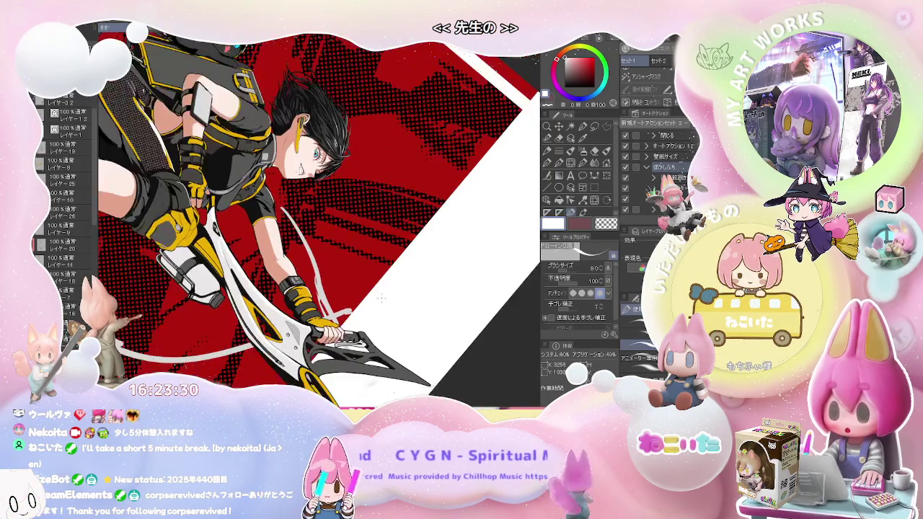
pyautogui.scroll(-1, 320, 221)
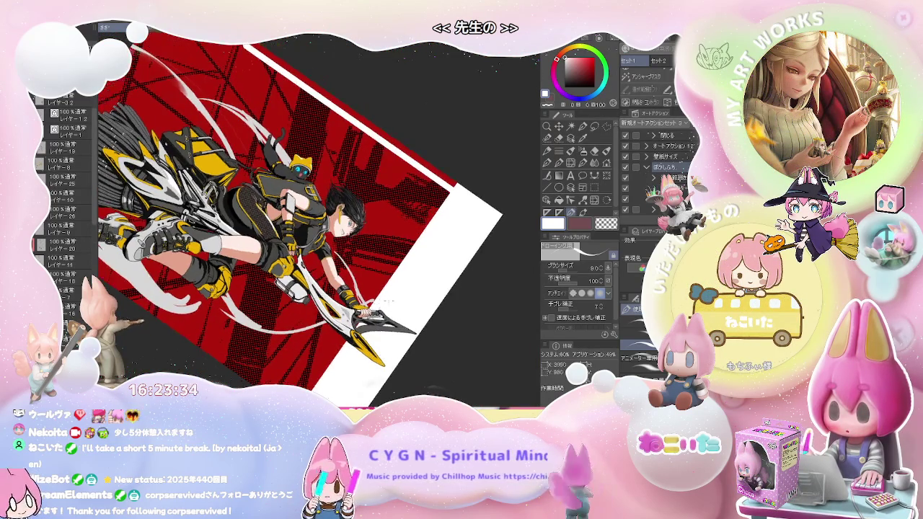
# Zoom in and paint a white highlight along the top of the yellow sleeve.
pyautogui.scroll(1, 376, 303)
pyautogui.scroll(1, 376, 304)
pyautogui.scroll(1, 376, 303)
pyautogui.scroll(1, 335, 268)
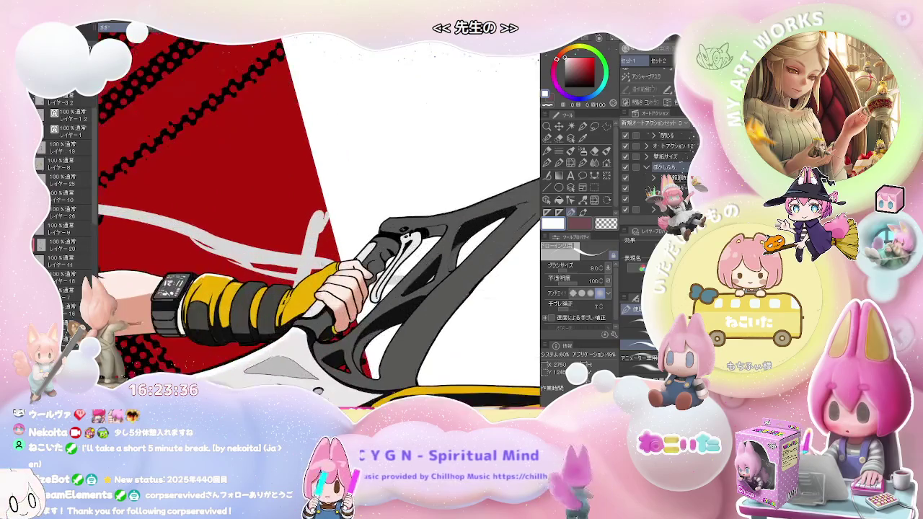
pyautogui.scroll(1, 335, 269)
pyautogui.scroll(1, 335, 268)
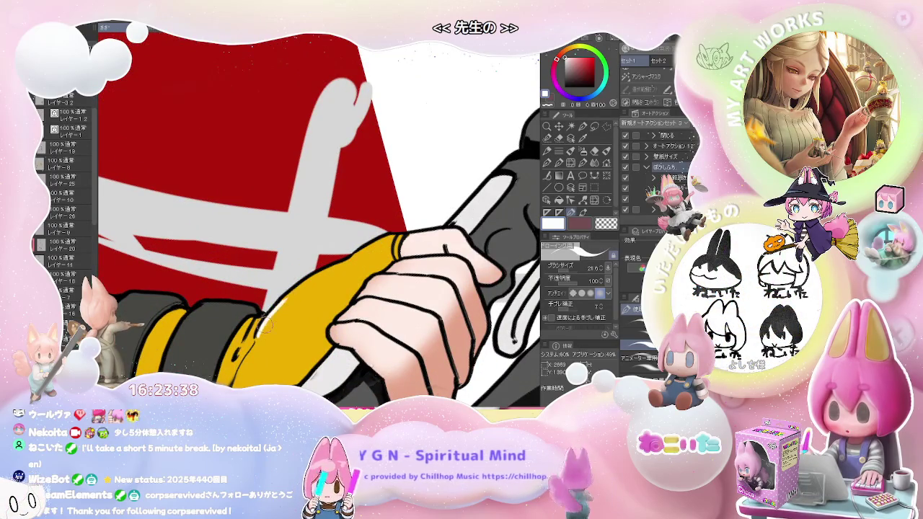
pyautogui.moveTo(265, 323); pyautogui.dragTo(287, 301)
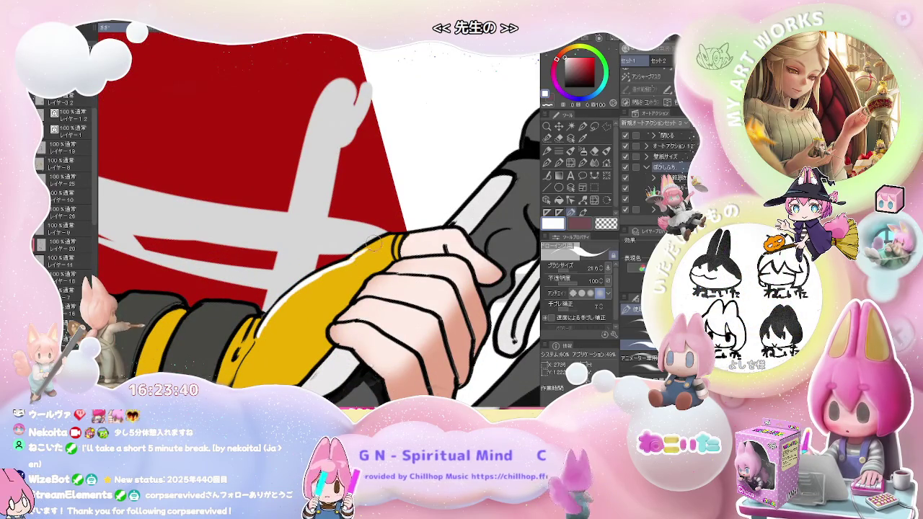
# Paint a two-stroke white highlight along the top of the dark sleeve band.
pyautogui.scroll(-1, 389, 241)
pyautogui.scroll(-2, 399, 240)
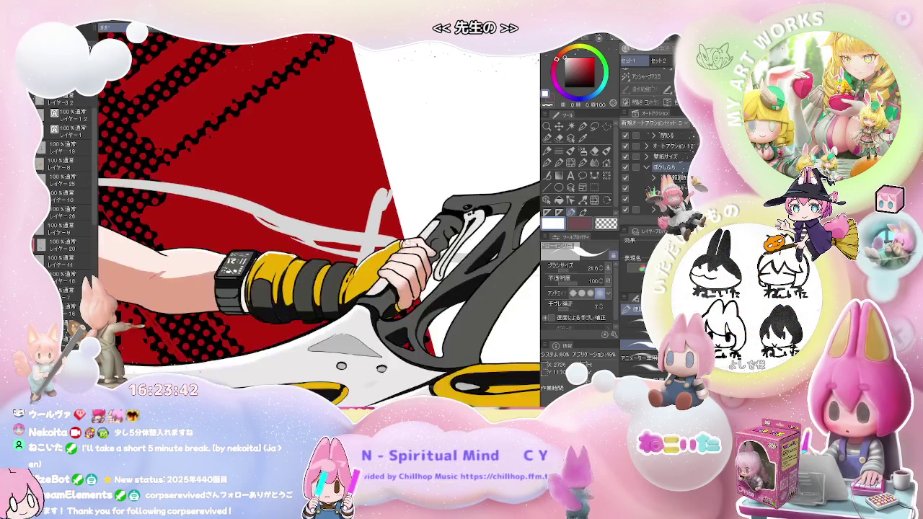
pyautogui.scroll(-1, 400, 240)
pyautogui.scroll(-1, 400, 240)
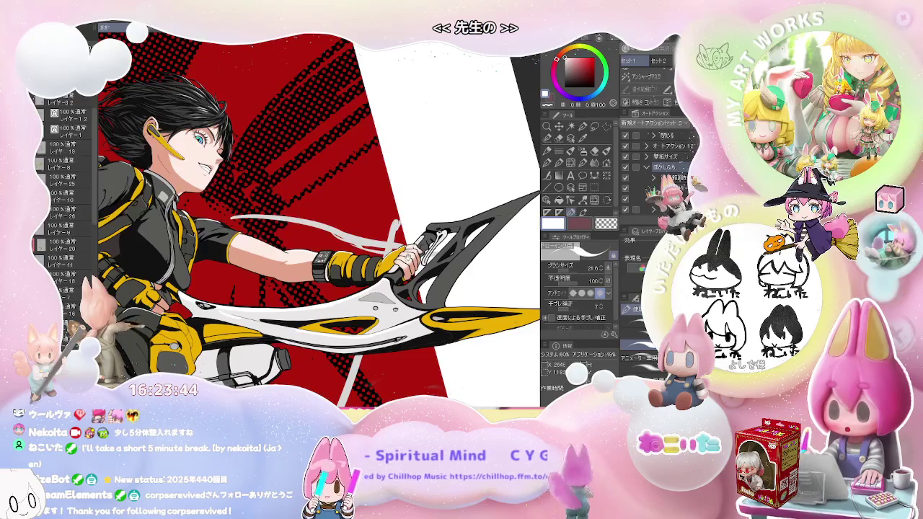
pyautogui.press('-')
pyautogui.press('-')
pyautogui.press('-')
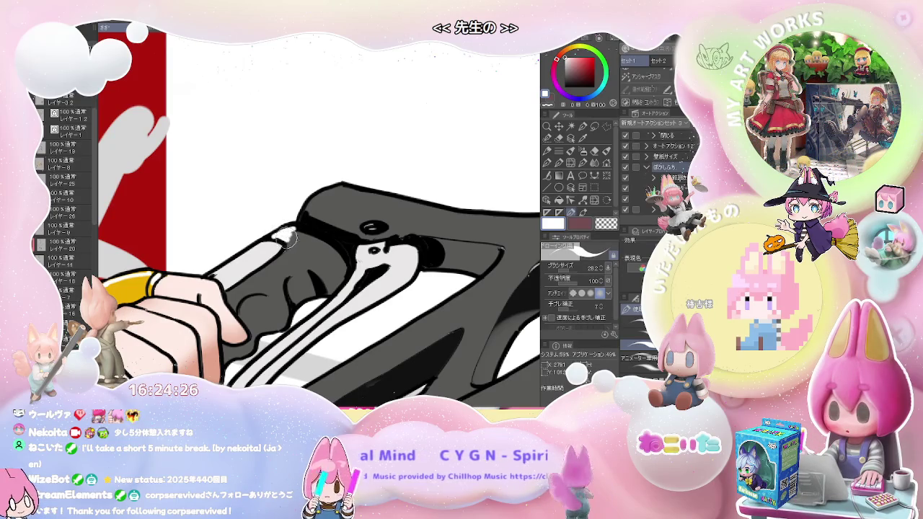
pyautogui.scroll(-1, 311, 216)
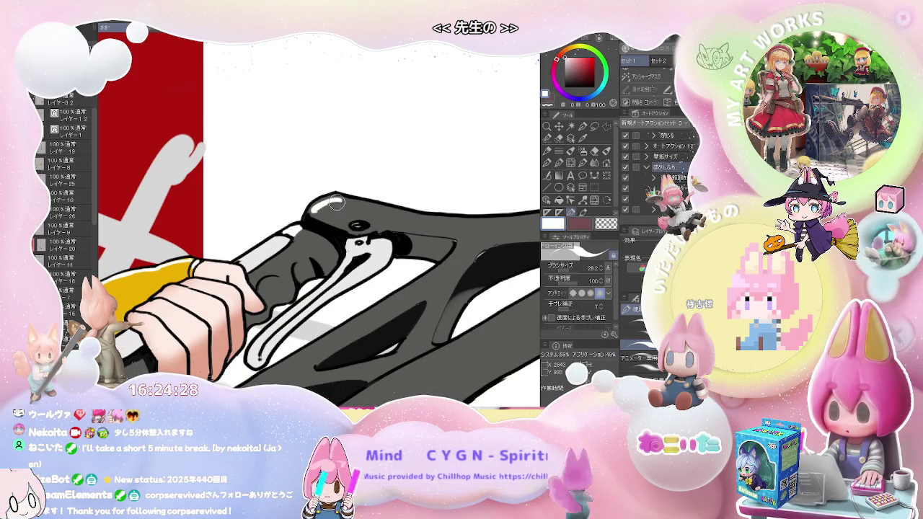
pyautogui.scroll(-1, 375, 209)
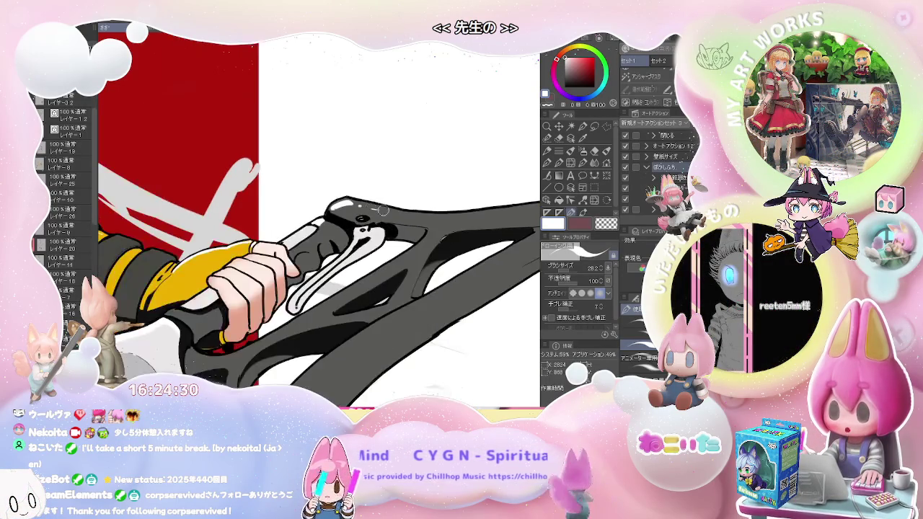
pyautogui.scroll(-2, 383, 210)
pyautogui.scroll(-2, 383, 210)
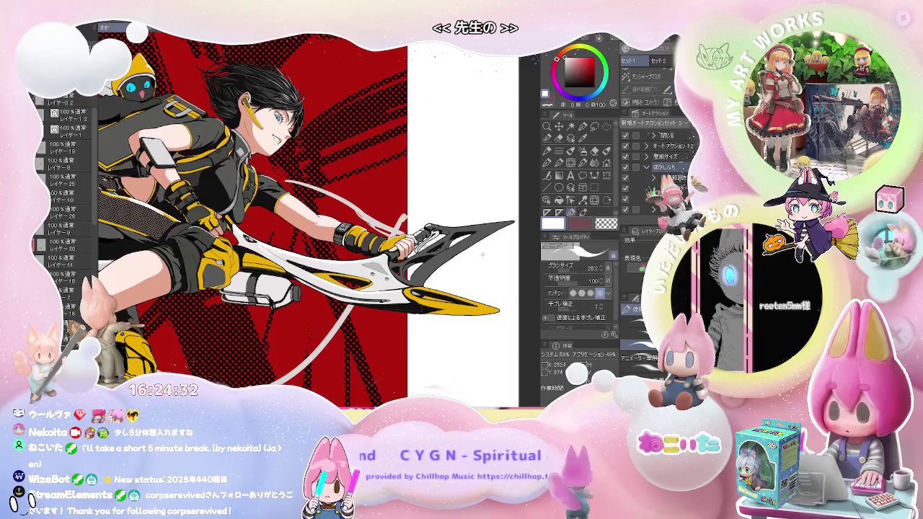
pyautogui.moveTo(482, 254); pyautogui.dragTo(478, 261)
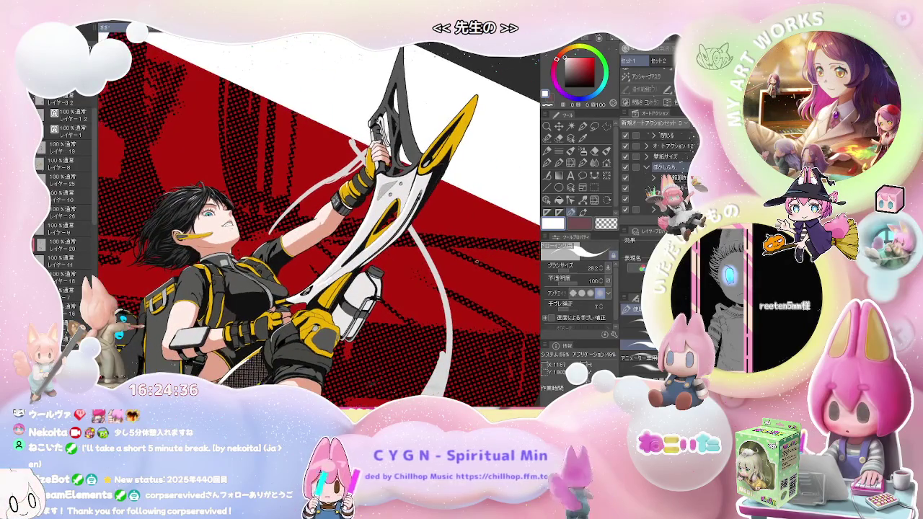
pyautogui.moveTo(477, 261); pyautogui.dragTo(475, 261)
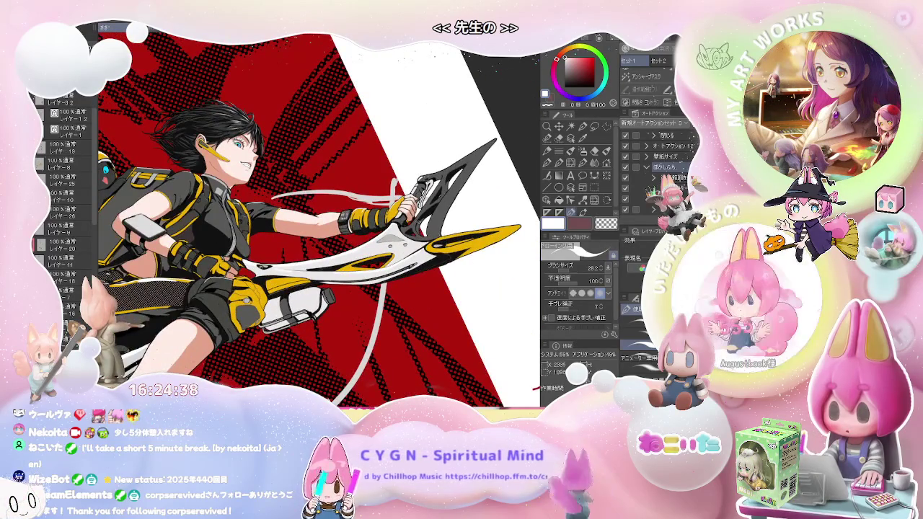
pyautogui.scroll(1, 326, 236)
pyautogui.scroll(1, 326, 235)
pyautogui.scroll(1, 326, 236)
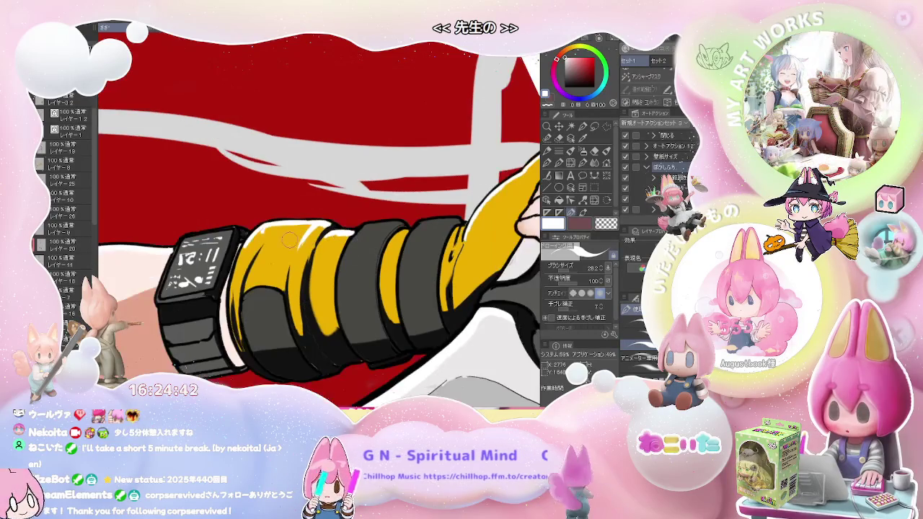
pyautogui.scroll(1, 181, 238)
pyautogui.scroll(1, 181, 237)
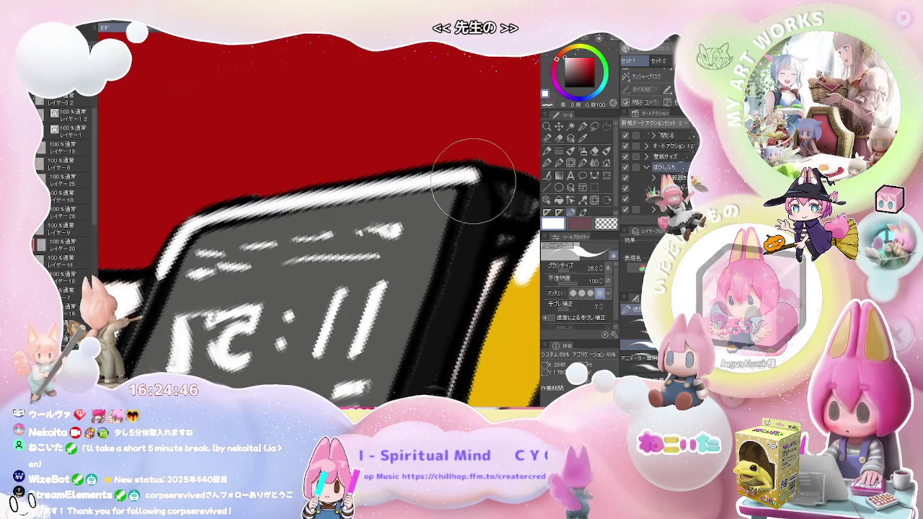
pyautogui.scroll(-1, 460, 174)
pyautogui.scroll(-1, 460, 175)
pyautogui.scroll(-1, 460, 175)
pyautogui.scroll(-1, 320, 220)
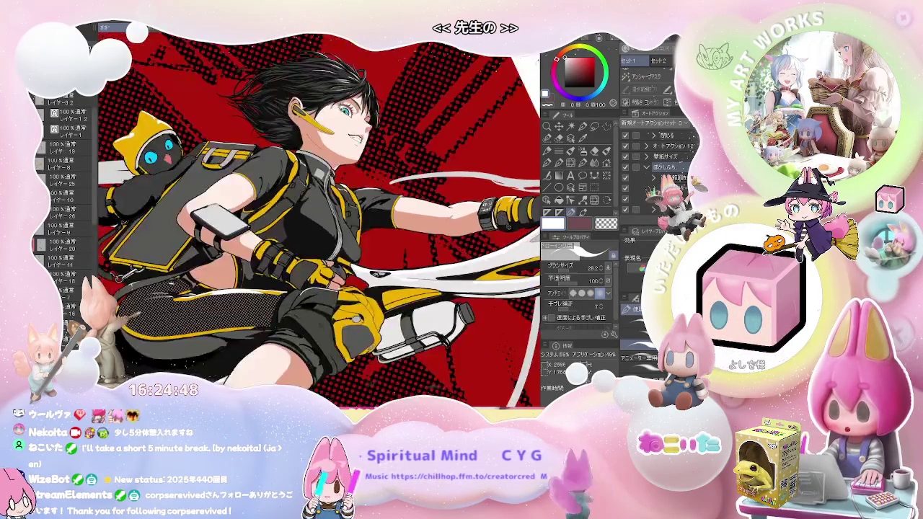
pyautogui.scroll(-1, 320, 221)
pyautogui.scroll(-1, 321, 221)
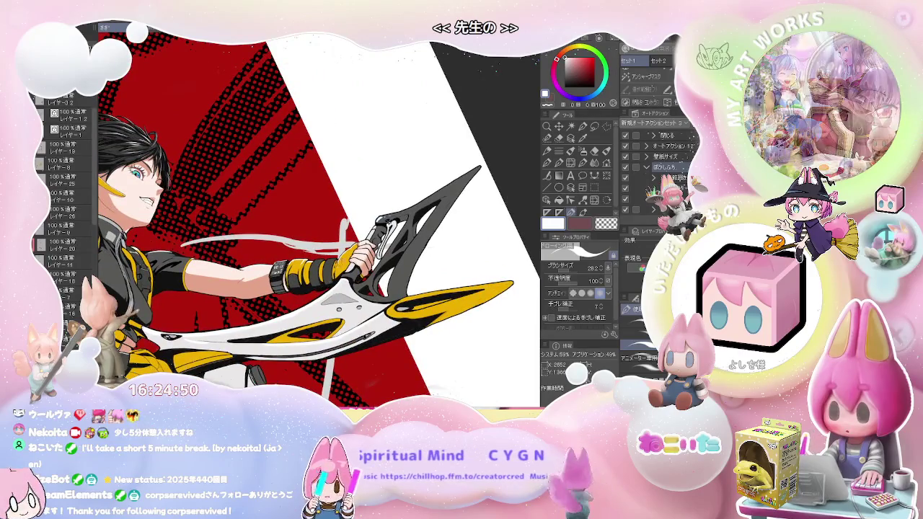
pyautogui.scroll(1, 255, 270)
pyautogui.scroll(1, 254, 270)
pyautogui.scroll(1, 254, 270)
pyautogui.moveTo(255, 270); pyautogui.dragTo(305, 258)
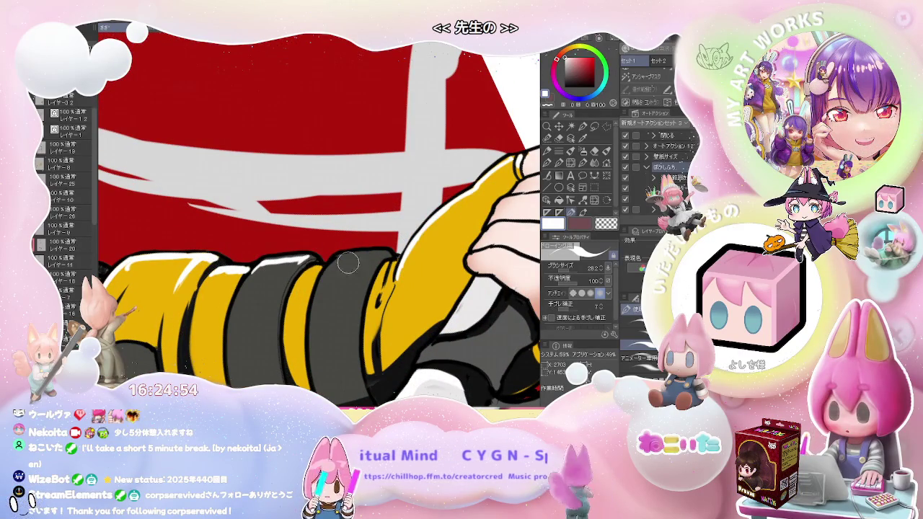
pyautogui.moveTo(336, 261); pyautogui.dragTo(380, 252)
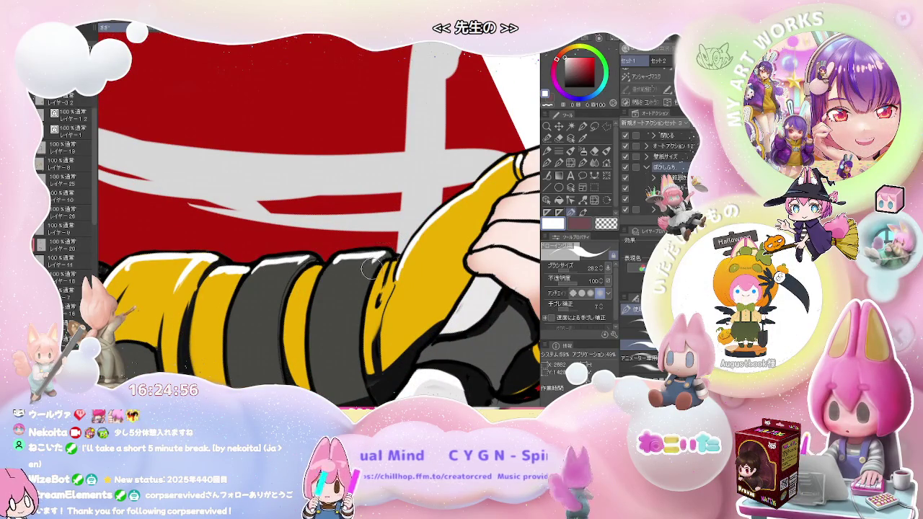
pyautogui.scroll(-1, 370, 268)
pyautogui.press('e')
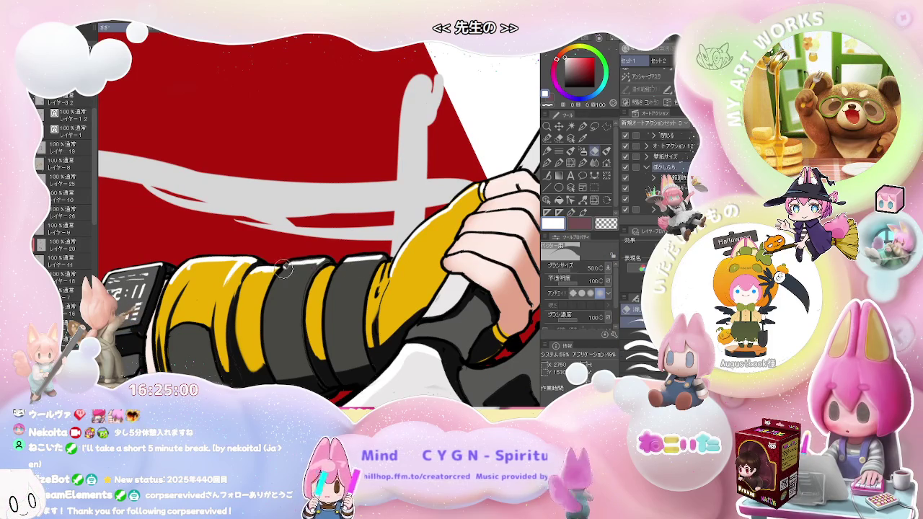
pyautogui.press('x')
pyautogui.press('p')
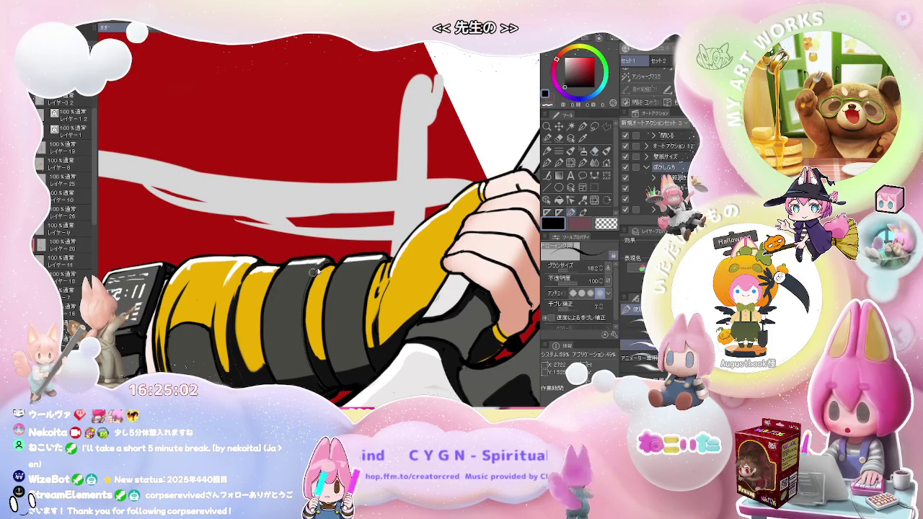
pyautogui.scroll(1, 329, 259)
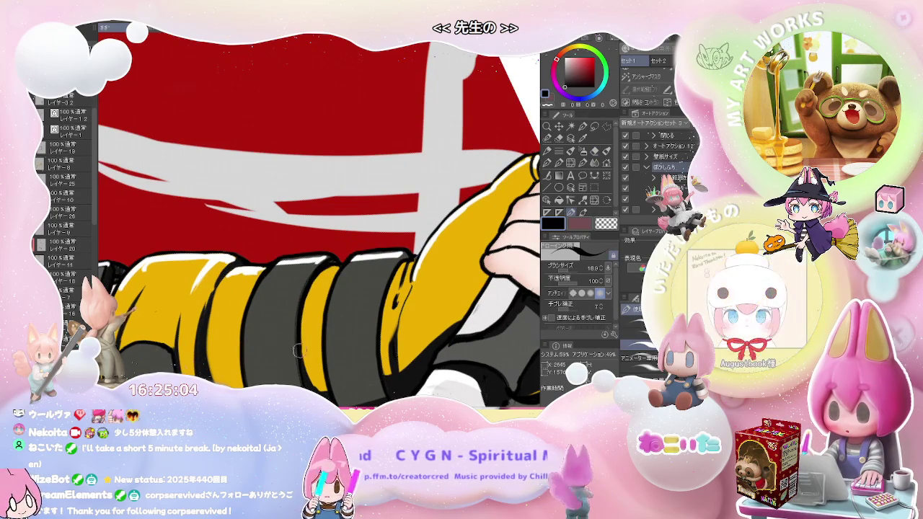
pyautogui.scroll(-1, 302, 360)
pyautogui.scroll(-1, 389, 330)
pyautogui.scroll(2, 260, 365)
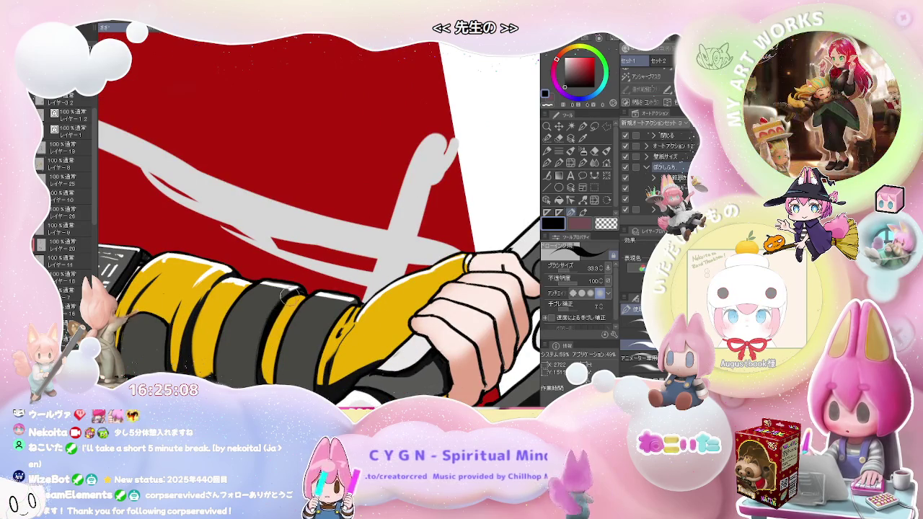
pyautogui.scroll(-1, 290, 297)
pyautogui.scroll(1, 321, 296)
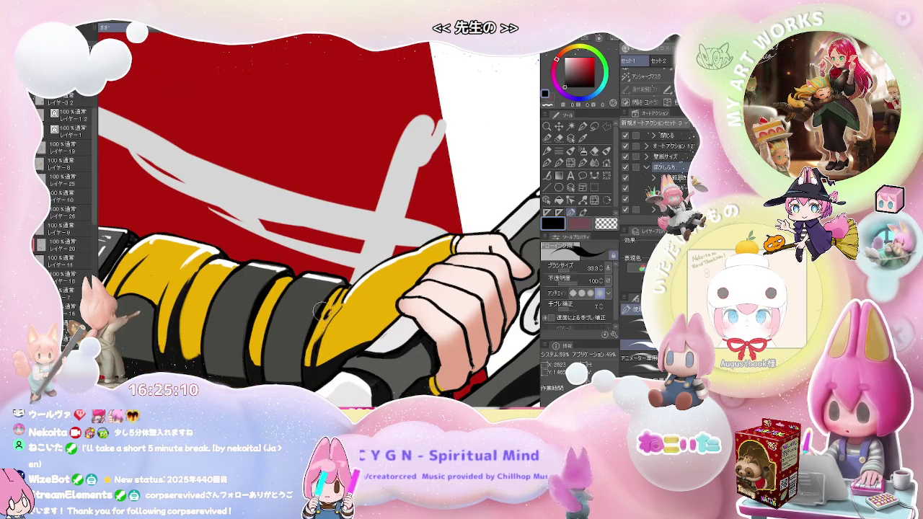
pyautogui.scroll(-1, 341, 288)
pyautogui.scroll(-1, 353, 288)
pyautogui.scroll(-2, 361, 289)
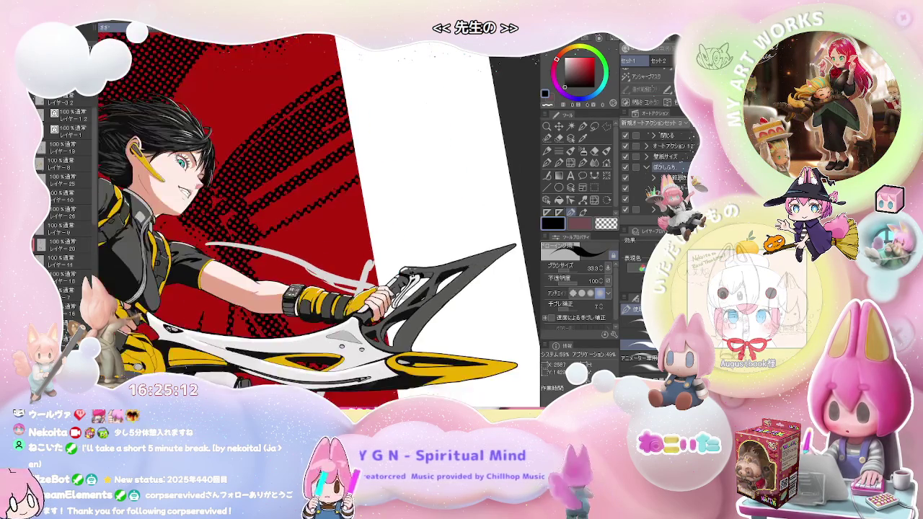
pyautogui.scroll(-1, 364, 290)
pyautogui.scroll(-2, 339, 310)
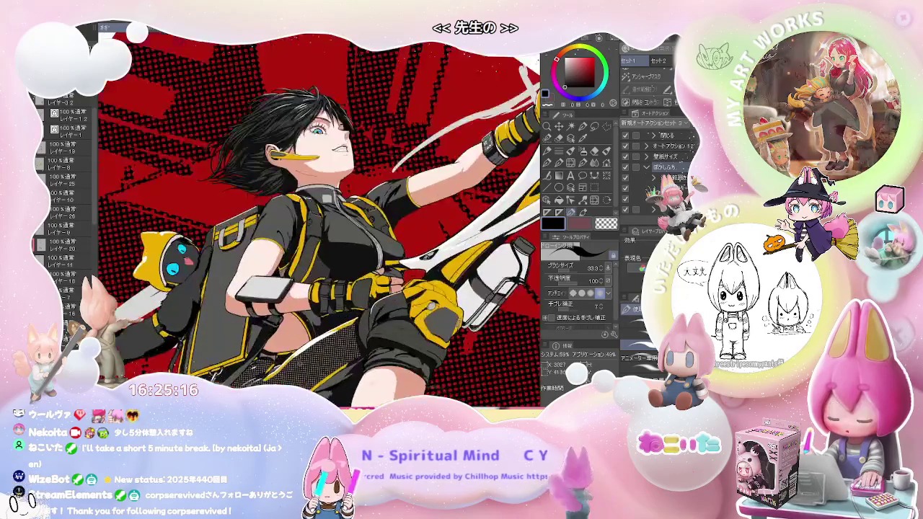
pyautogui.scroll(2, 281, 308)
pyautogui.scroll(2, 281, 308)
pyautogui.scroll(1, 282, 308)
pyautogui.scroll(1, 281, 309)
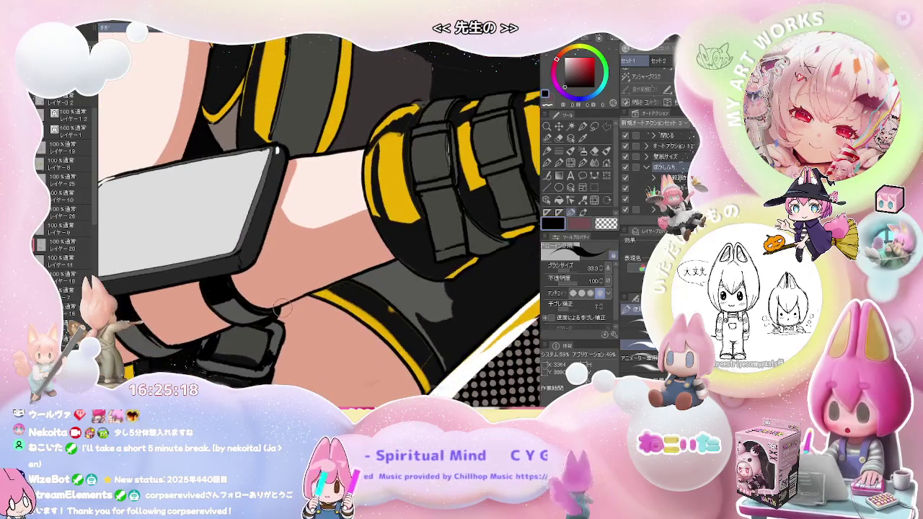
pyautogui.scroll(1, 281, 309)
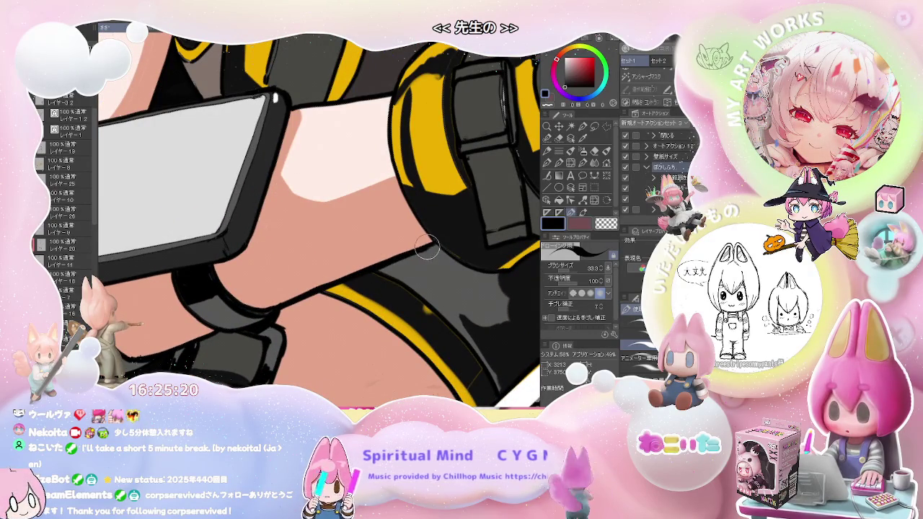
pyautogui.scroll(-2, 438, 246)
pyautogui.scroll(-2, 438, 246)
pyautogui.scroll(-2, 438, 247)
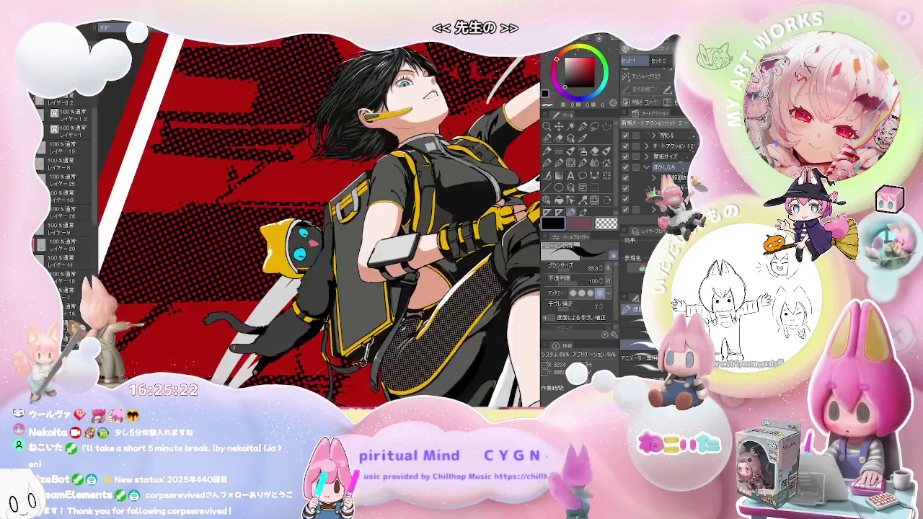
pyautogui.scroll(-1, 438, 247)
pyautogui.moveTo(438, 247); pyautogui.dragTo(325, 217)
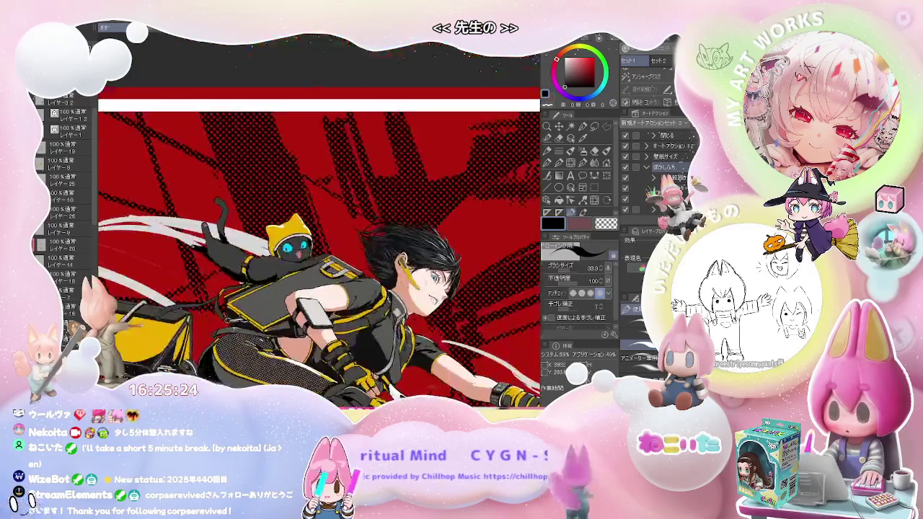
pyautogui.scroll(-2, 422, 286)
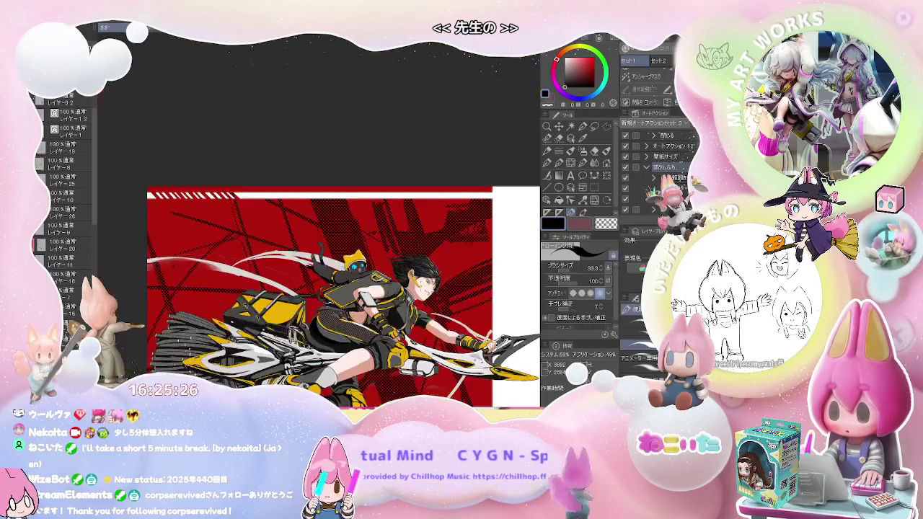
pyautogui.moveTo(438, 299); pyautogui.dragTo(377, 235)
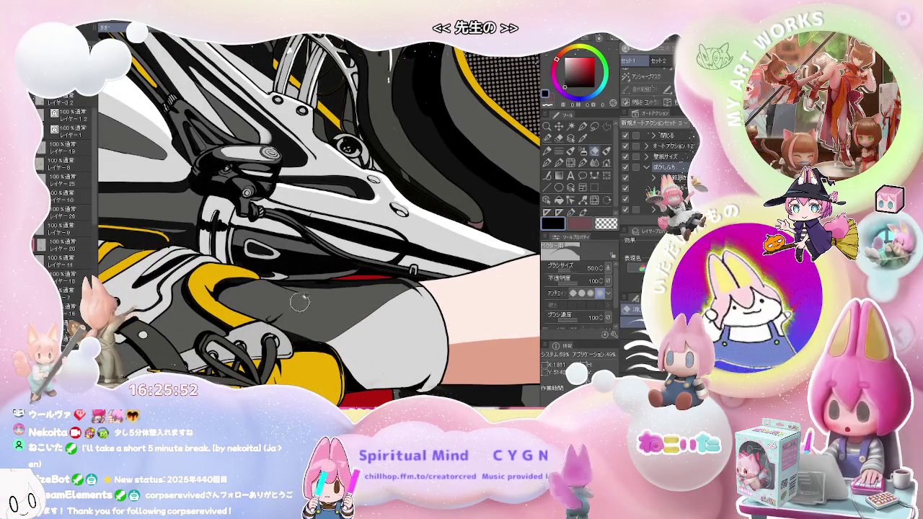
pyautogui.press('p')
pyautogui.press('e')
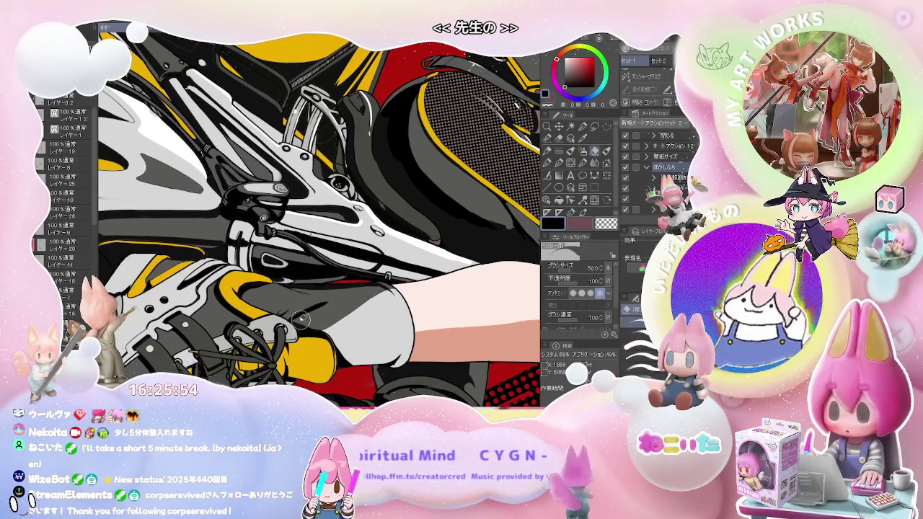
pyautogui.press('p')
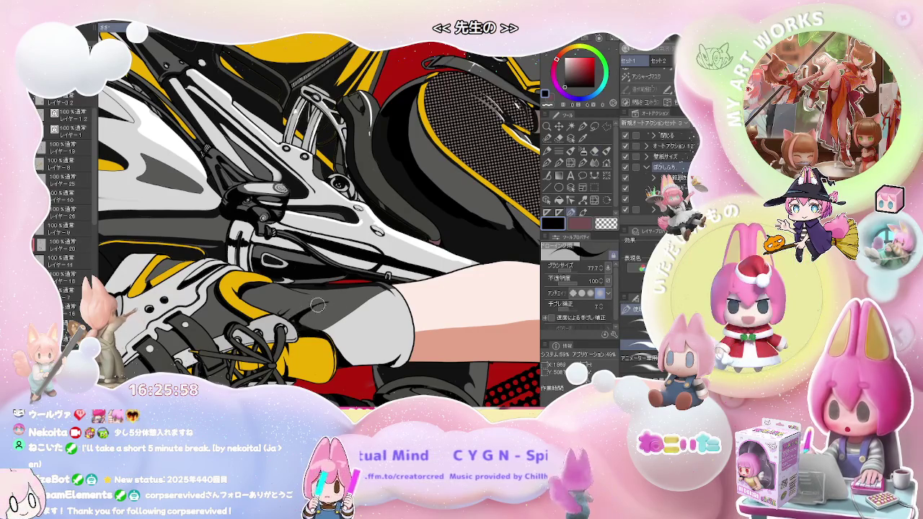
pyautogui.press('e')
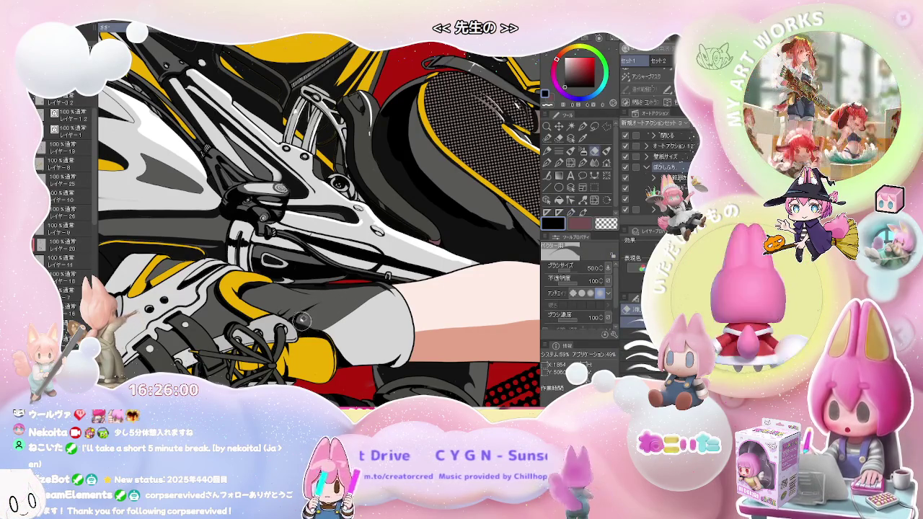
pyautogui.scroll(-3, 361, 303)
pyautogui.scroll(-2, 421, 288)
pyautogui.scroll(-3, 421, 286)
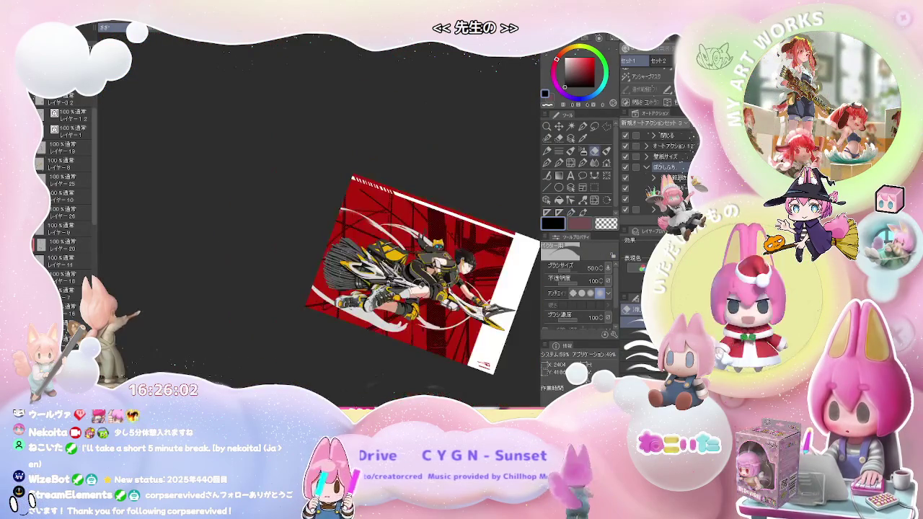
pyautogui.moveTo(421, 286); pyautogui.dragTo(380, 313)
pyautogui.scroll(1, 383, 310)
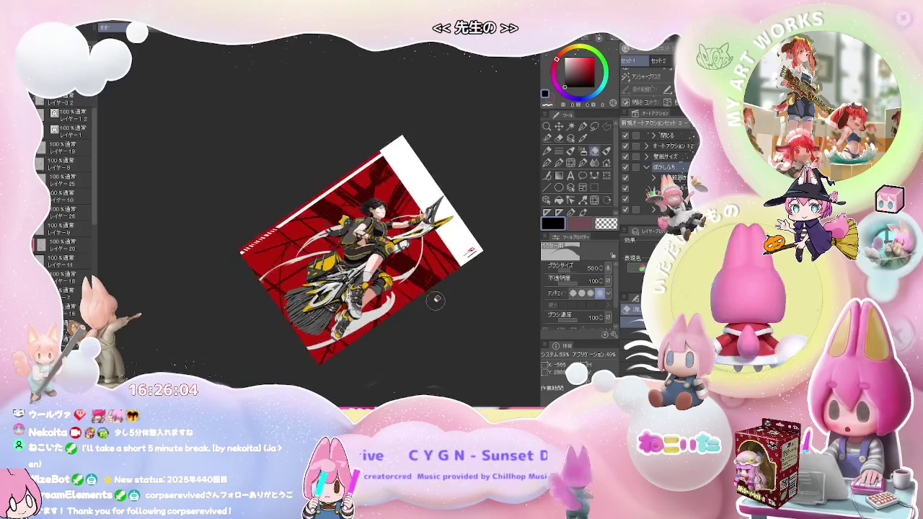
pyautogui.scroll(2, 384, 310)
pyautogui.scroll(3, 384, 310)
pyautogui.scroll(3, 249, 325)
pyautogui.scroll(3, 246, 308)
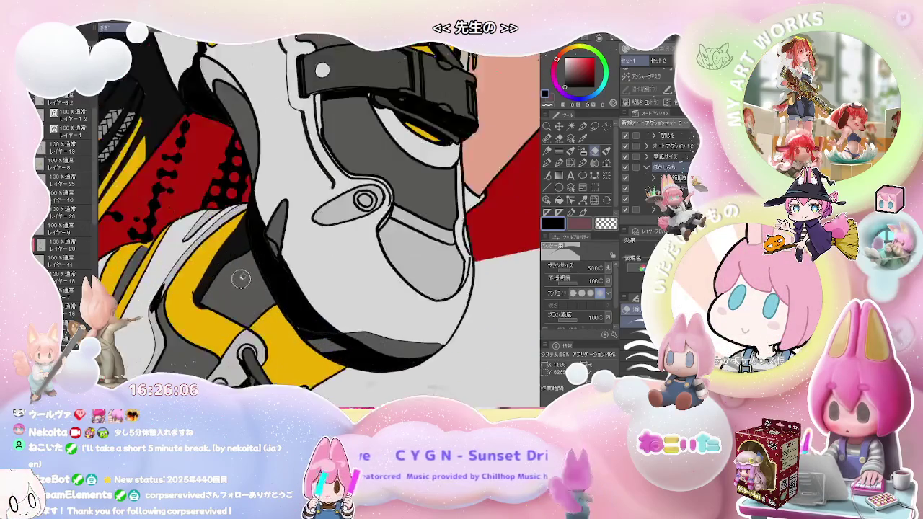
pyautogui.scroll(3, 192, 300)
pyautogui.press('p')
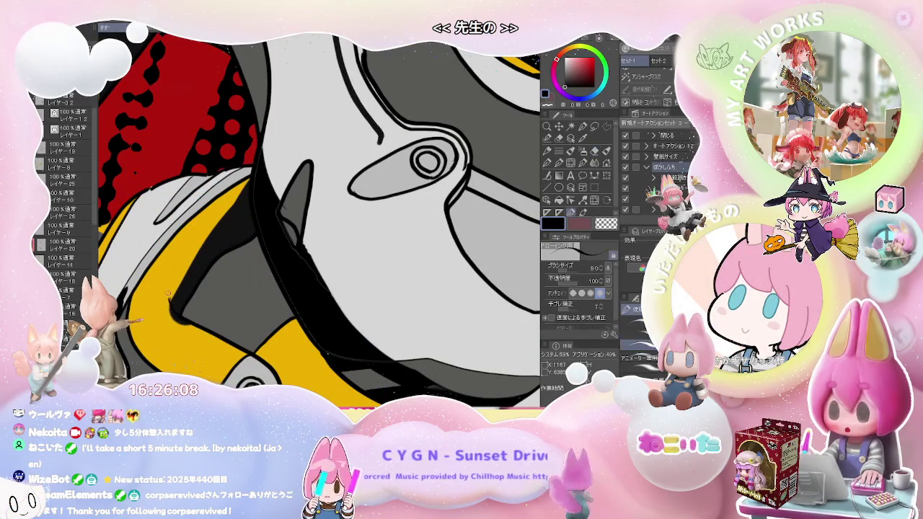
pyautogui.moveTo(177, 303); pyautogui.dragTo(173, 294)
pyautogui.scroll(-2, 200, 257)
pyautogui.scroll(3, 144, 300)
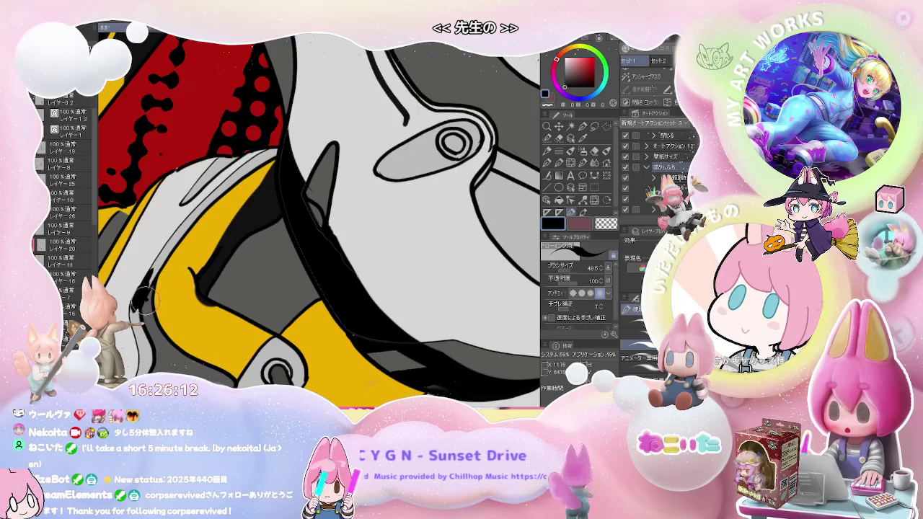
pyautogui.scroll(-3, 150, 288)
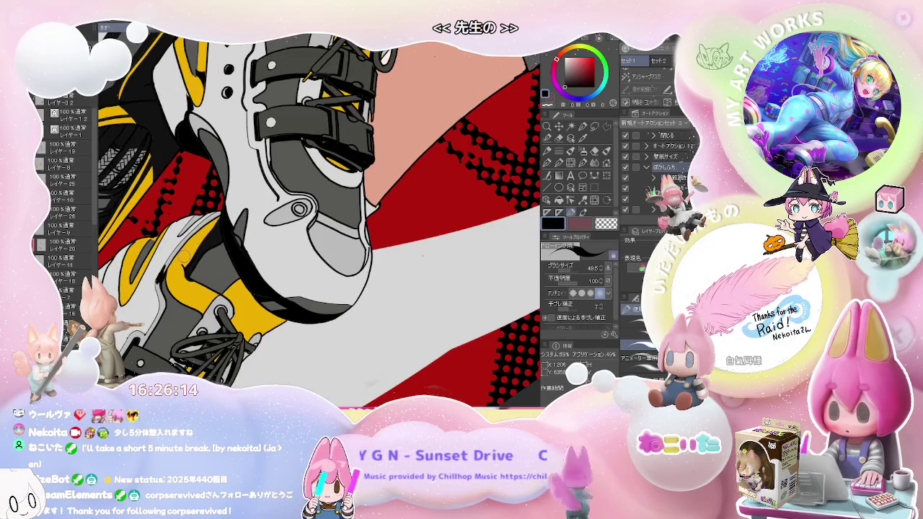
pyautogui.scroll(-2, 321, 220)
pyautogui.scroll(-1, 320, 220)
pyautogui.scroll(2, 141, 281)
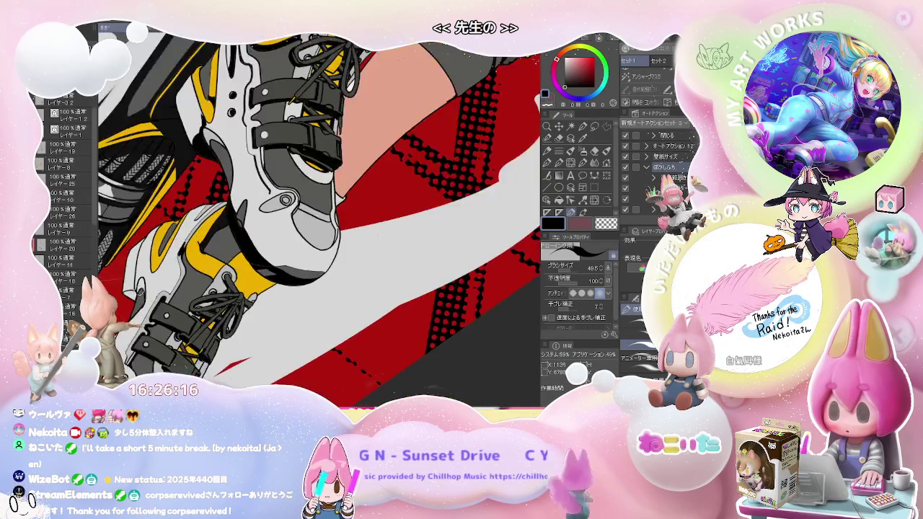
pyautogui.scroll(2, 141, 281)
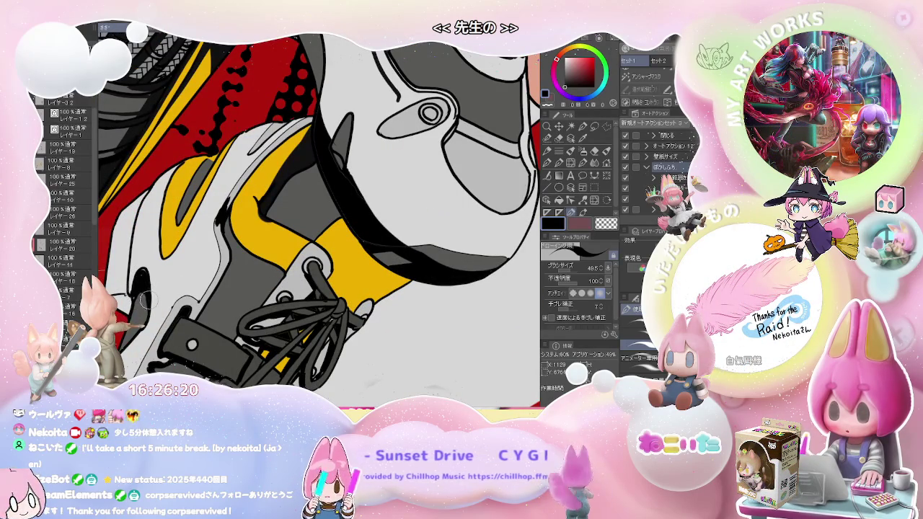
pyautogui.press('e')
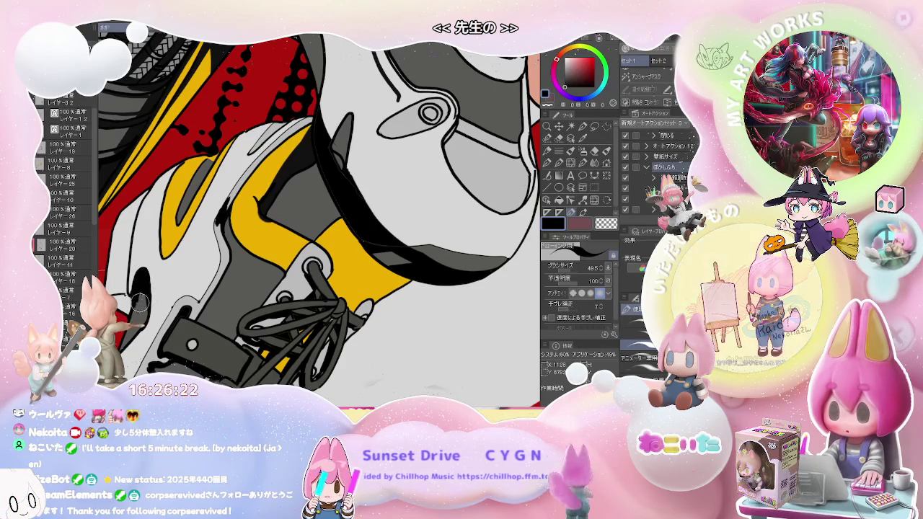
pyautogui.press('p')
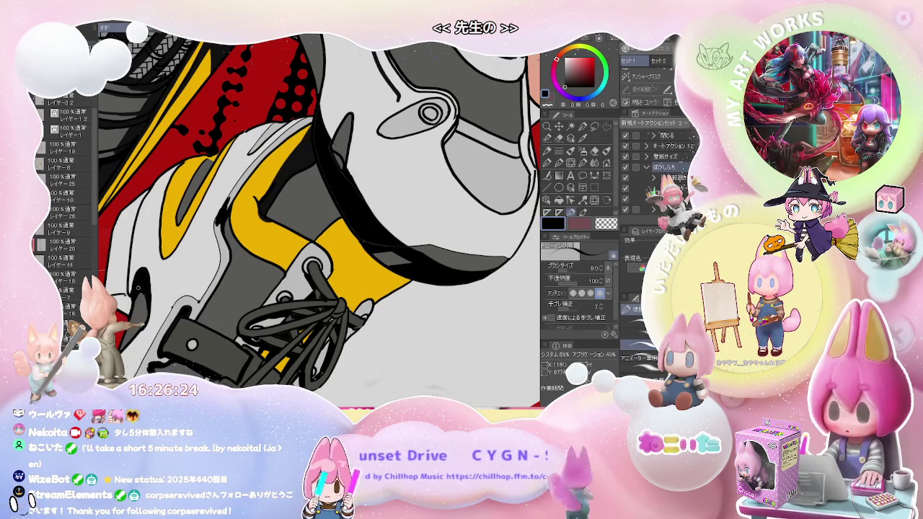
pyautogui.scroll(-2, 143, 298)
pyautogui.scroll(2, 142, 298)
pyautogui.scroll(-3, 145, 303)
pyautogui.scroll(-3, 144, 303)
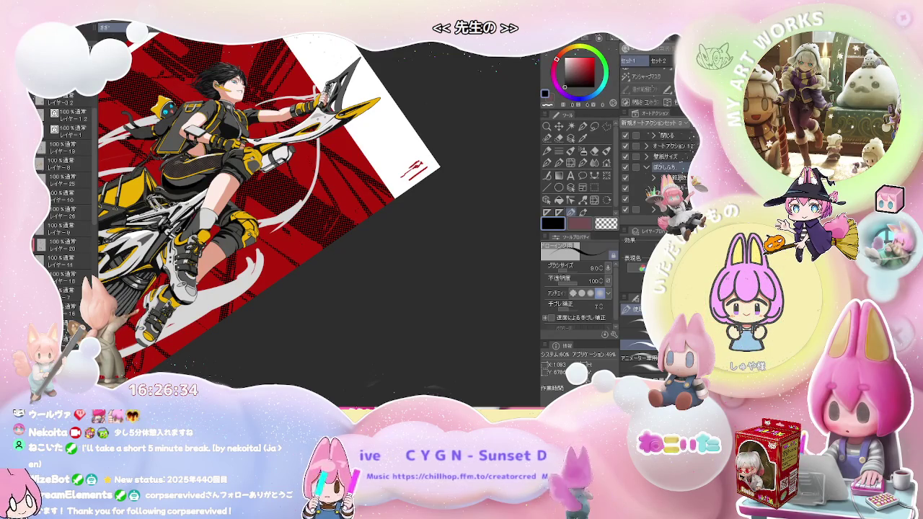
# Ink a dark outline along the bag's edge beside the zipper.
pyautogui.scroll(-3, 317, 216)
pyautogui.scroll(5, 317, 217)
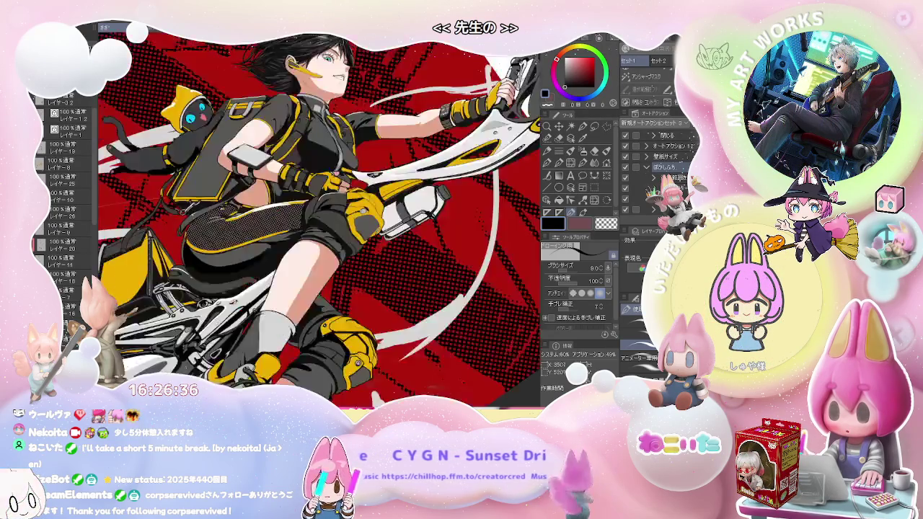
pyautogui.scroll(2, 140, 216)
pyautogui.scroll(1, 140, 217)
pyautogui.scroll(1, 141, 216)
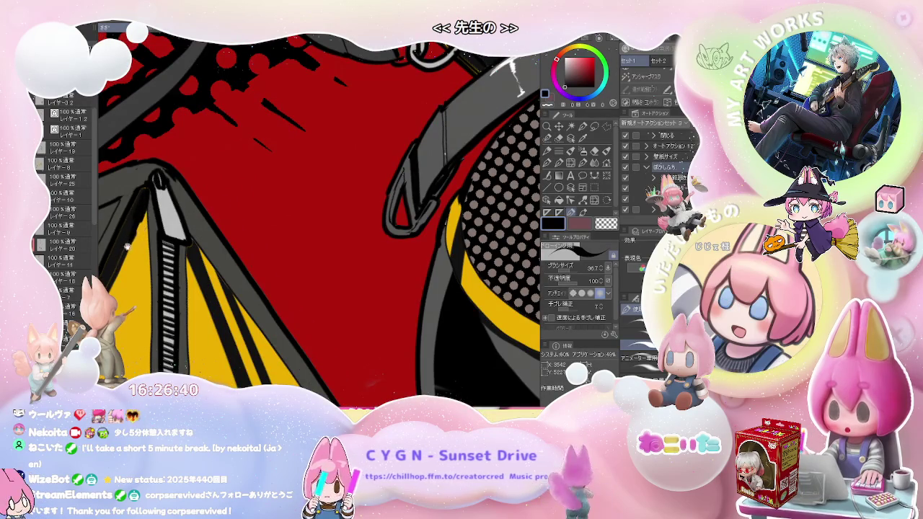
pyautogui.moveTo(142, 205); pyautogui.dragTo(235, 185)
pyautogui.moveTo(254, 154); pyautogui.dragTo(220, 216)
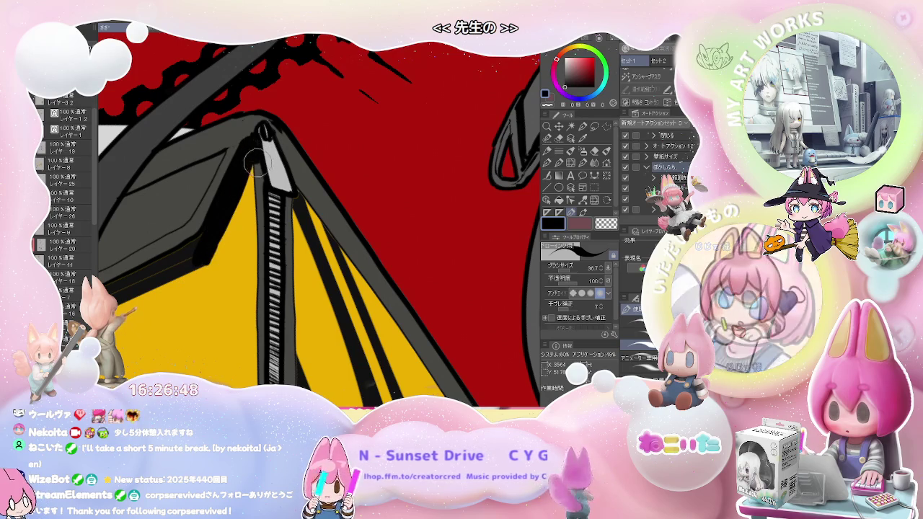
# Ink a dark line along the lower edge of the bag strap.
pyautogui.scroll(-1, 254, 163)
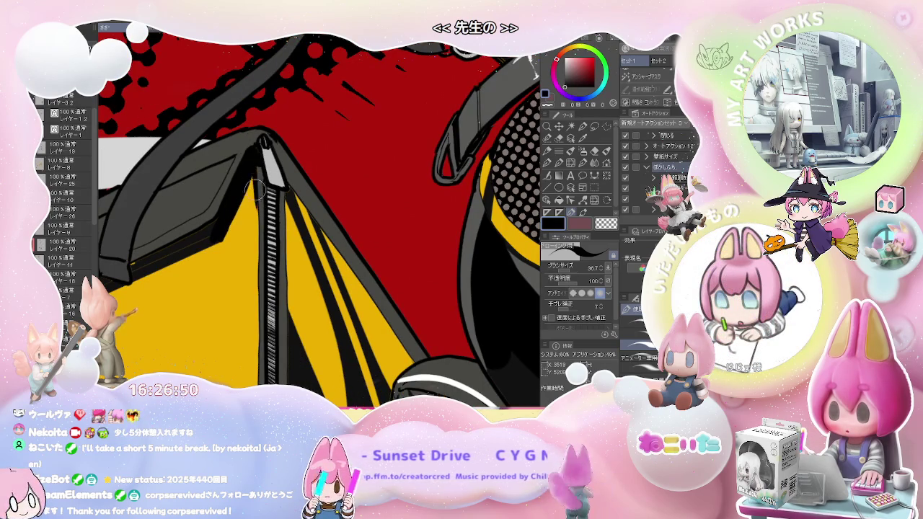
pyautogui.scroll(-5, 284, 271)
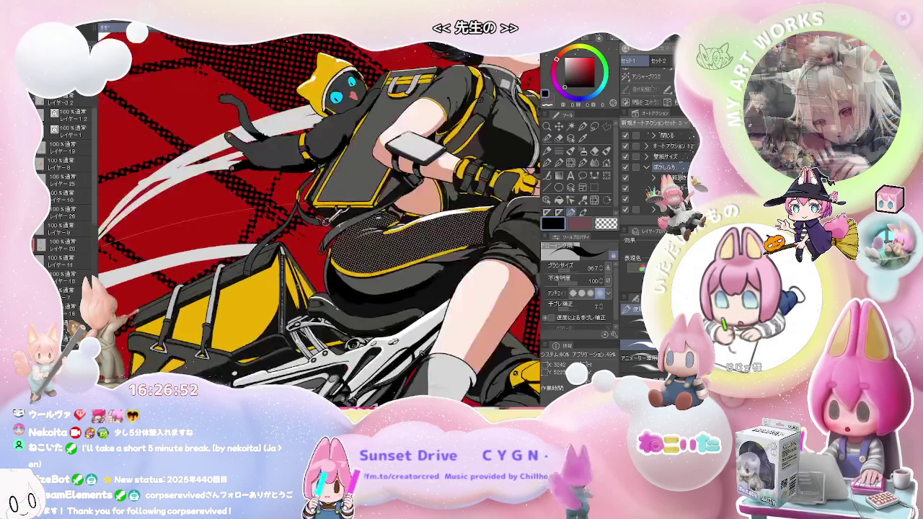
pyautogui.scroll(3, 208, 230)
pyautogui.scroll(2, 208, 230)
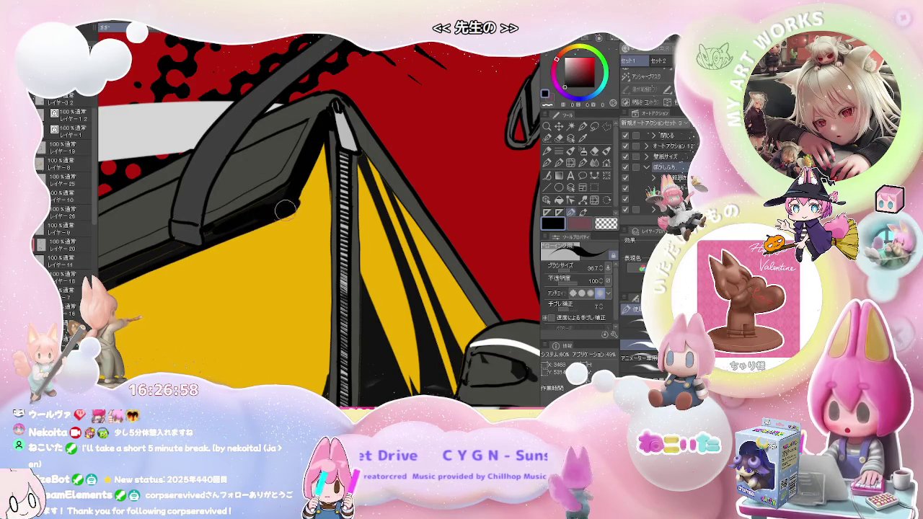
pyautogui.scroll(2, 295, 203)
pyautogui.scroll(2, 145, 265)
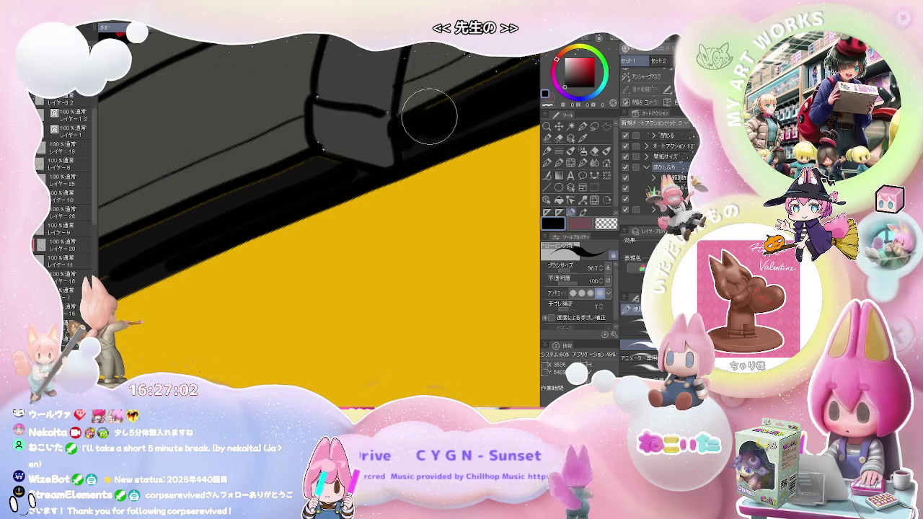
pyautogui.moveTo(485, 88); pyautogui.dragTo(299, 214)
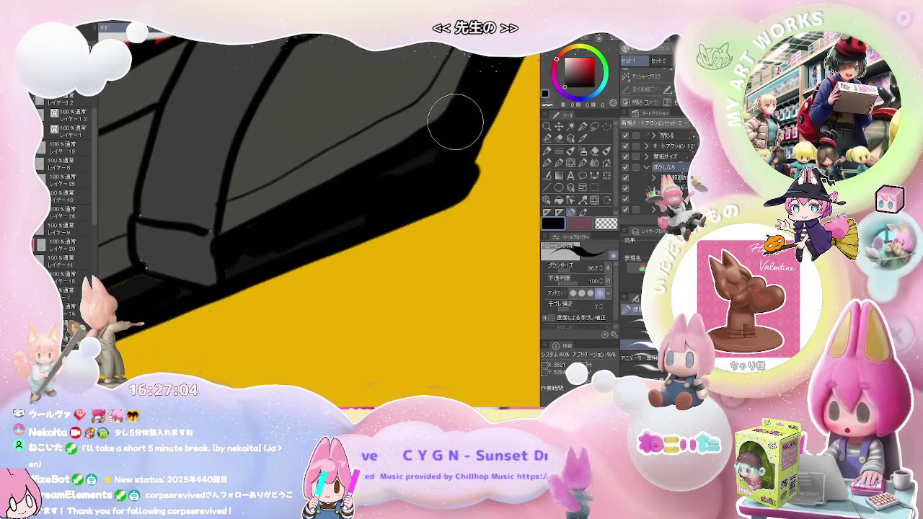
pyautogui.scroll(-2, 438, 136)
pyautogui.scroll(-2, 366, 196)
pyautogui.scroll(-1, 424, 171)
pyautogui.scroll(1, 424, 171)
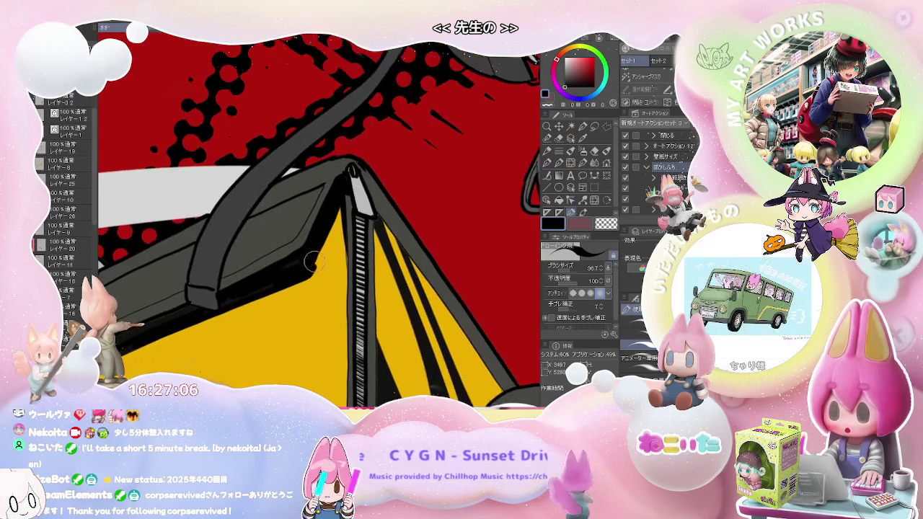
pyautogui.scroll(1, 311, 271)
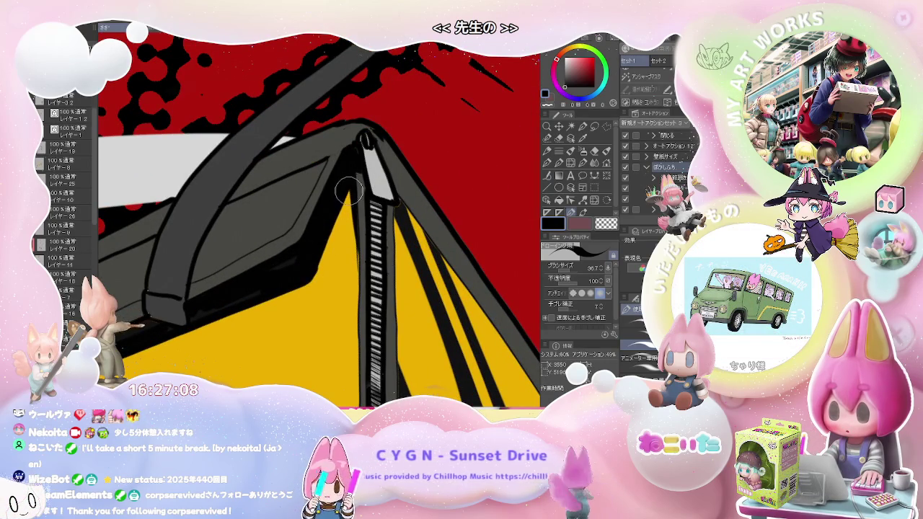
pyautogui.scroll(-1, 310, 273)
pyautogui.scroll(-1, 344, 240)
pyautogui.scroll(-1, 349, 242)
pyautogui.scroll(-1, 339, 254)
pyautogui.scroll(1, 339, 254)
pyautogui.scroll(1, 328, 251)
pyautogui.scroll(1, 312, 248)
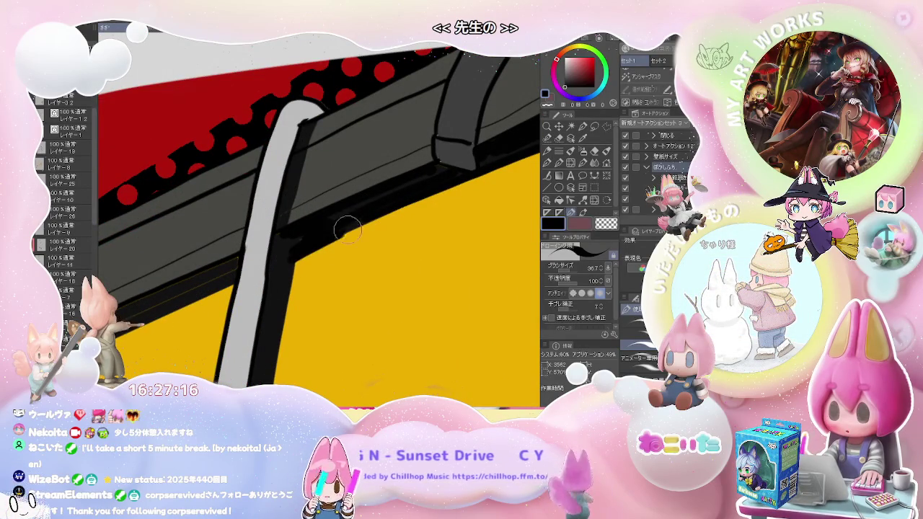
pyautogui.scroll(-1, 347, 237)
pyautogui.moveTo(155, 313); pyautogui.dragTo(282, 251)
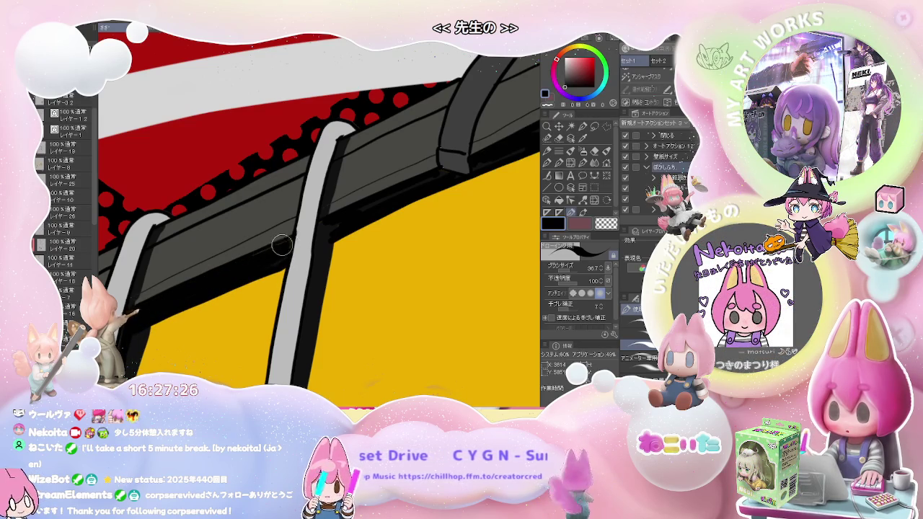
pyautogui.scroll(-2, 281, 246)
pyautogui.scroll(-2, 252, 259)
pyautogui.scroll(-2, 221, 274)
pyautogui.scroll(-2, 222, 274)
pyautogui.scroll(-2, 222, 274)
pyautogui.scroll(-2, 317, 224)
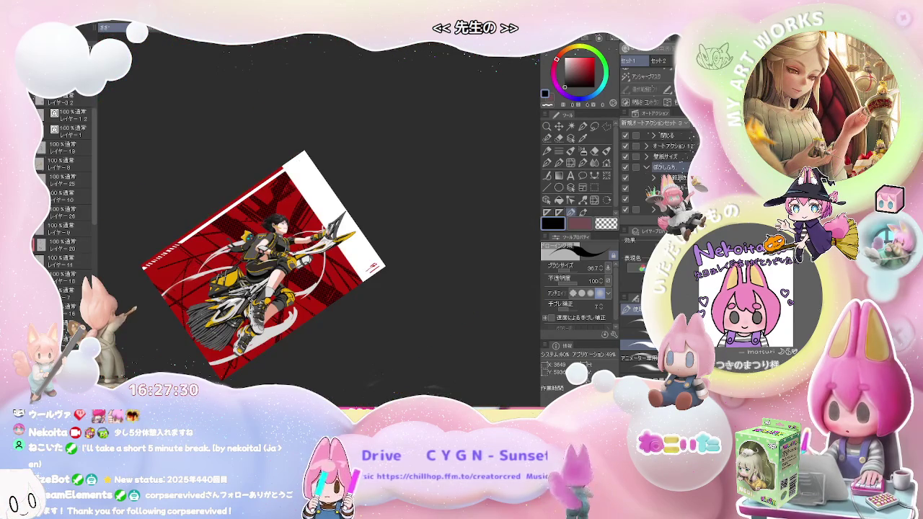
# Fill the small oval hole on the bike's white frame solid black.
pyautogui.moveTo(360, 180); pyautogui.dragTo(346, 289)
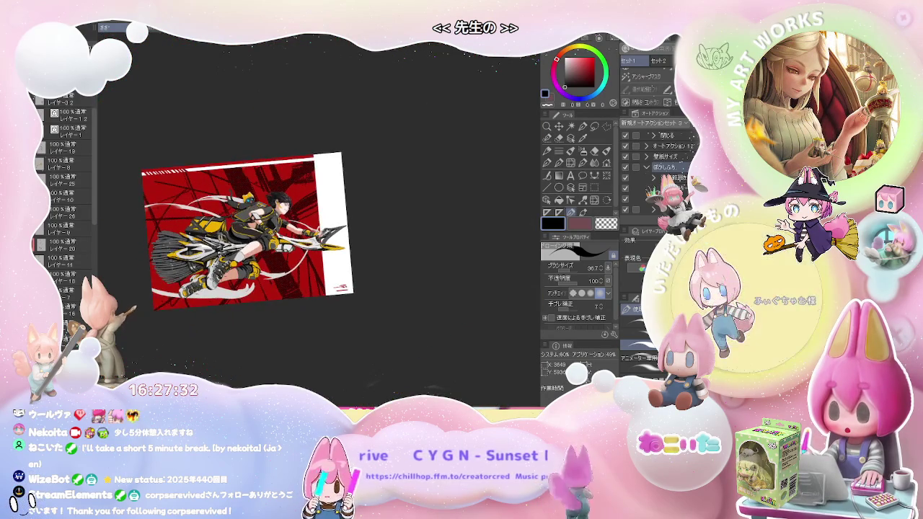
pyautogui.scroll(5, 217, 289)
pyautogui.scroll(-3, 317, 209)
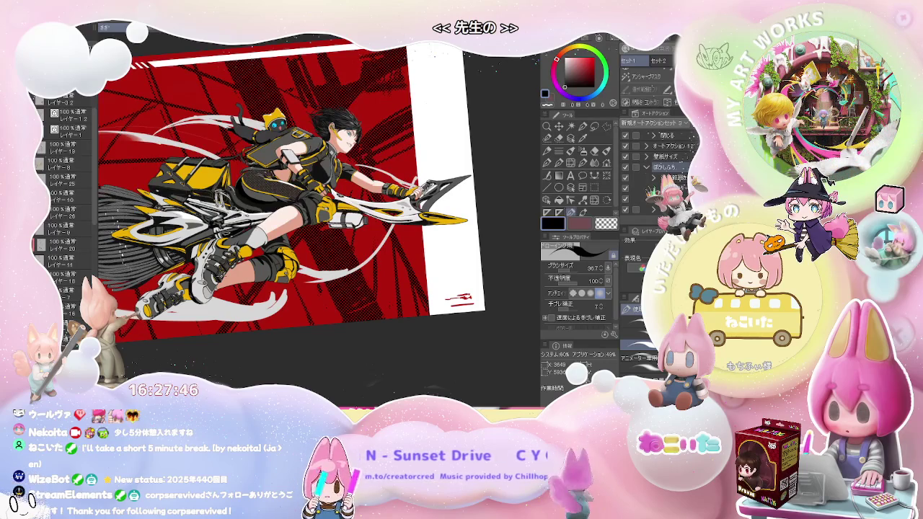
pyautogui.scroll(3, 320, 219)
pyautogui.scroll(2, 320, 220)
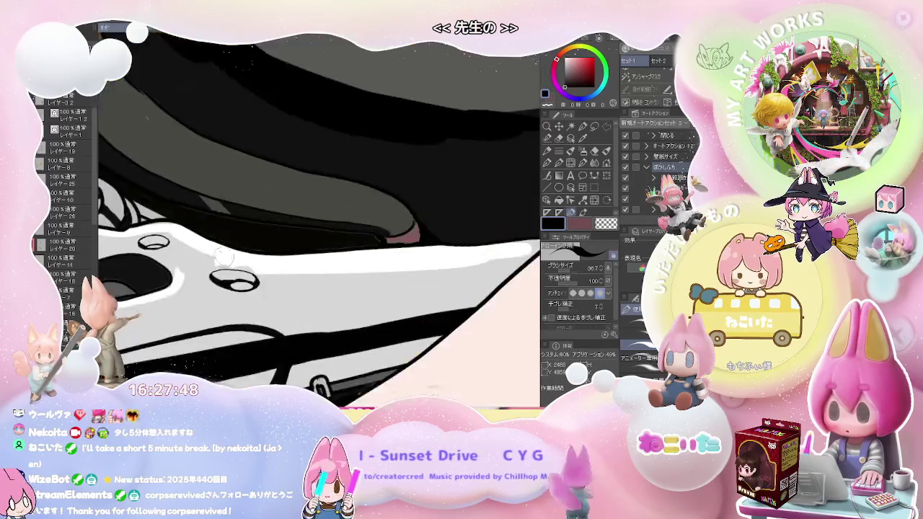
pyautogui.scroll(1, 320, 220)
pyautogui.press('g')
pyautogui.click(265, 254)
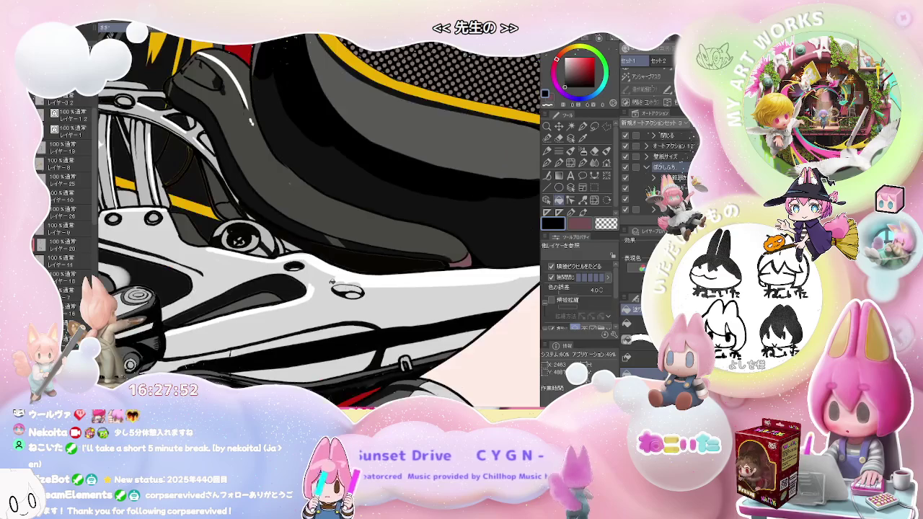
pyautogui.scroll(-2, 370, 285)
# Switch to the brush and enlarge its size to 116.5.
pyautogui.press('b')
pyautogui.scroll(3, 285, 270)
pyautogui.moveTo(285, 270); pyautogui.dragTo(295, 269)
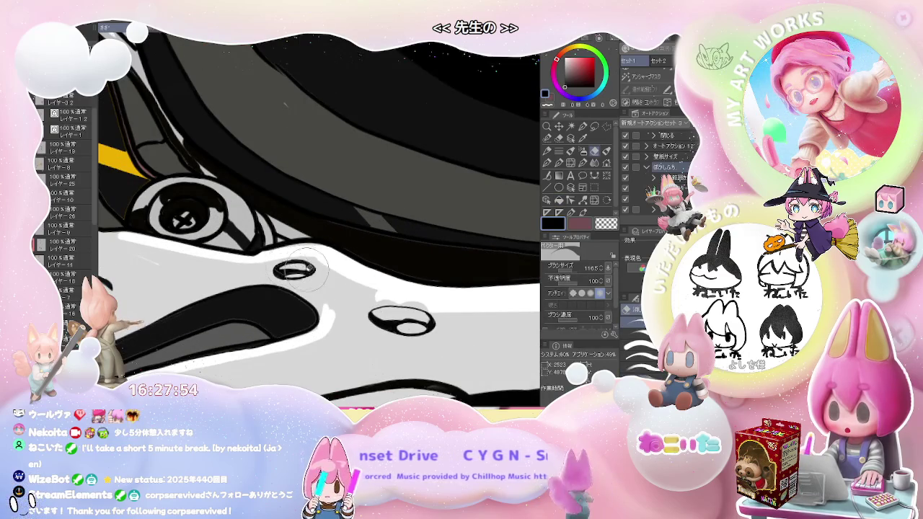
pyautogui.scroll(-1, 294, 270)
pyautogui.scroll(-1, 295, 270)
pyautogui.scroll(-1, 294, 270)
pyautogui.scroll(-1, 438, 314)
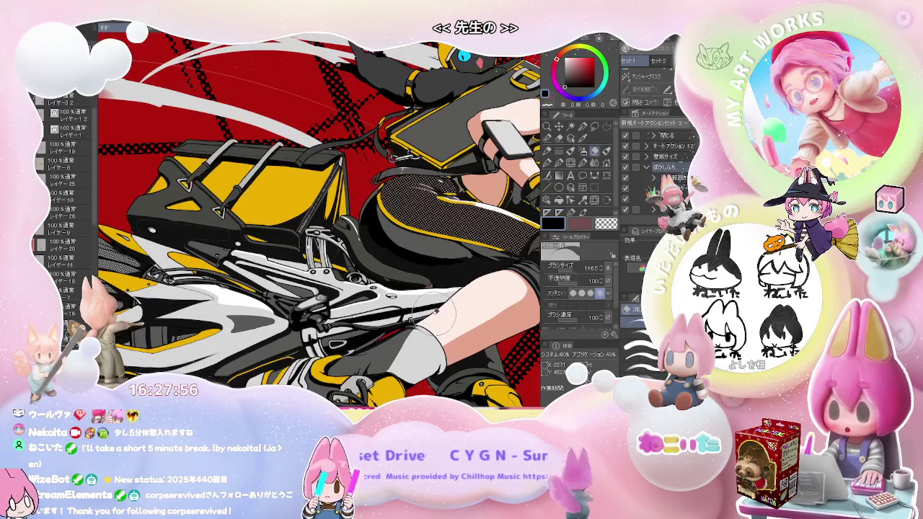
pyautogui.scroll(1, 433, 315)
pyautogui.scroll(1, 432, 314)
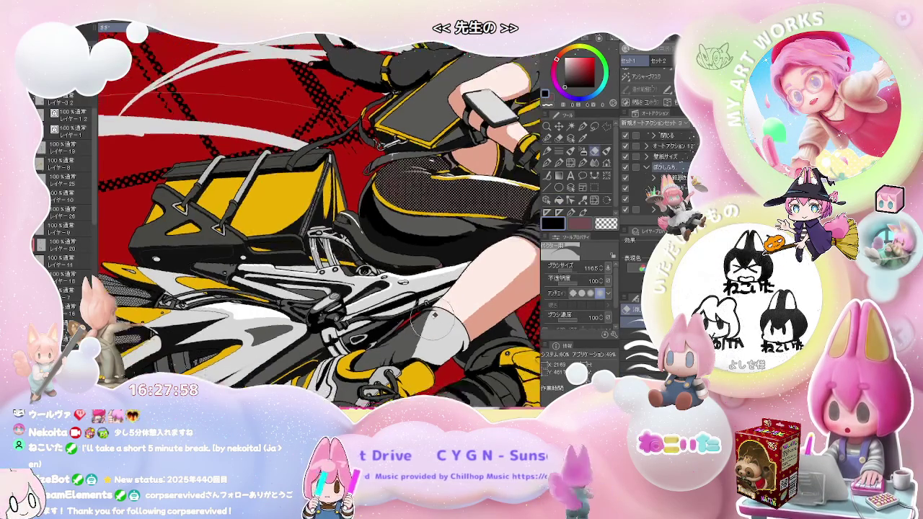
pyautogui.scroll(2, 433, 314)
pyautogui.scroll(2, 433, 314)
pyautogui.scroll(2, 332, 267)
# Ink the left outline of the yellow inner shape with the pen.
pyautogui.press('p')
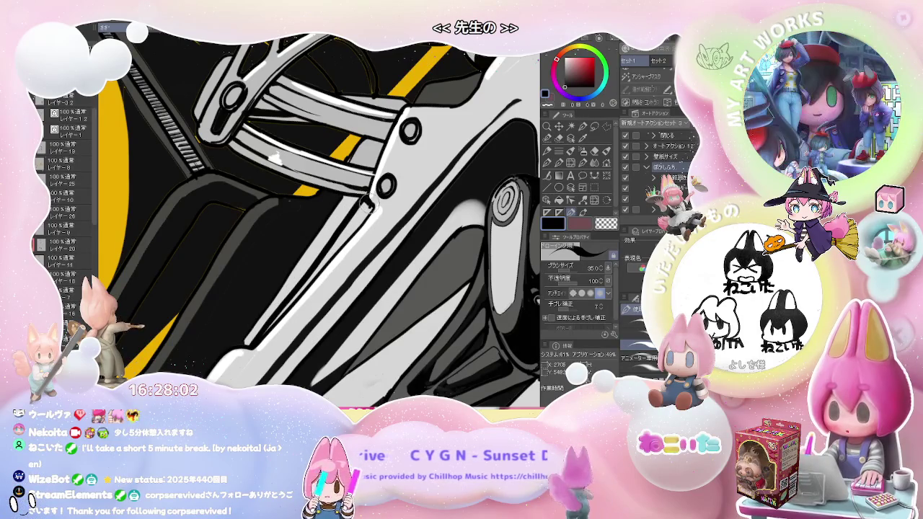
pyautogui.press('g')
pyautogui.press('e')
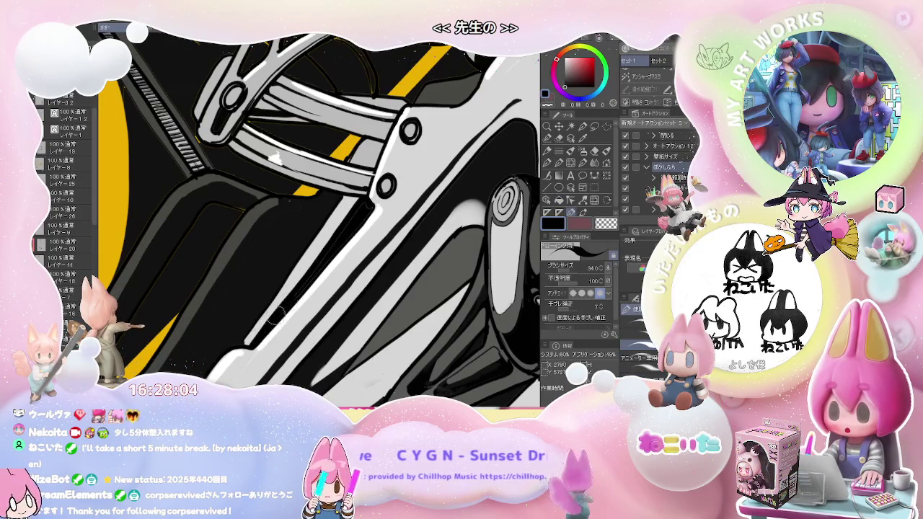
pyautogui.scroll(-2, 344, 229)
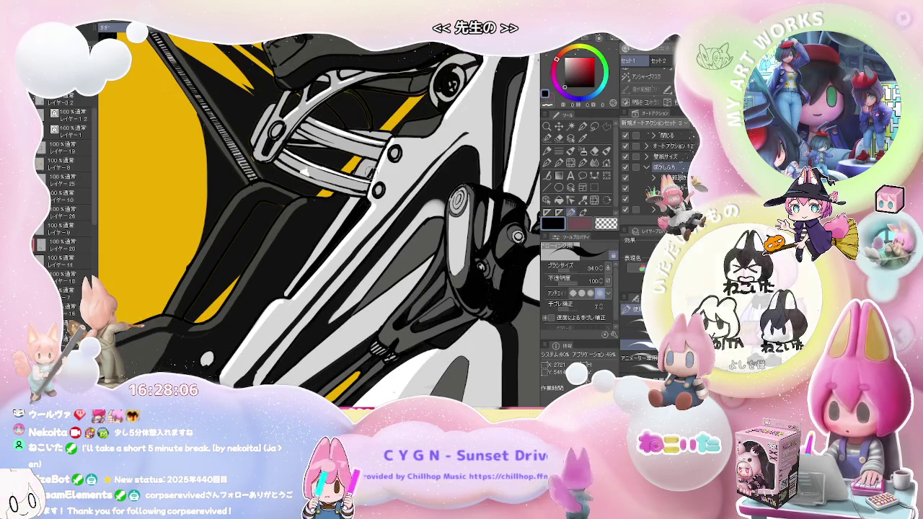
pyautogui.scroll(-1, 320, 221)
pyautogui.scroll(-1, 320, 221)
pyautogui.scroll(-2, 320, 221)
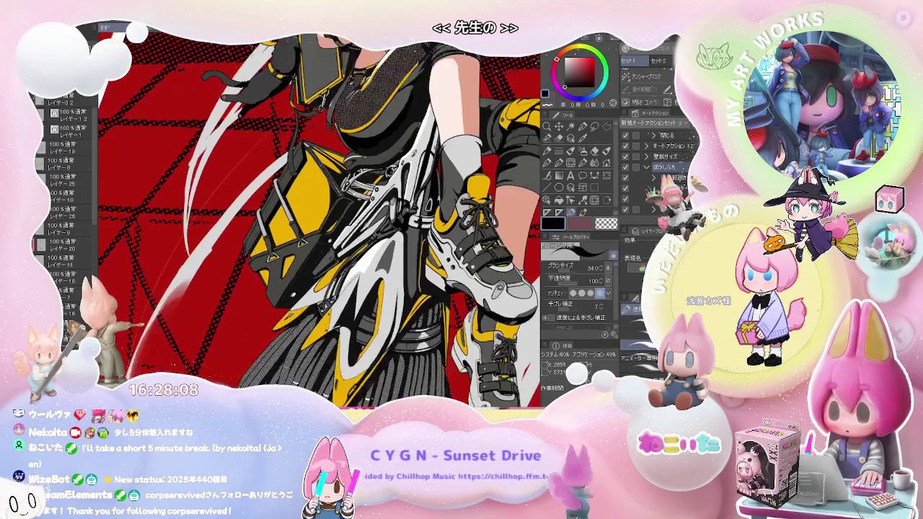
pyautogui.scroll(2, 262, 243)
pyautogui.scroll(2, 262, 243)
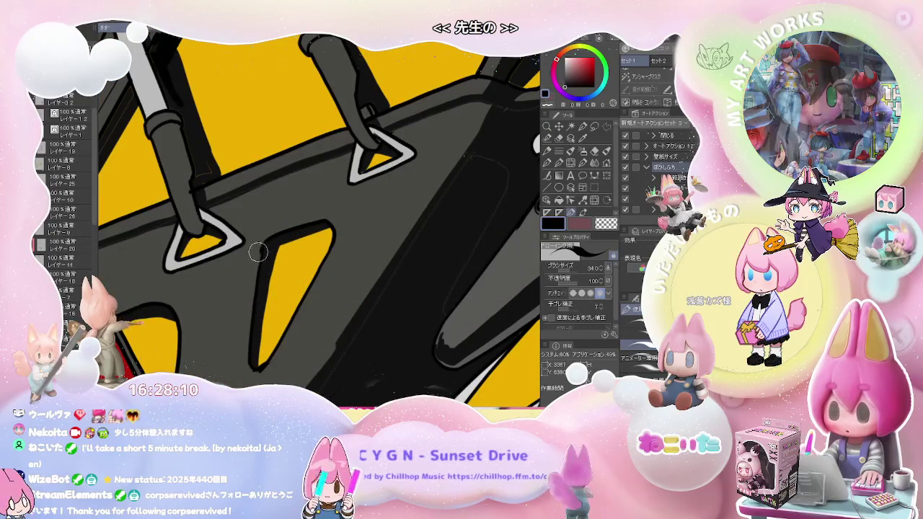
pyautogui.press('e')
pyautogui.press('p')
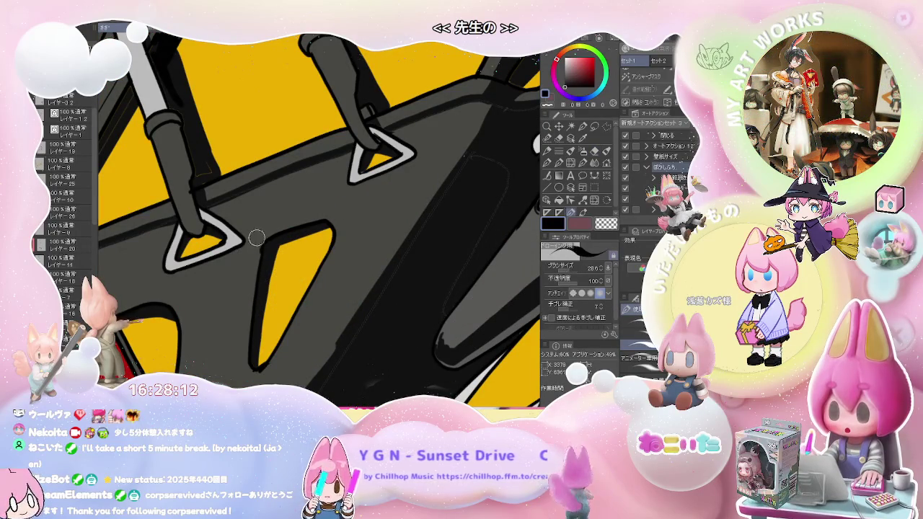
pyautogui.moveTo(242, 330); pyautogui.dragTo(252, 381)
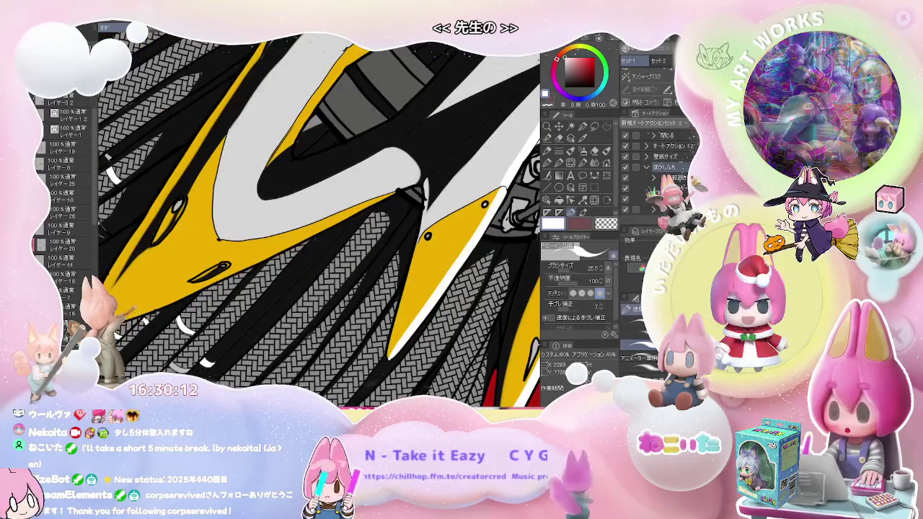
# Paint a white diagonal highlight stroke across the bike's fairing.
pyautogui.moveTo(119, 315); pyautogui.dragTo(226, 246)
pyautogui.press('g')
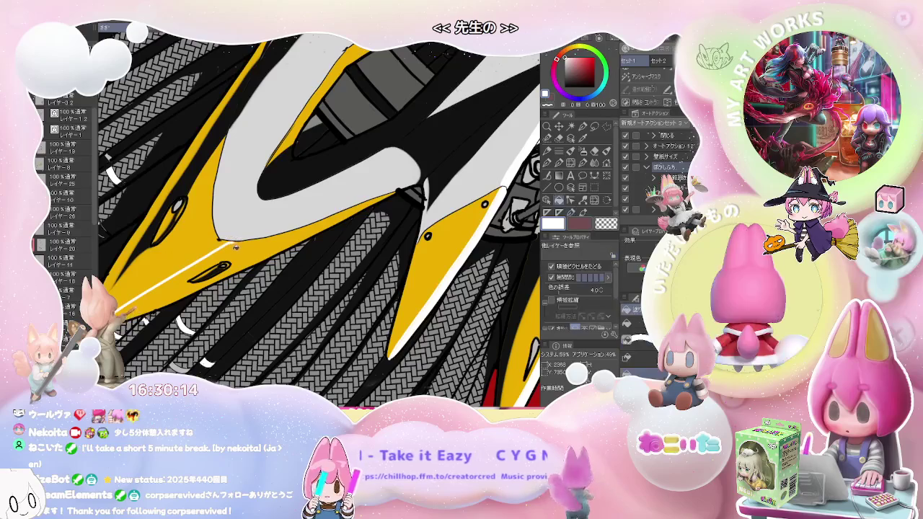
pyautogui.scroll(-2, 227, 245)
pyautogui.scroll(-2, 227, 245)
pyautogui.scroll(3, 317, 217)
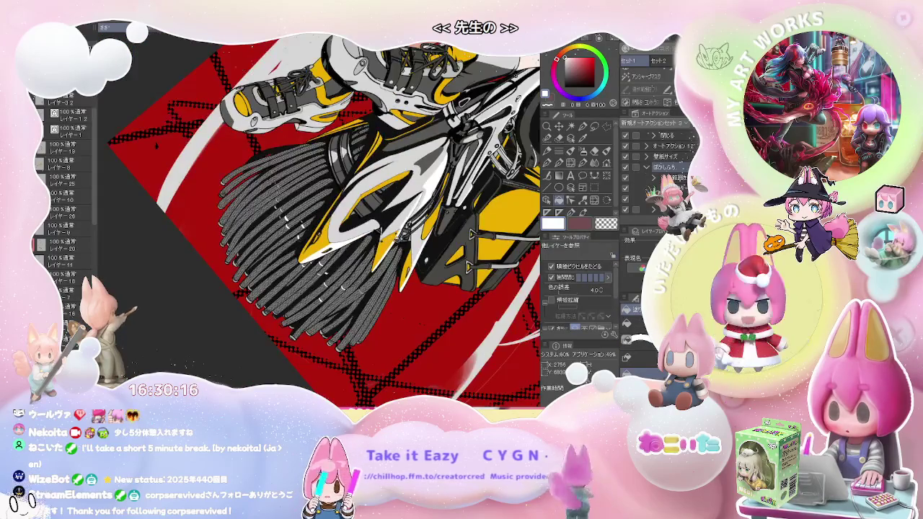
pyautogui.press('p')
pyautogui.scroll(3, 317, 216)
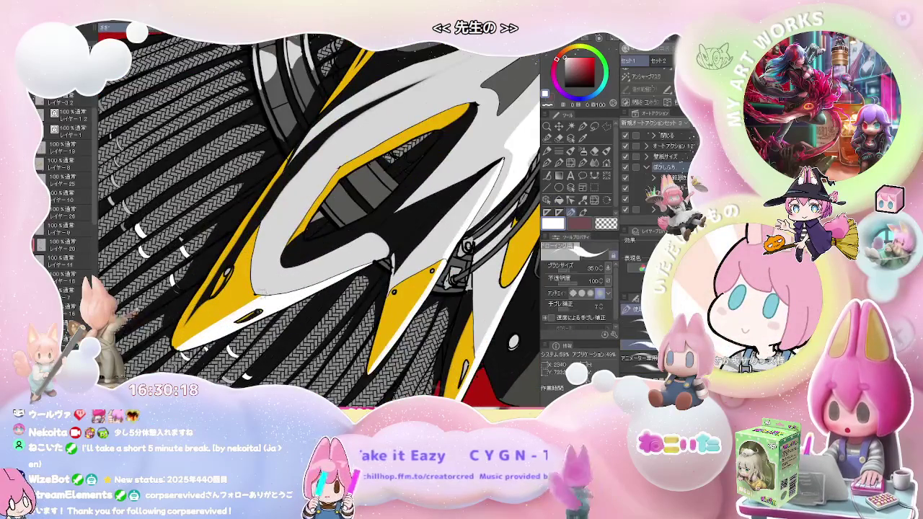
pyautogui.scroll(2, 261, 291)
# Fill the black area on the fairing with a lighter colour.
pyautogui.press('g')
pyautogui.click(308, 259)
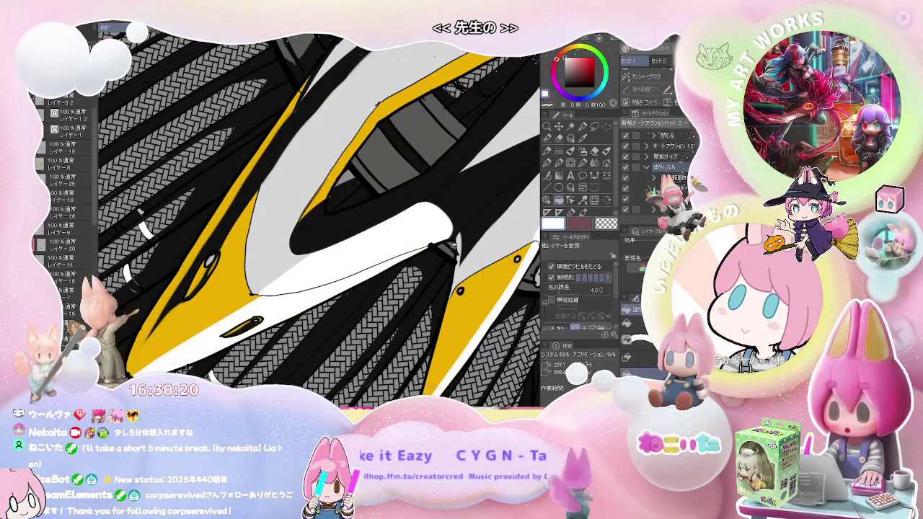
pyautogui.scroll(-2, 308, 258)
pyautogui.scroll(-2, 308, 259)
pyautogui.scroll(-2, 368, 224)
pyautogui.scroll(-2, 368, 224)
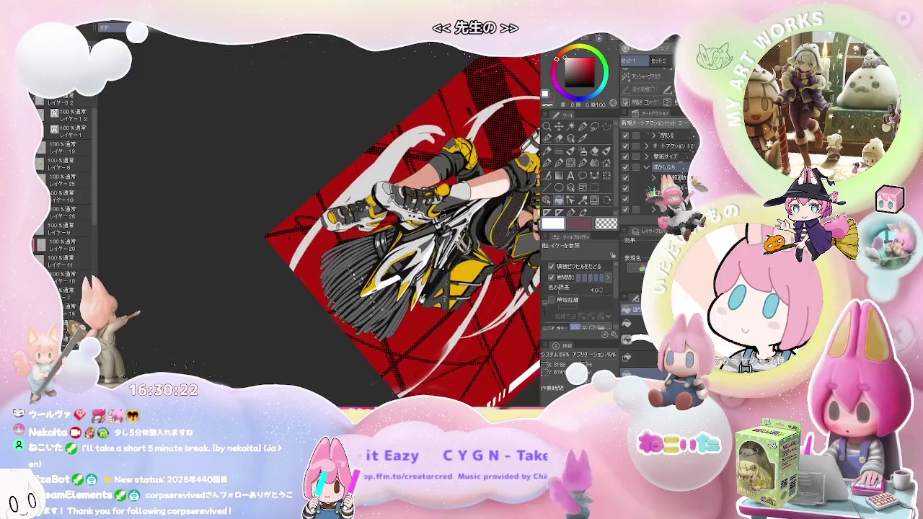
pyautogui.scroll(-1, 368, 224)
pyautogui.press('p')
pyautogui.scroll(2, 350, 278)
pyautogui.scroll(2, 350, 278)
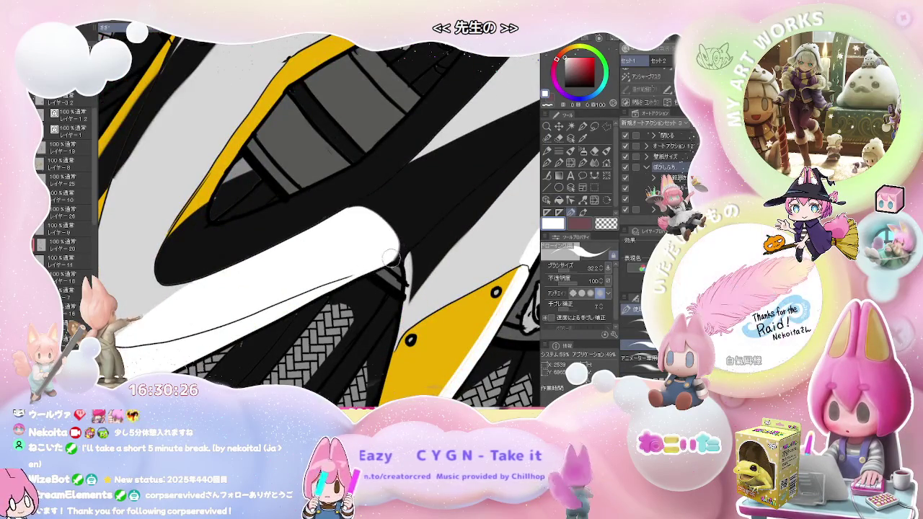
# Zoom in and out to review the fairing highlights.
pyautogui.scroll(-2, 350, 279)
pyautogui.scroll(-2, 349, 279)
pyautogui.scroll(2, 294, 287)
pyautogui.scroll(2, 294, 287)
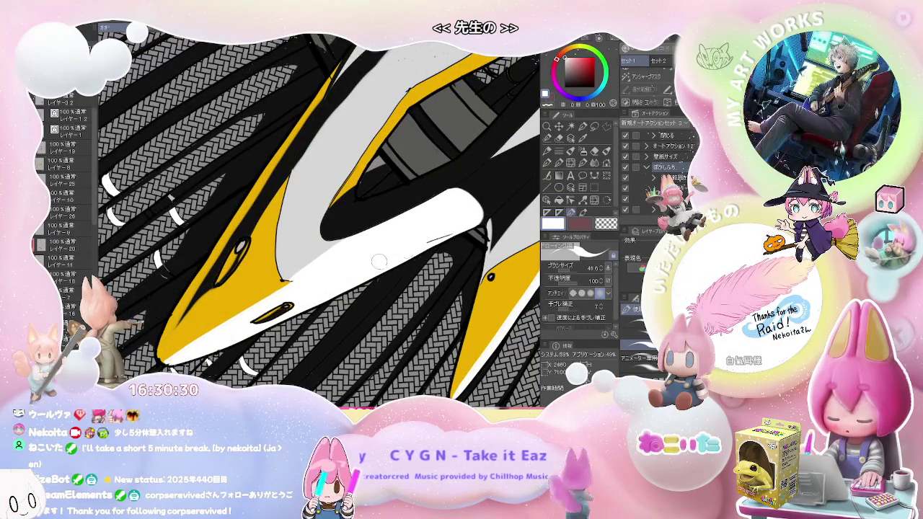
pyautogui.scroll(-1, 418, 244)
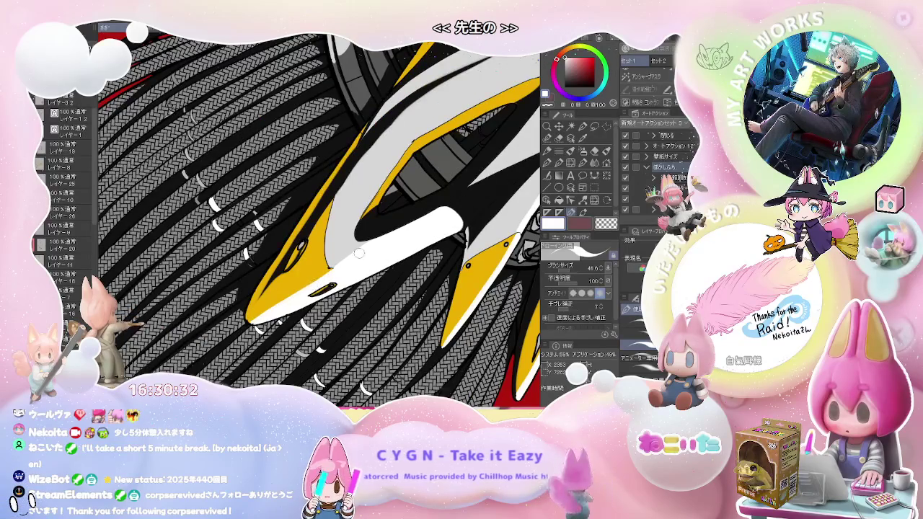
pyautogui.scroll(-3, 358, 252)
pyautogui.scroll(-2, 358, 253)
# Pan to the character's face, rotate the view nearly level, and zoom around to review the highlights.
pyautogui.moveTo(483, 287); pyautogui.dragTo(396, 323)
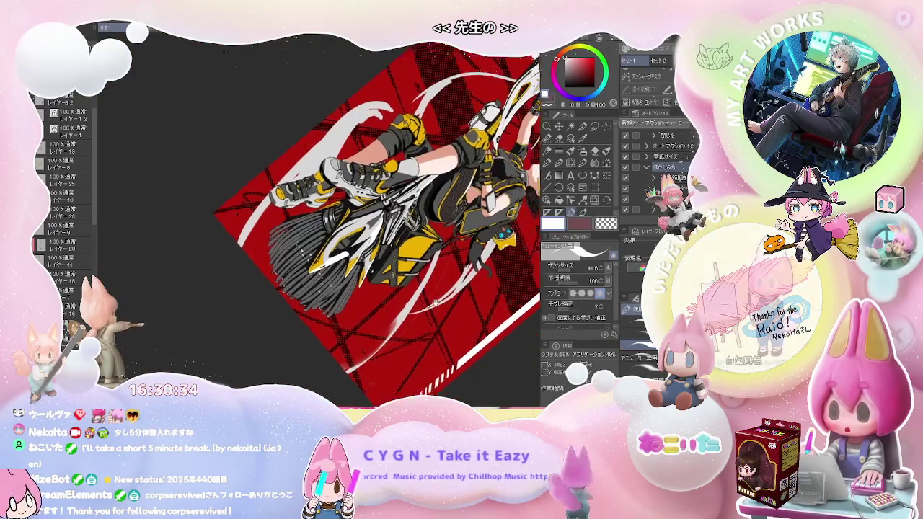
pyautogui.press('^')
pyautogui.press('^')
pyautogui.press('^')
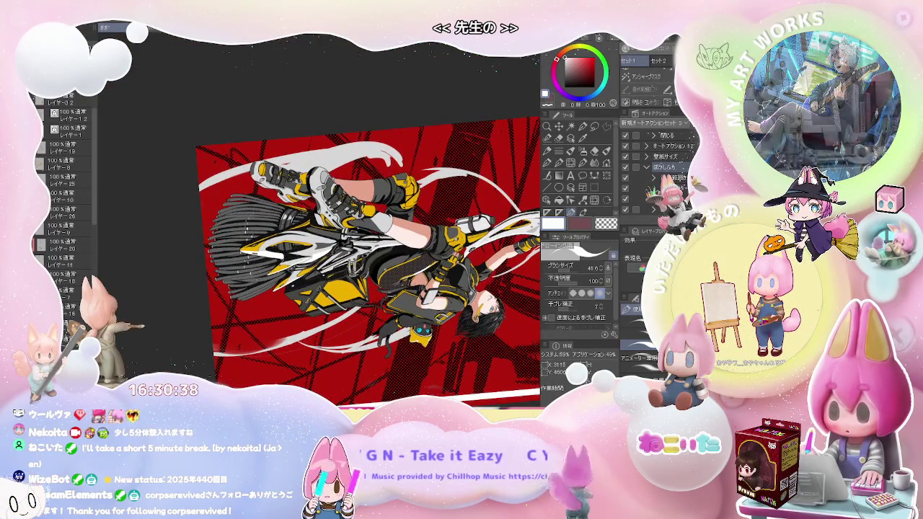
pyautogui.scroll(3, 382, 249)
pyautogui.scroll(2, 383, 249)
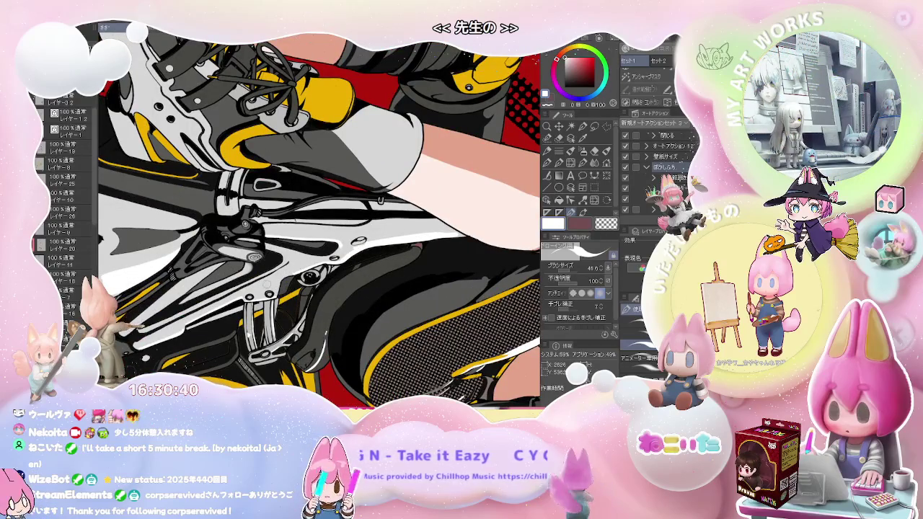
pyautogui.scroll(1, 213, 311)
pyautogui.scroll(1, 214, 311)
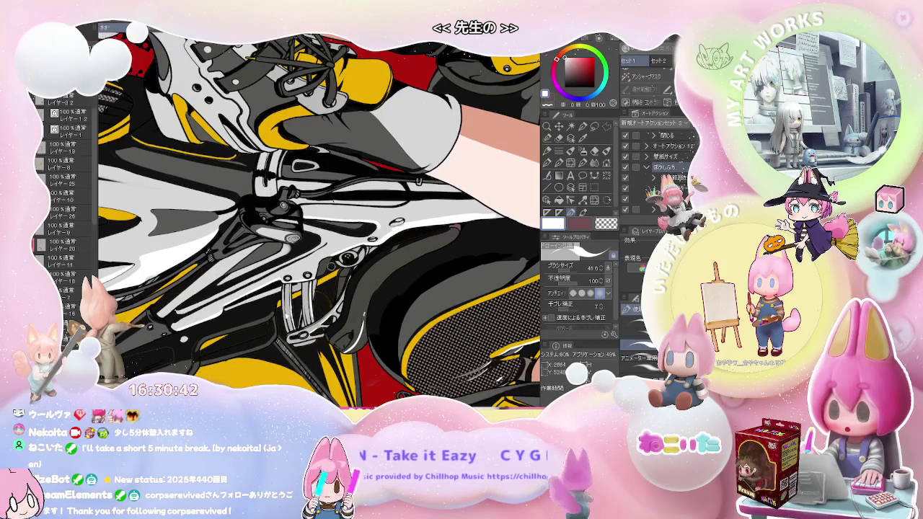
pyautogui.scroll(2, 340, 247)
pyautogui.scroll(2, 340, 247)
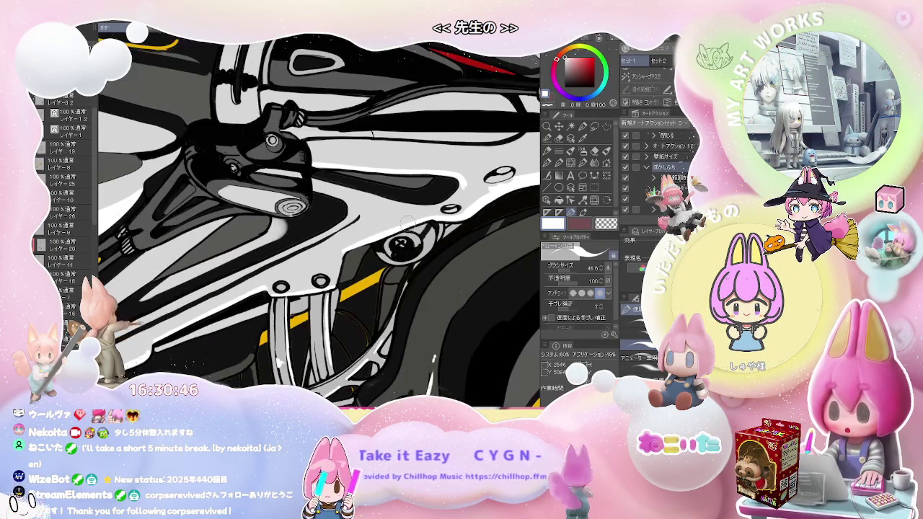
pyautogui.scroll(-2, 323, 257)
pyautogui.scroll(-2, 413, 225)
pyautogui.scroll(-1, 417, 219)
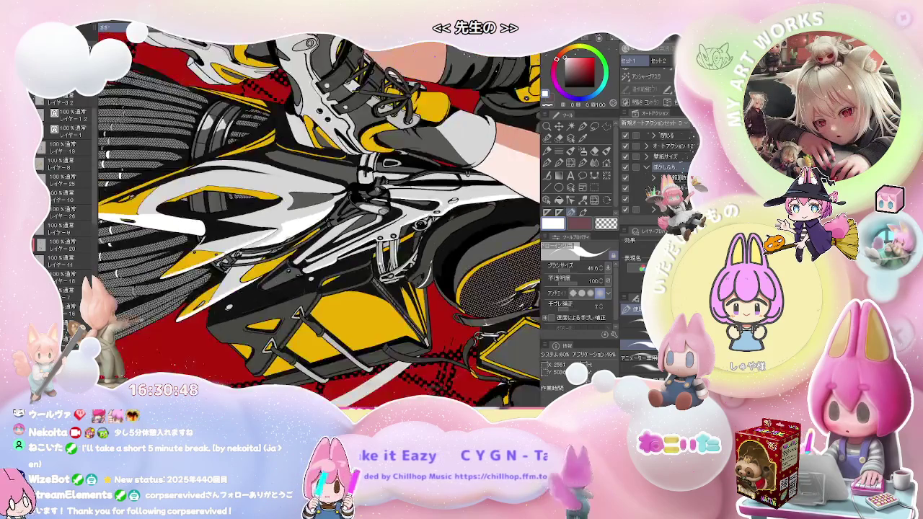
pyautogui.scroll(-1, 417, 219)
pyautogui.scroll(-2, 417, 219)
pyautogui.scroll(-3, 339, 267)
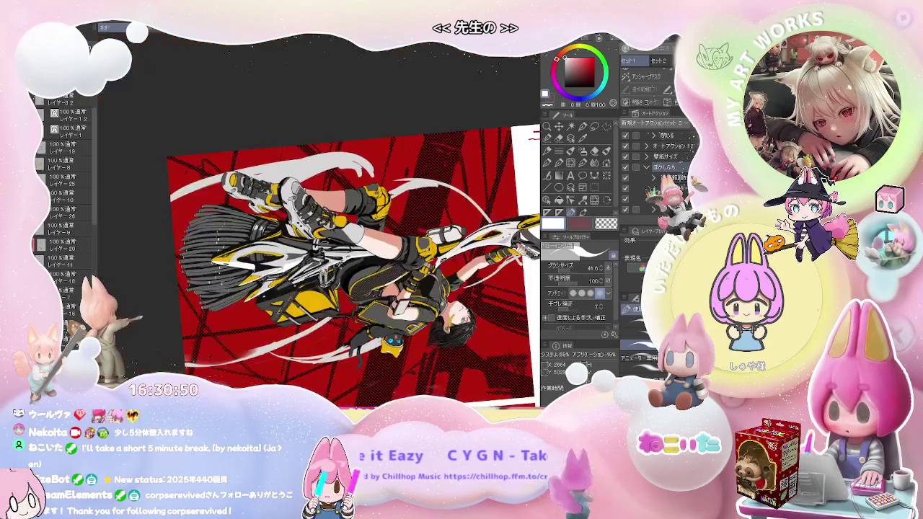
pyautogui.scroll(2, 214, 308)
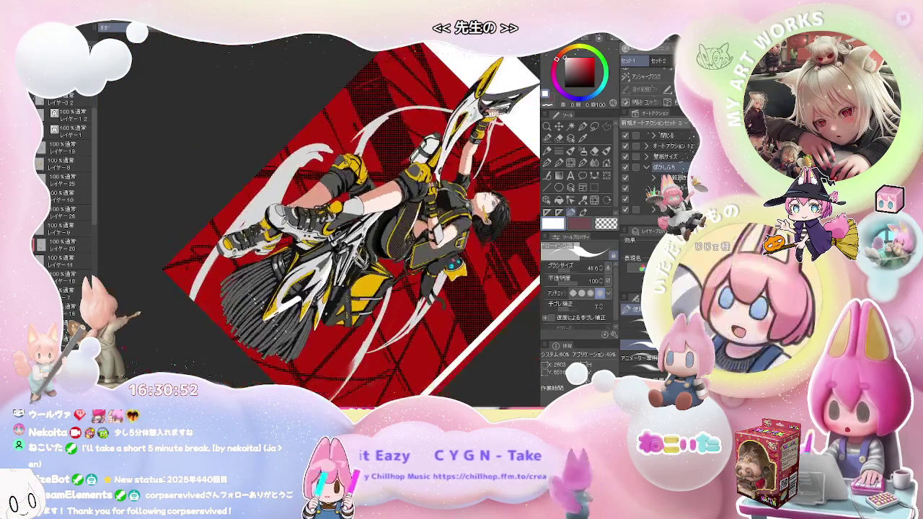
pyautogui.scroll(3, 215, 308)
pyautogui.scroll(2, 215, 308)
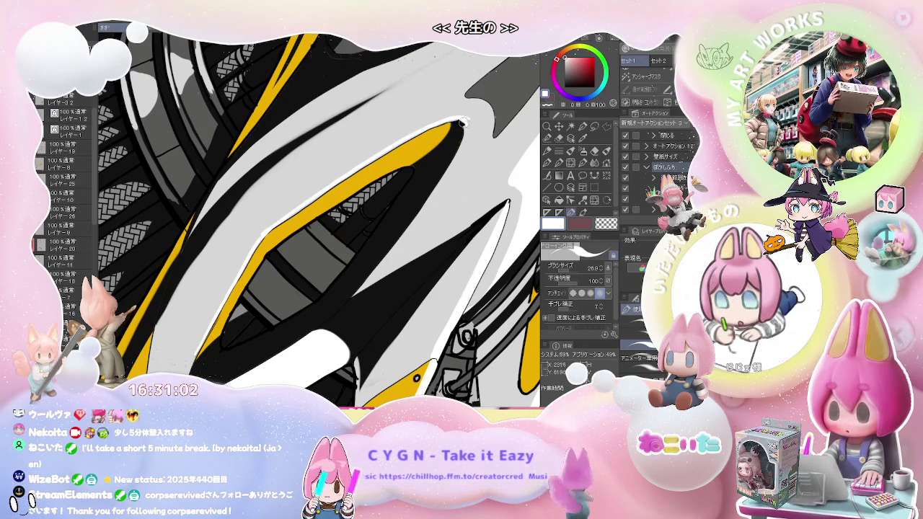
# Zoom in and out on the yellow blade fairing to inspect the white highlight band's edges.
pyautogui.scroll(-5, 465, 135)
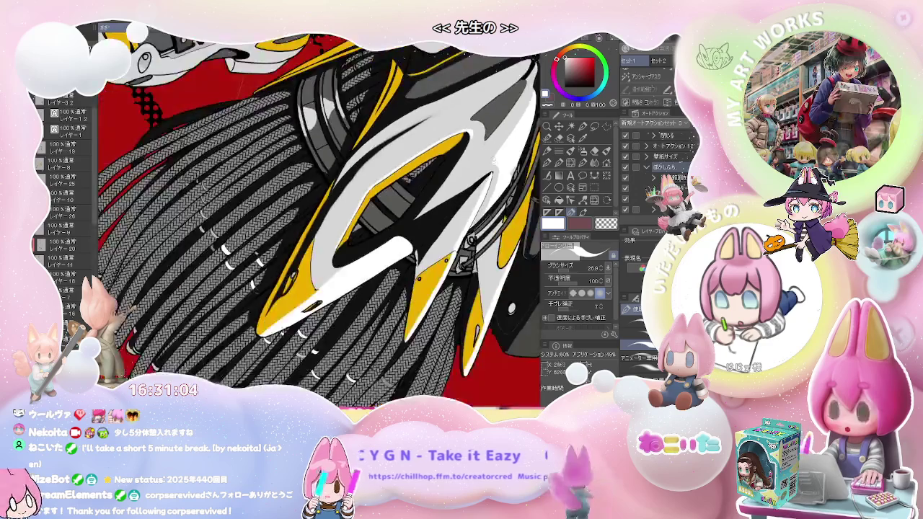
pyautogui.scroll(2, 282, 287)
pyautogui.scroll(2, 282, 288)
pyautogui.scroll(2, 282, 288)
pyautogui.scroll(2, 282, 288)
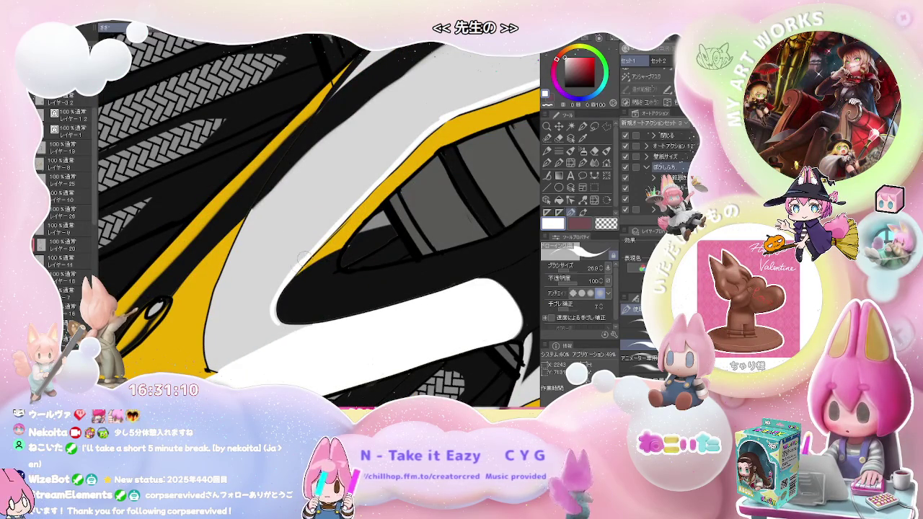
pyautogui.scroll(-2, 437, 127)
pyautogui.scroll(-2, 437, 127)
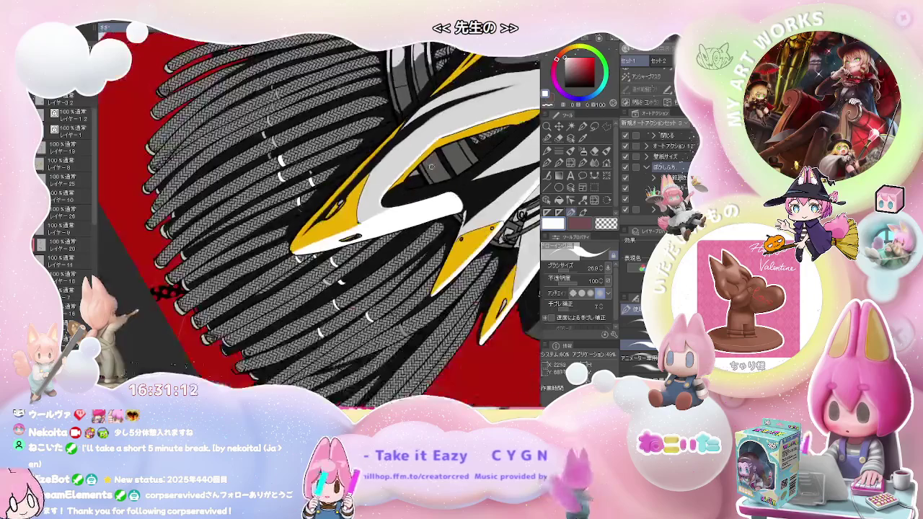
pyautogui.scroll(-2, 437, 127)
pyautogui.scroll(-2, 438, 127)
pyautogui.scroll(2, 284, 303)
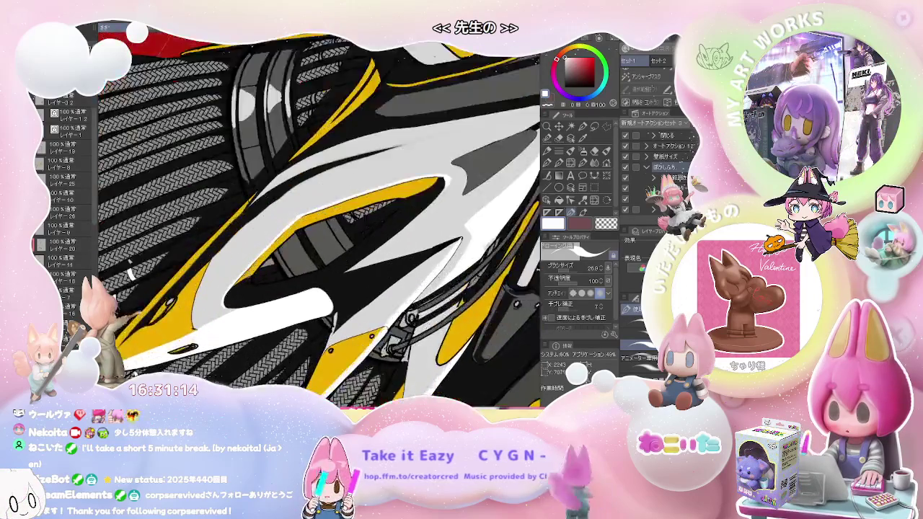
pyautogui.scroll(2, 214, 309)
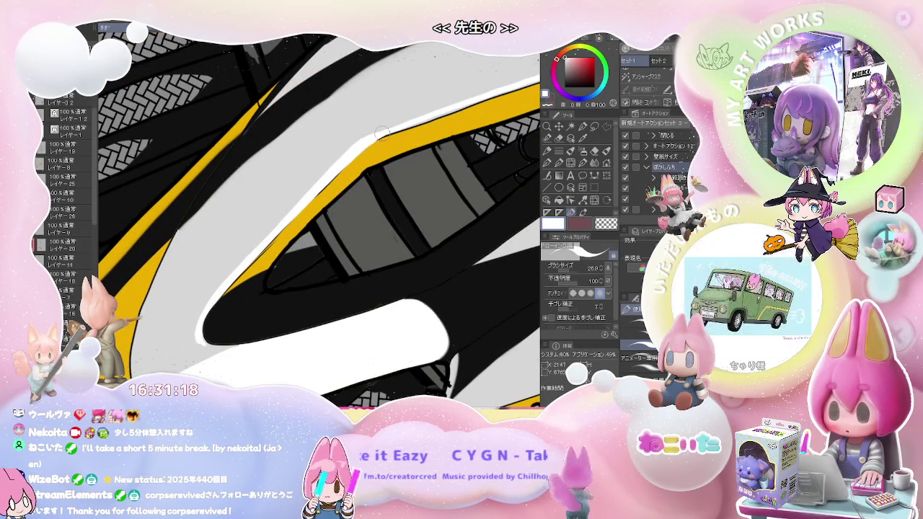
pyautogui.scroll(-2, 364, 143)
pyautogui.scroll(-2, 260, 225)
pyautogui.scroll(1, 288, 217)
pyautogui.scroll(2, 288, 217)
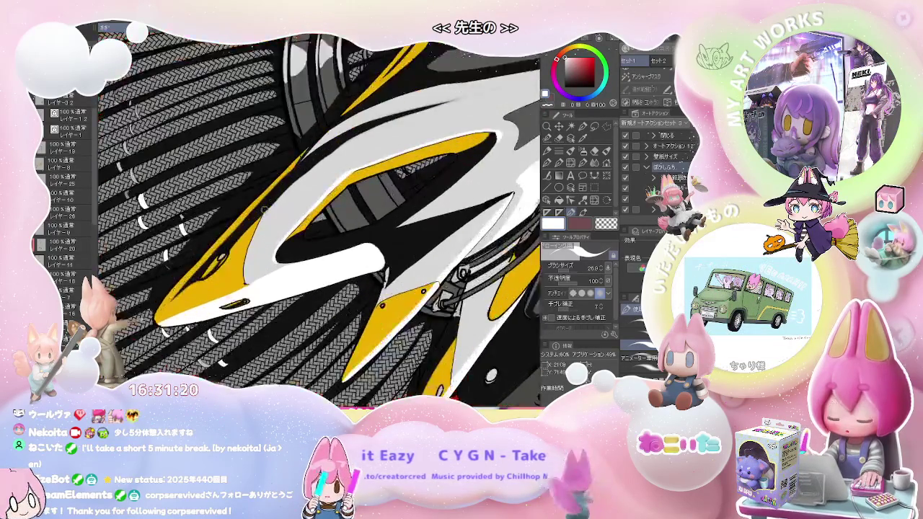
pyautogui.scroll(1, 289, 217)
pyautogui.scroll(1, 288, 217)
pyautogui.scroll(1, 221, 306)
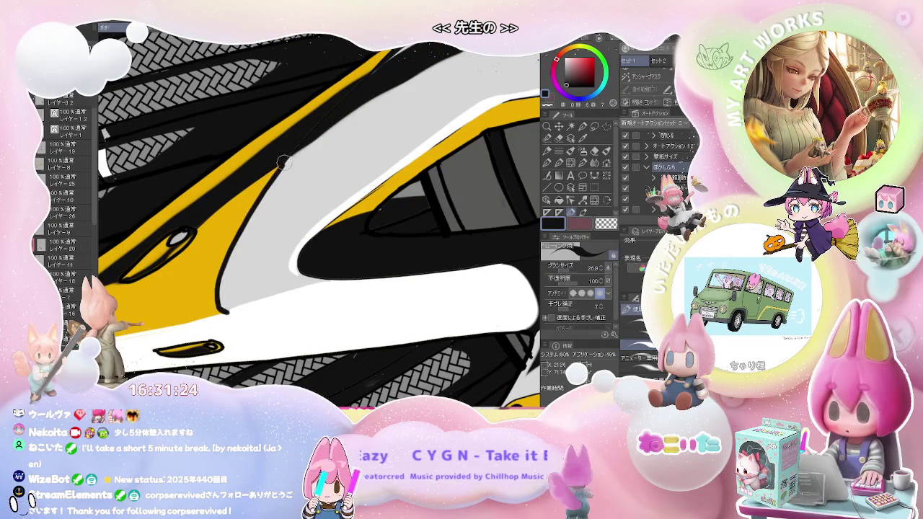
pyautogui.scroll(-2, 283, 161)
# Switch to the Eraser at about size 29.7, then rotate the fairing flatter and zoom out.
pyautogui.press('e')
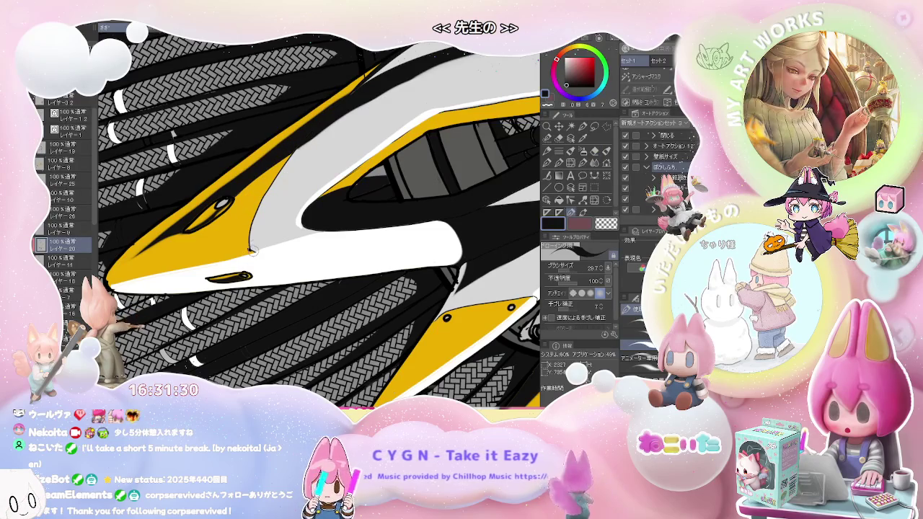
pyautogui.moveTo(217, 205); pyautogui.dragTo(254, 207)
pyautogui.moveTo(287, 158); pyautogui.dragTo(241, 239)
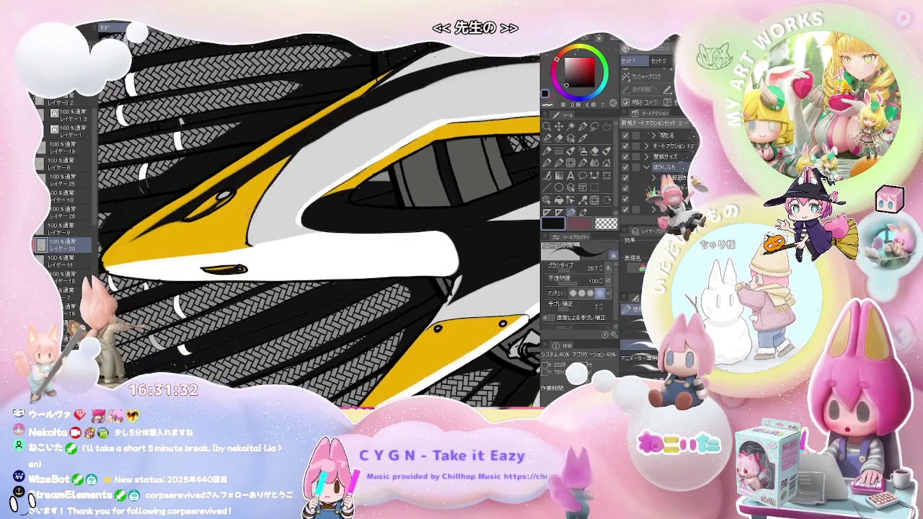
pyautogui.moveTo(306, 145)
pyautogui.mouseDown()
pyautogui.moveTo(280, 226)
pyautogui.moveTo(222, 247)
pyautogui.moveTo(493, 267)
pyautogui.moveTo(300, 292)
pyautogui.mouseUp()
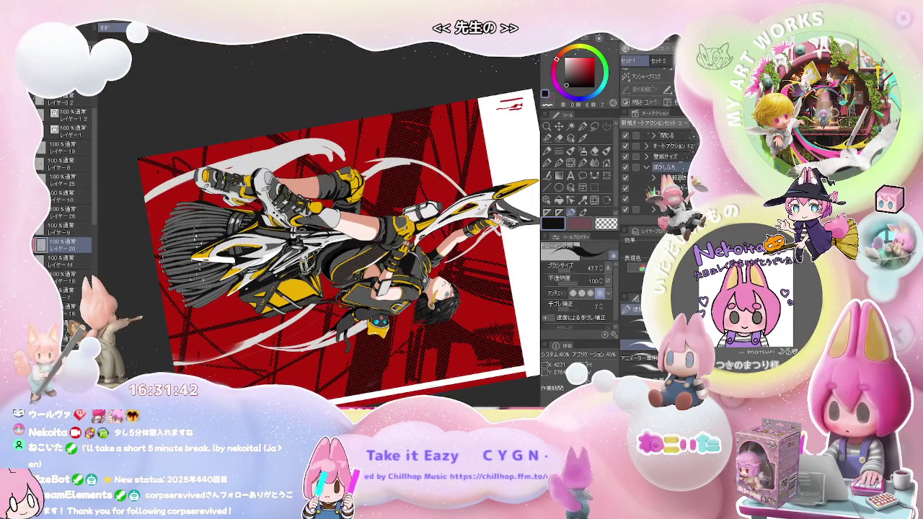
# Zoom to the knee, set the brush to about 185, and paint a black gloss band across the knee guard.
pyautogui.moveTo(300, 292)
pyautogui.mouseDown()
pyautogui.moveTo(352, 213)
pyautogui.moveTo(360, 286)
pyautogui.moveTo(358, 257)
pyautogui.mouseUp()
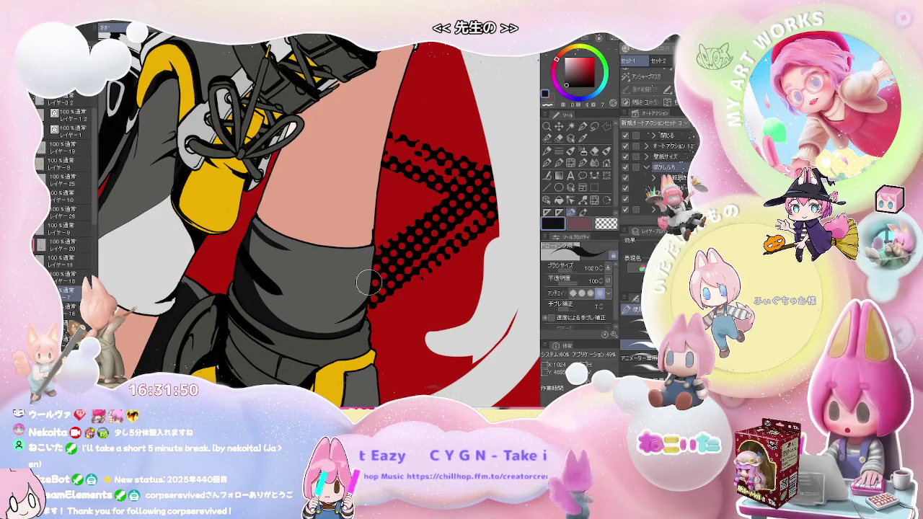
pyautogui.press('x')
pyautogui.moveTo(295, 251); pyautogui.dragTo(289, 250)
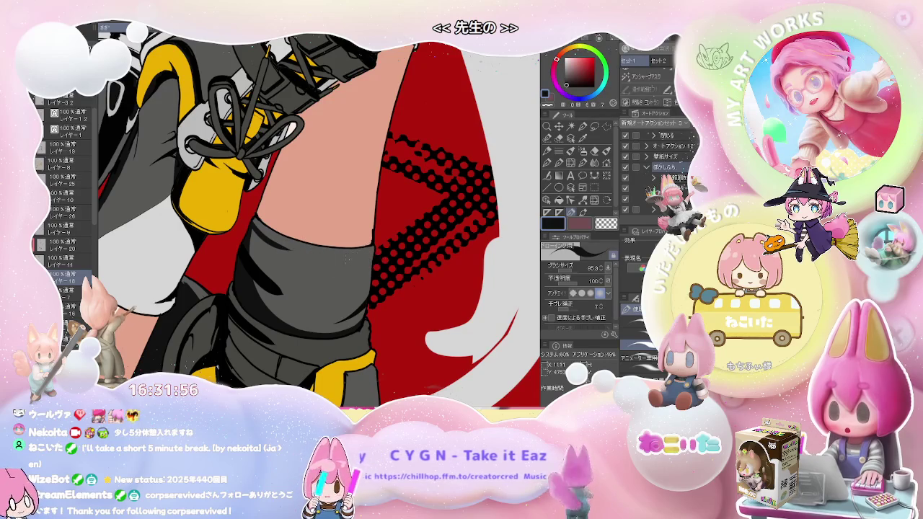
pyautogui.moveTo(366, 256); pyautogui.dragTo(336, 254)
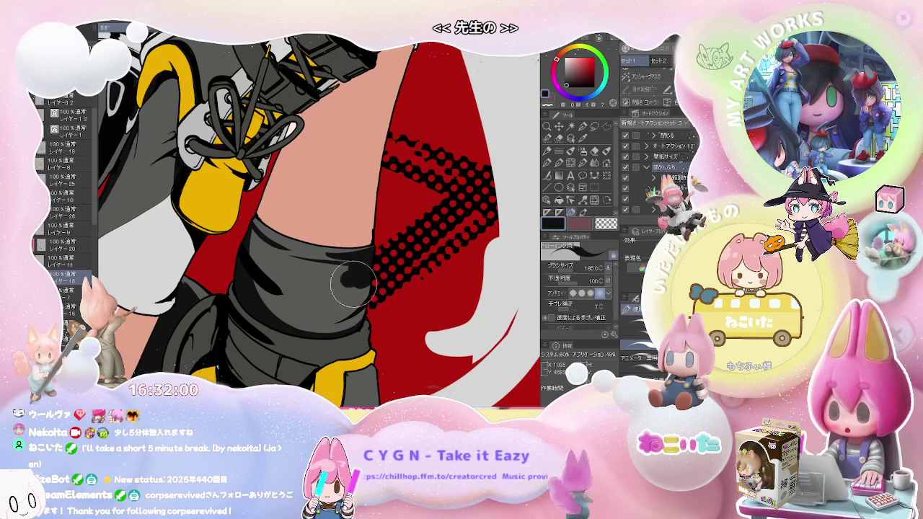
pyautogui.moveTo(368, 263); pyautogui.dragTo(386, 310)
# Zoom out and tilt the view clockwise to check the gloss band.
pyautogui.scroll(-3, 384, 309)
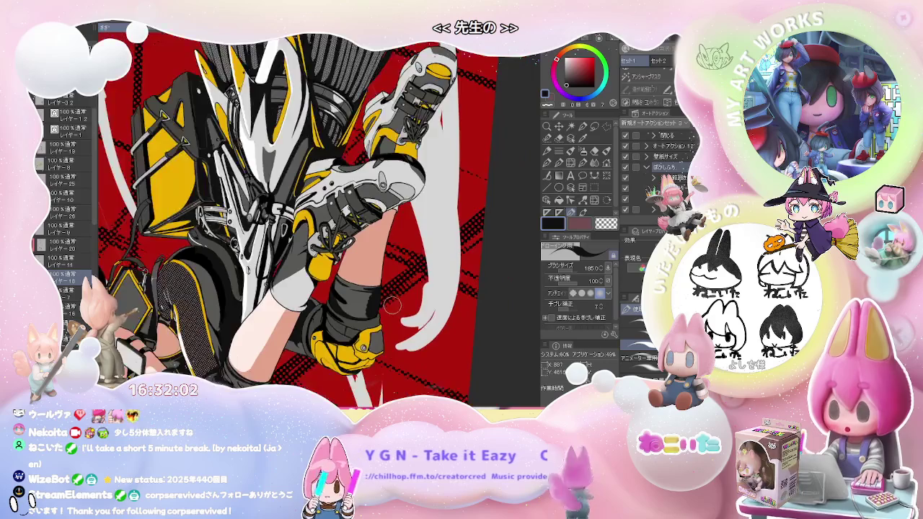
pyautogui.scroll(-3, 385, 309)
pyautogui.scroll(-1, 325, 324)
pyautogui.moveTo(291, 340); pyautogui.dragTo(278, 327)
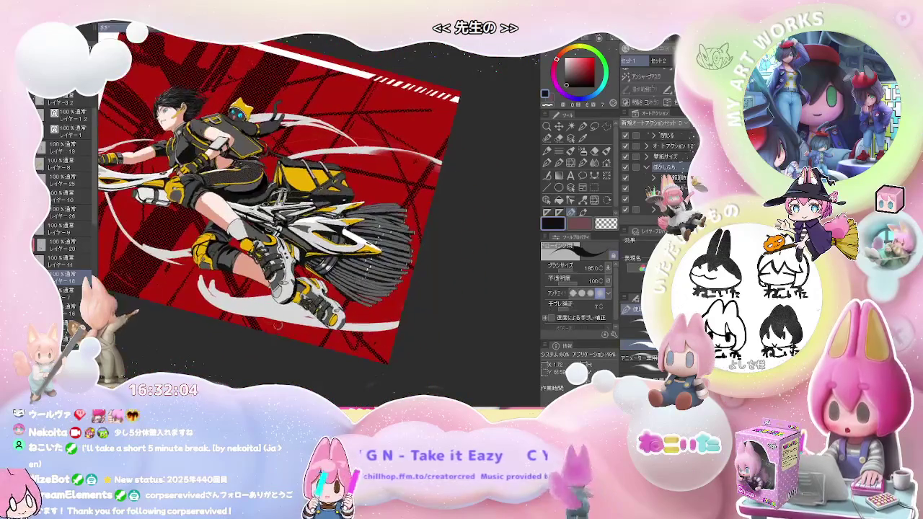
pyautogui.scroll(3, 250, 279)
pyautogui.scroll(2, 251, 279)
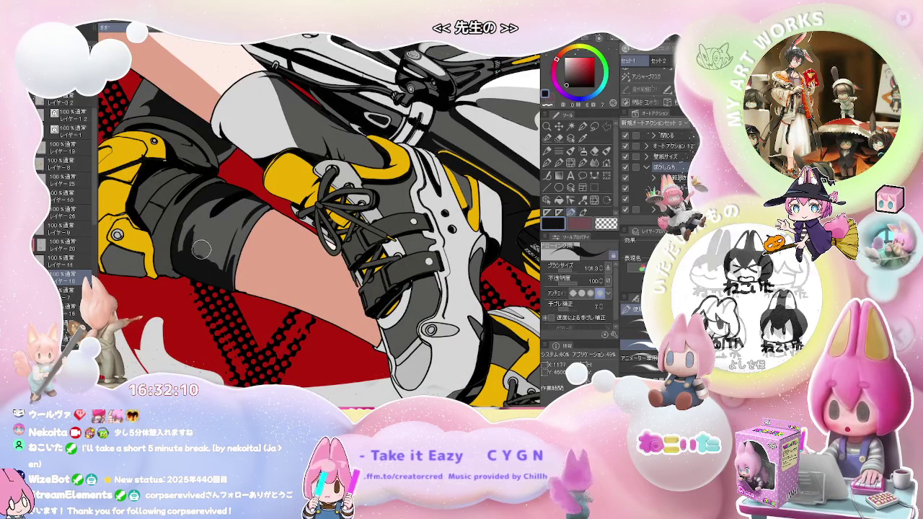
# Switch to the Eraser and zoom in on the knee to clear stray parts of the band.
pyautogui.press('e')
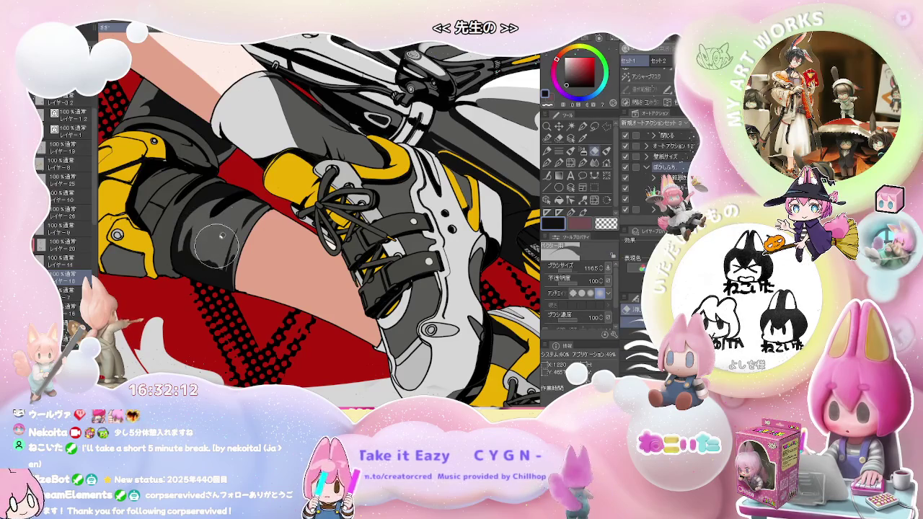
pyautogui.scroll(-2, 216, 245)
pyautogui.scroll(-2, 216, 245)
pyautogui.scroll(1, 216, 245)
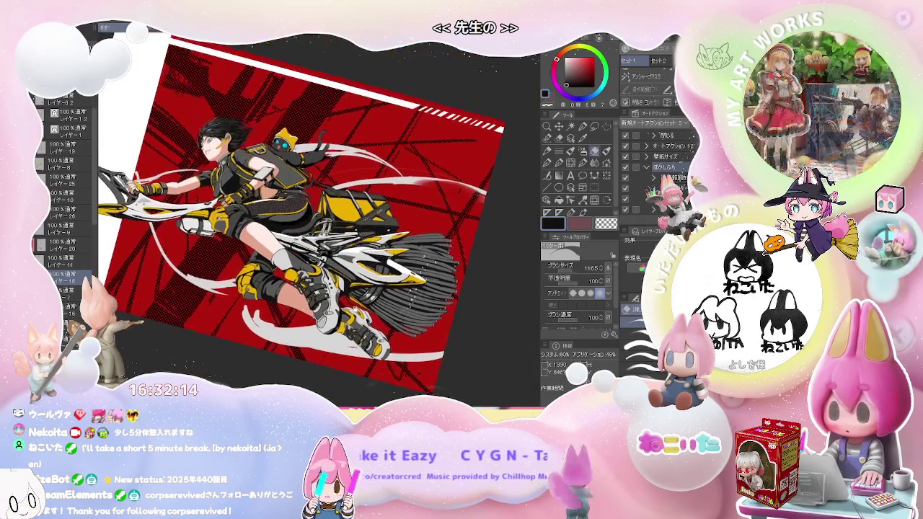
pyautogui.scroll(1, 287, 264)
pyautogui.scroll(2, 286, 263)
pyautogui.scroll(1, 287, 264)
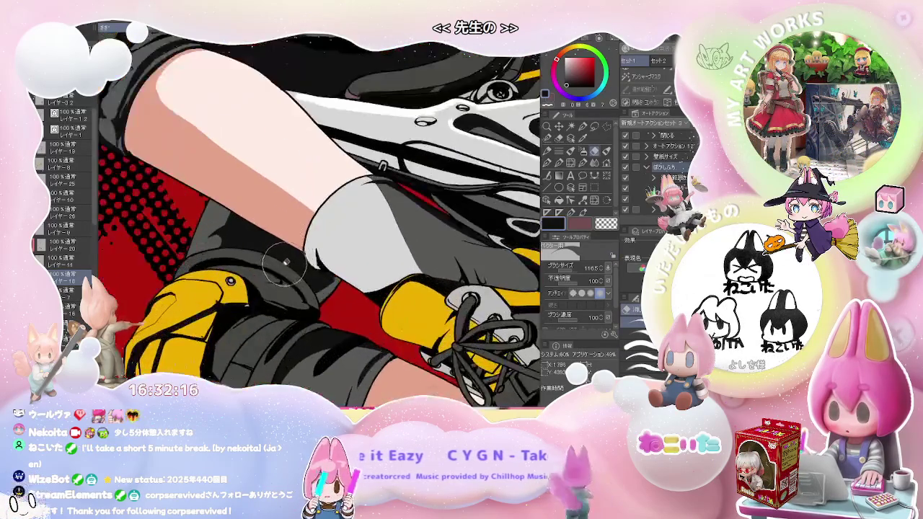
pyautogui.moveTo(294, 285); pyautogui.dragTo(236, 298)
# Return to the pen, zoom out, and bring the illustration nearly level.
pyautogui.press('p')
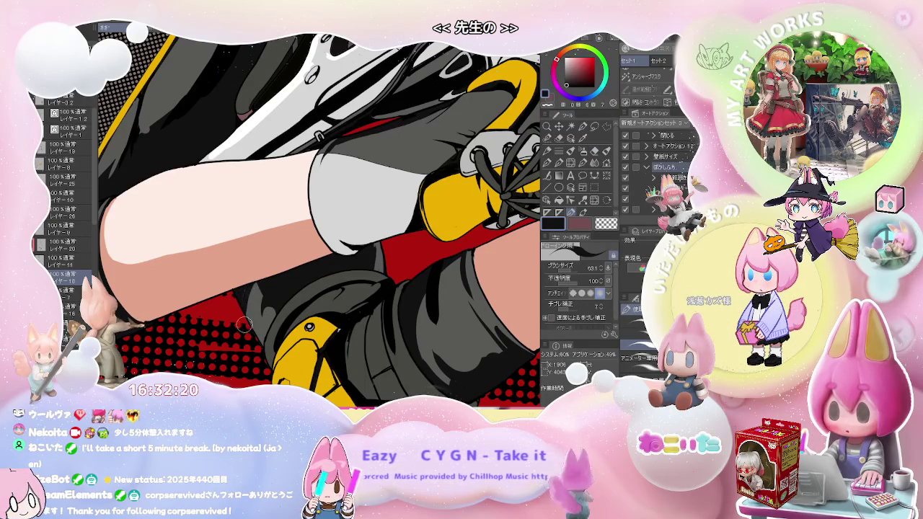
pyautogui.scroll(-1, 247, 324)
pyautogui.scroll(-2, 247, 324)
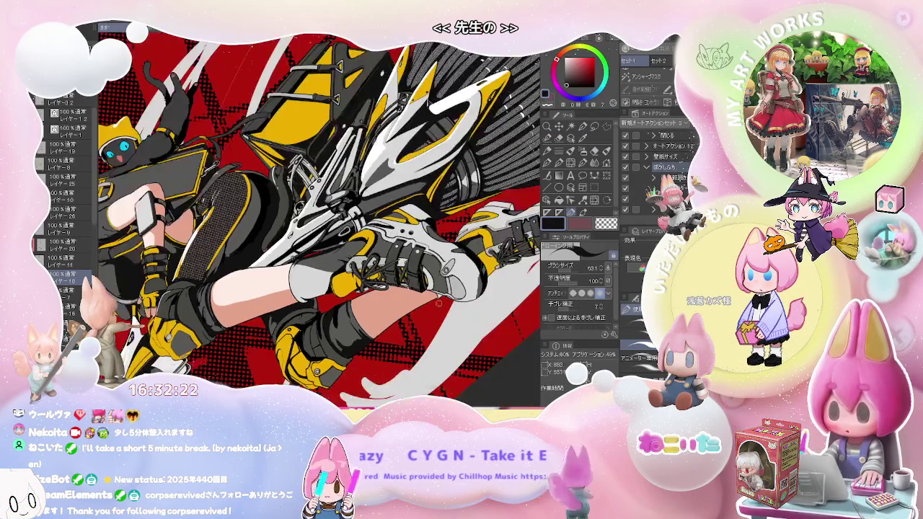
pyautogui.scroll(-1, 247, 323)
pyautogui.moveTo(246, 324); pyautogui.dragTo(303, 274)
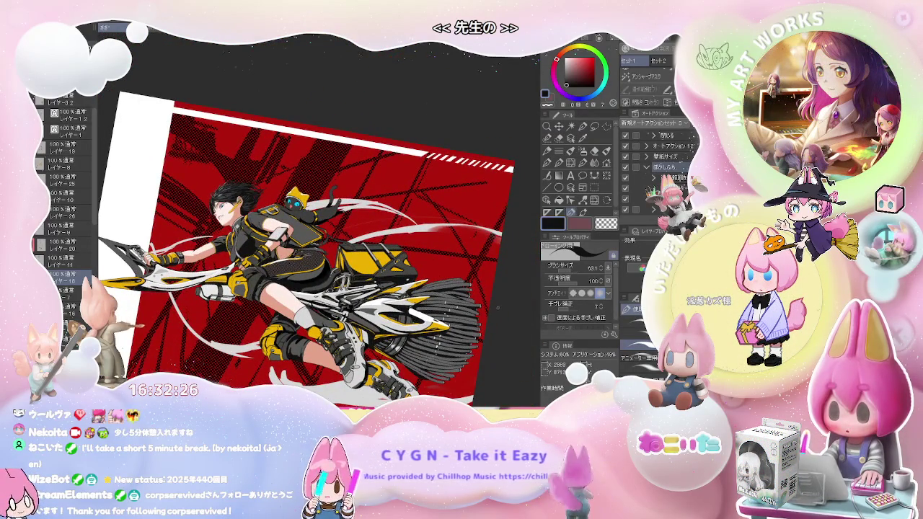
# Zoom in on the broom bristles, enlarge the brush twice with ] to retouch the dark shading, then zoom out.
pyautogui.moveTo(303, 274); pyautogui.dragTo(311, 317)
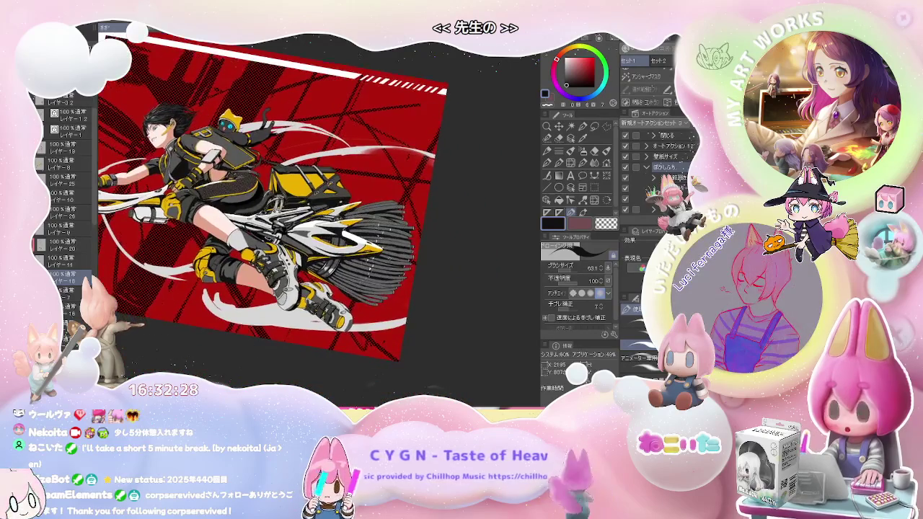
pyautogui.scroll(3, 310, 318)
pyautogui.scroll(2, 312, 281)
pyautogui.scroll(1, 311, 281)
pyautogui.scroll(1, 289, 289)
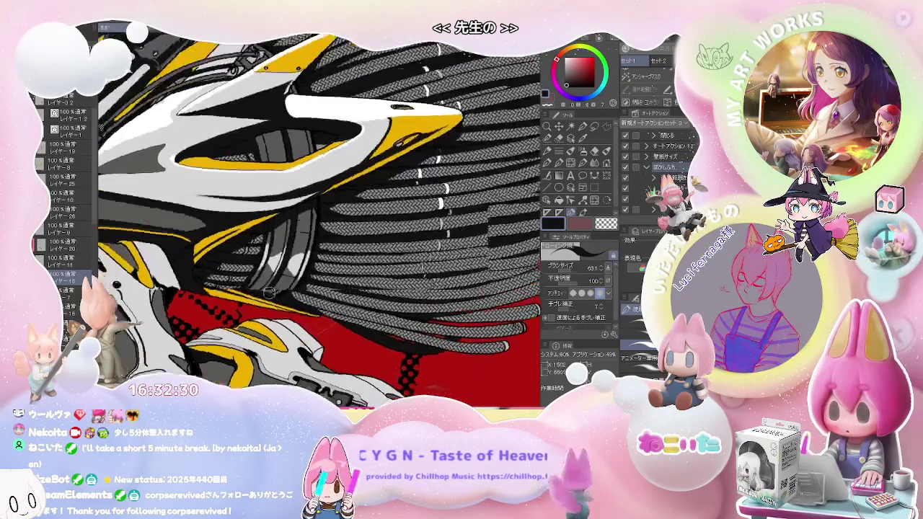
pyautogui.scroll(1, 267, 296)
pyautogui.scroll(2, 266, 295)
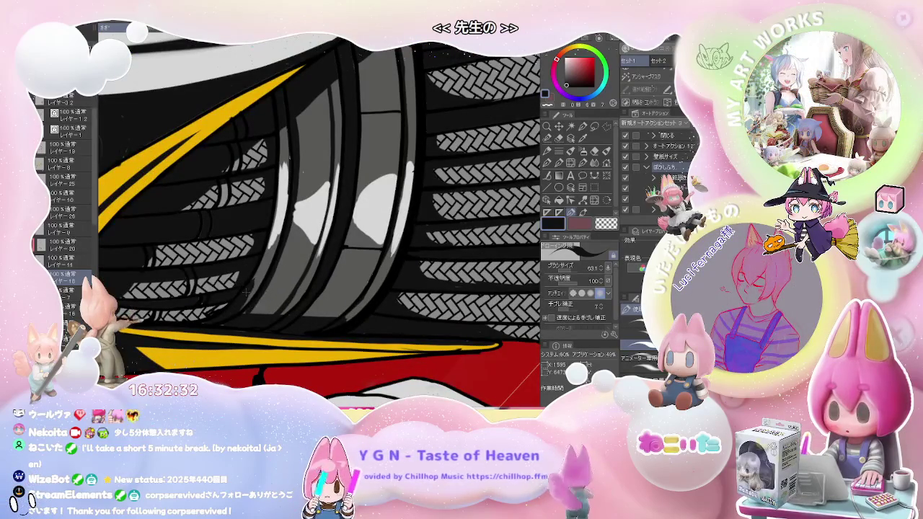
pyautogui.press(']')
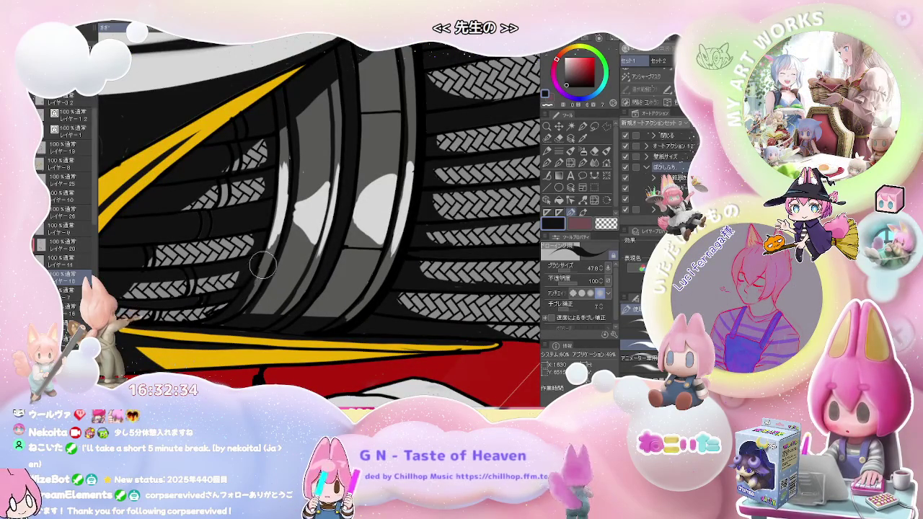
pyautogui.scroll(-1, 261, 283)
pyautogui.press(']')
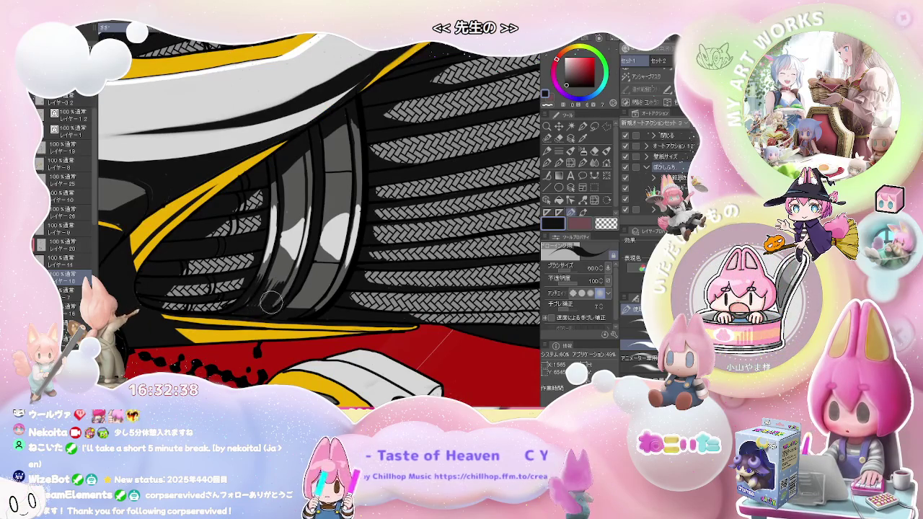
pyautogui.scroll(-2, 281, 290)
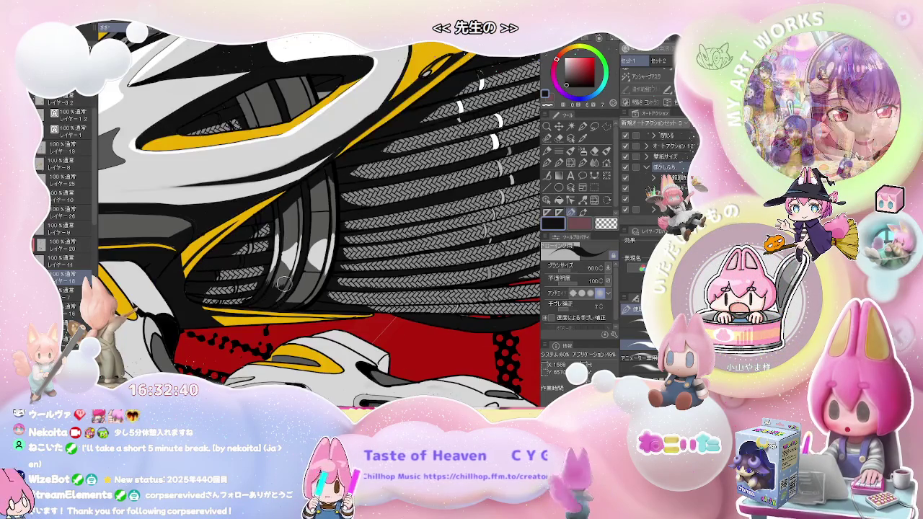
pyautogui.scroll(-2, 281, 290)
pyautogui.scroll(-2, 282, 290)
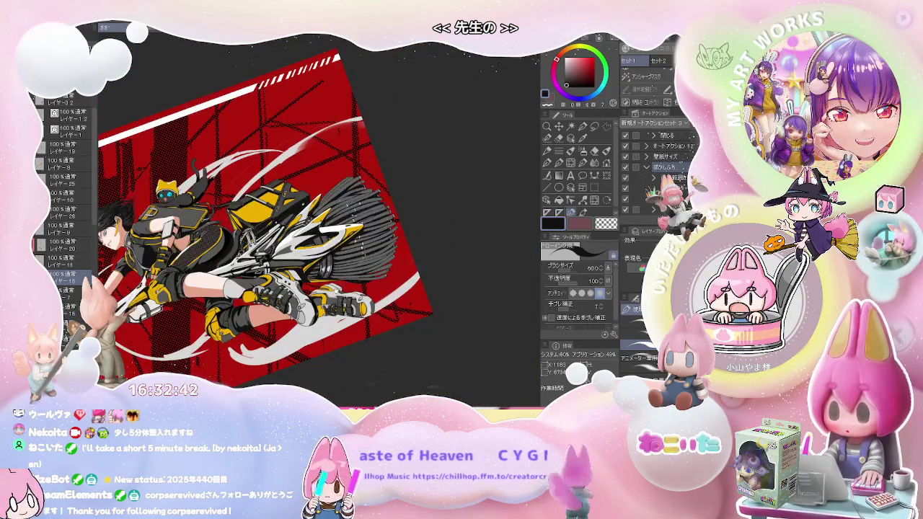
# Shift the illustration right, flip it horizontally to check it, and reset the rotation to level.
pyautogui.moveTo(281, 290); pyautogui.dragTo(372, 288)
pyautogui.press('^')
pyautogui.press('^')
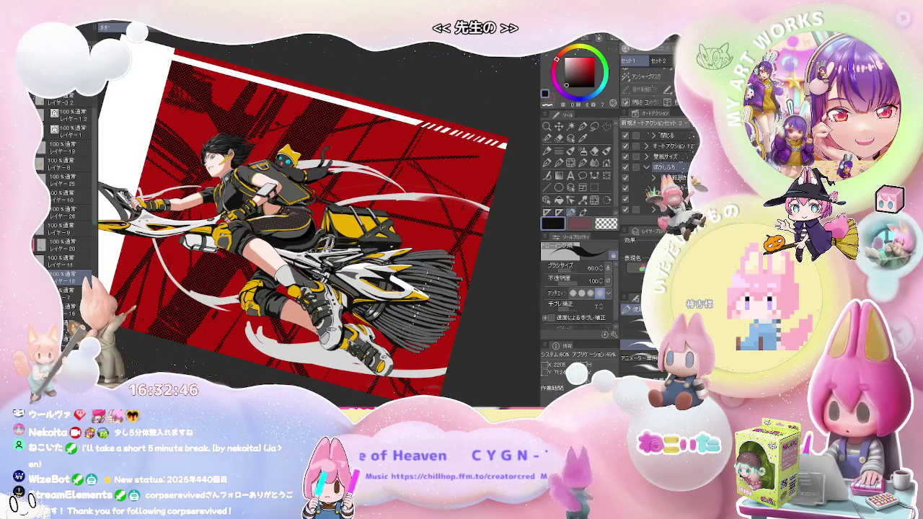
pyautogui.press('-')
pyautogui.press('-')
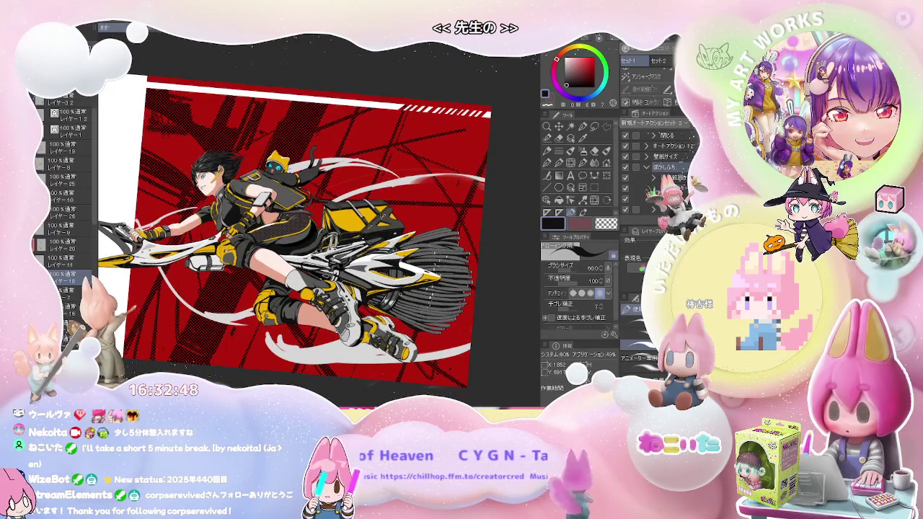
pyautogui.press('h')
pyautogui.press('-')
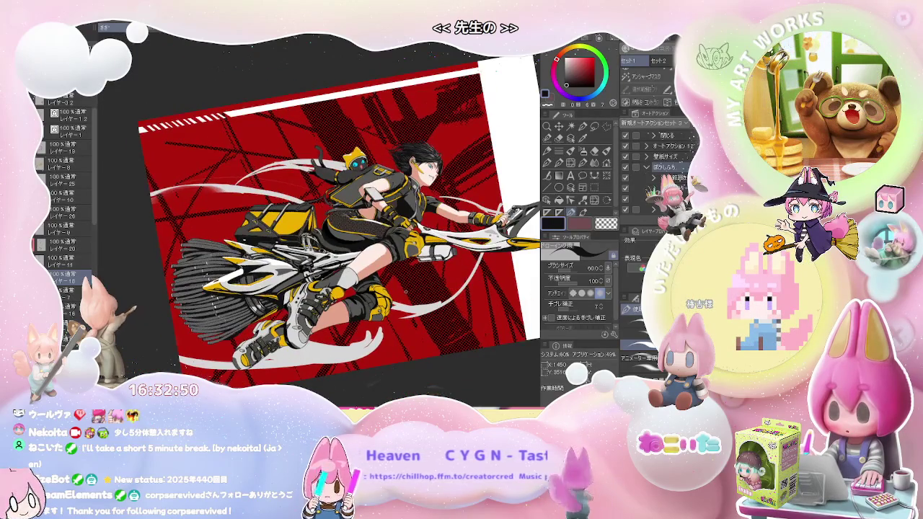
pyautogui.press('-')
pyautogui.press('-')
pyautogui.press('^')
pyautogui.press('^')
pyautogui.press('^')
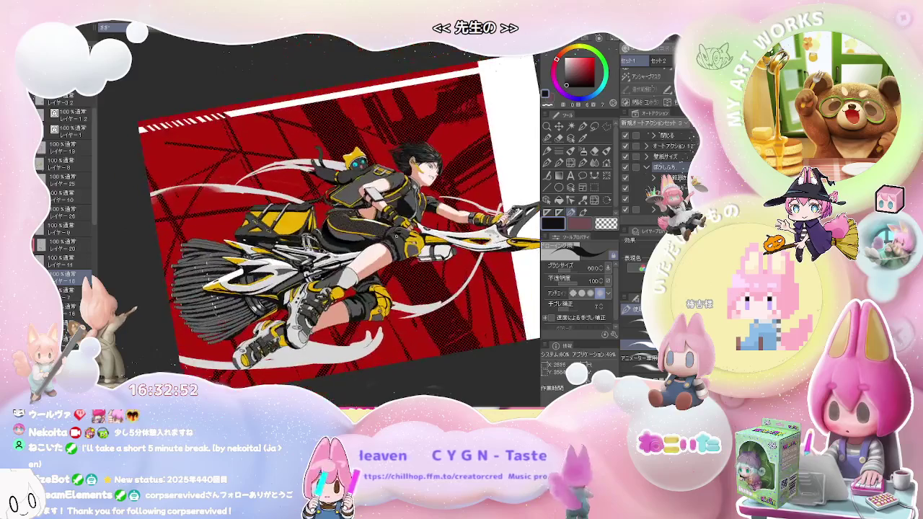
# Zoom in on the thigh-mounted phone and rotate it upright.
pyautogui.scroll(3, 356, 185)
pyautogui.scroll(2, 355, 184)
pyautogui.scroll(2, 234, 251)
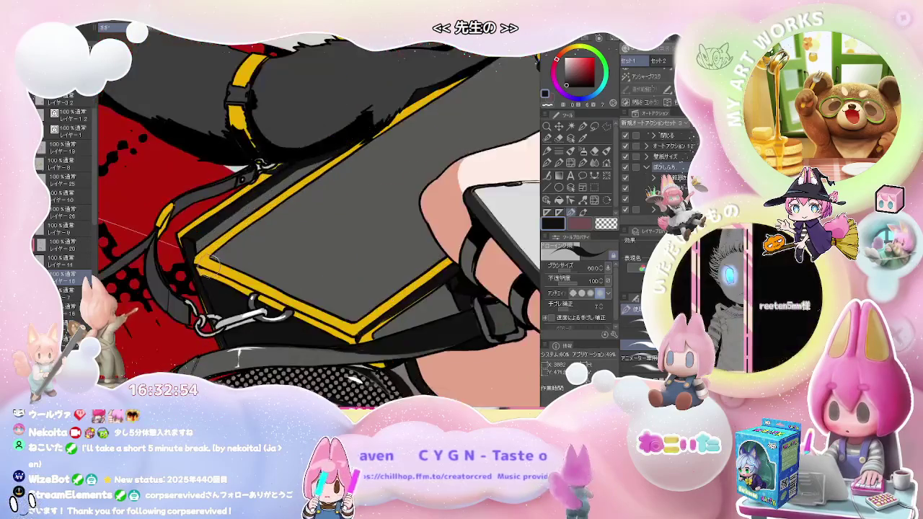
pyautogui.scroll(2, 189, 263)
pyautogui.press('^')
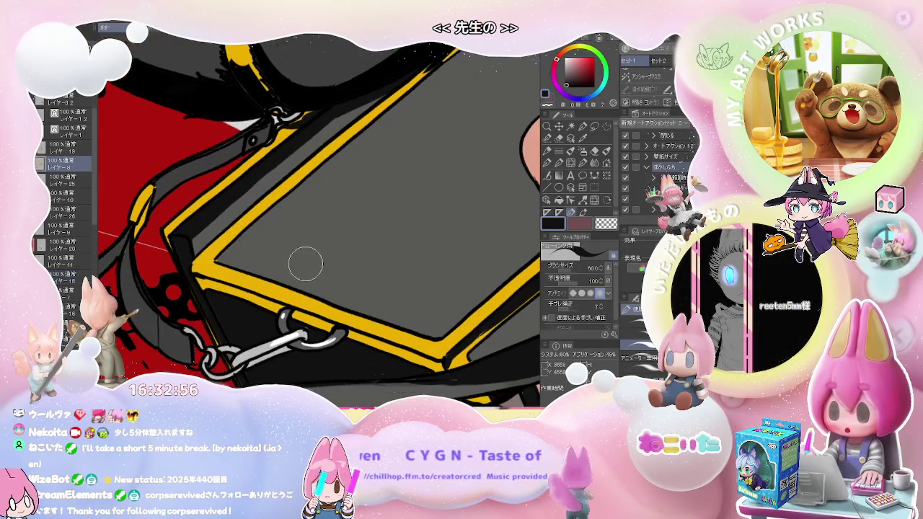
pyautogui.press('^')
pyautogui.press('^')
pyautogui.press('^')
pyautogui.moveTo(313, 351); pyautogui.dragTo(303, 359)
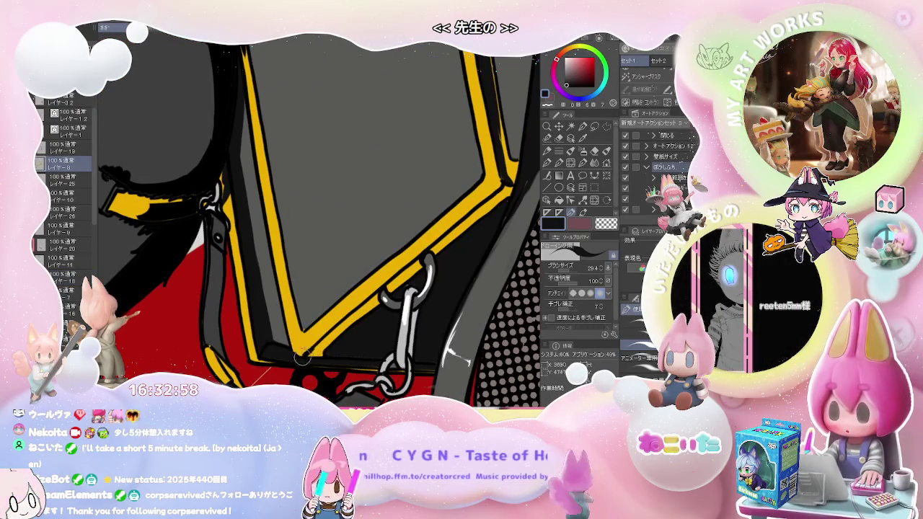
pyautogui.press('g')
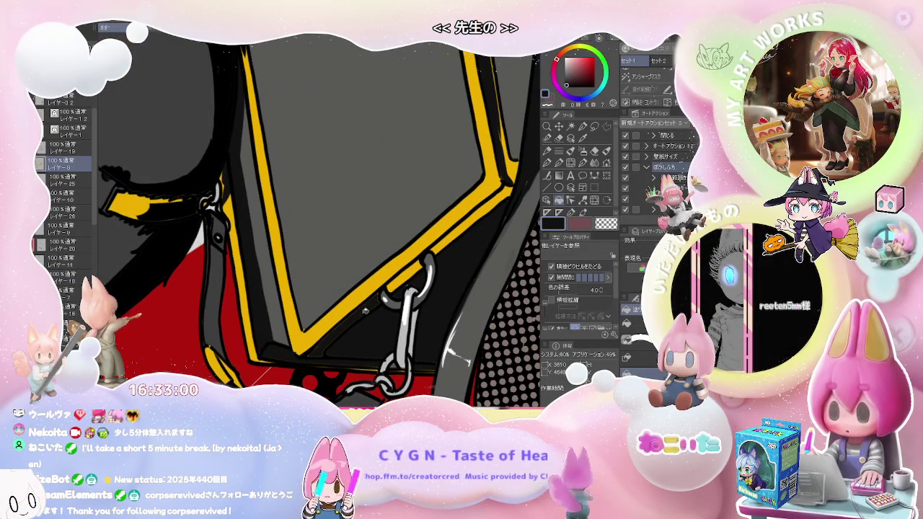
pyautogui.keyDown('ctrl'); pyautogui.keyDown('shift'); pyautogui.click(322, 348); pyautogui.keyUp('shift'); pyautogui.keyUp('ctrl')
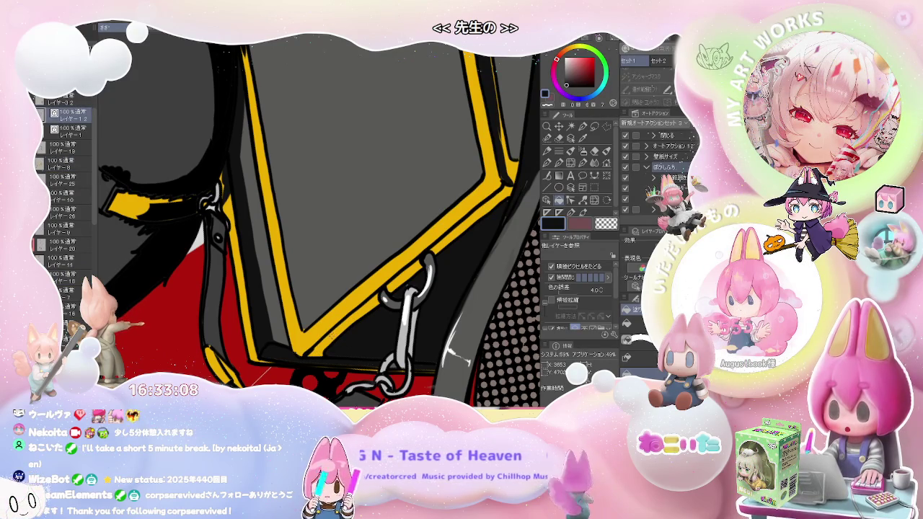
pyautogui.keyDown('ctrl'); pyautogui.keyDown('shift'); pyautogui.click(342, 336); pyautogui.keyUp('shift'); pyautogui.keyUp('ctrl')
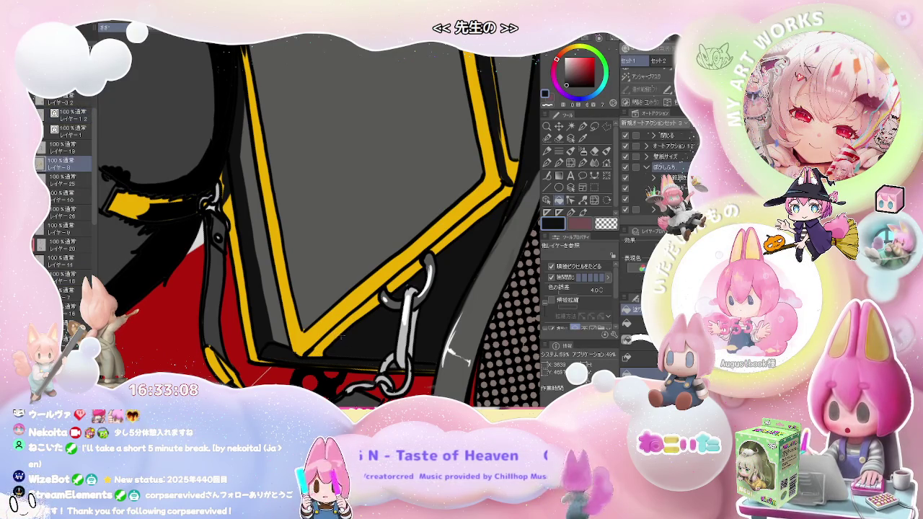
pyautogui.keyDown('ctrl'); pyautogui.keyDown('shift'); pyautogui.click(500, 154); pyautogui.keyUp('shift'); pyautogui.keyUp('ctrl')
pyautogui.press('p')
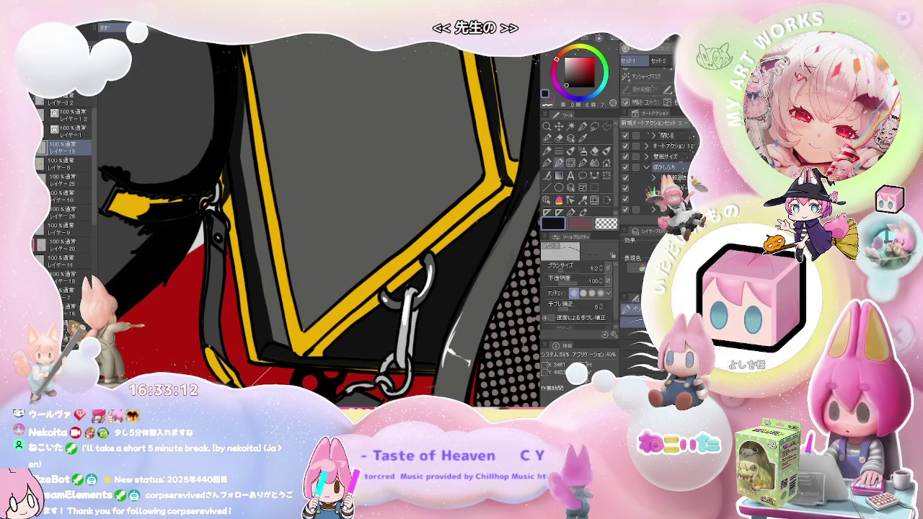
pyautogui.press('g')
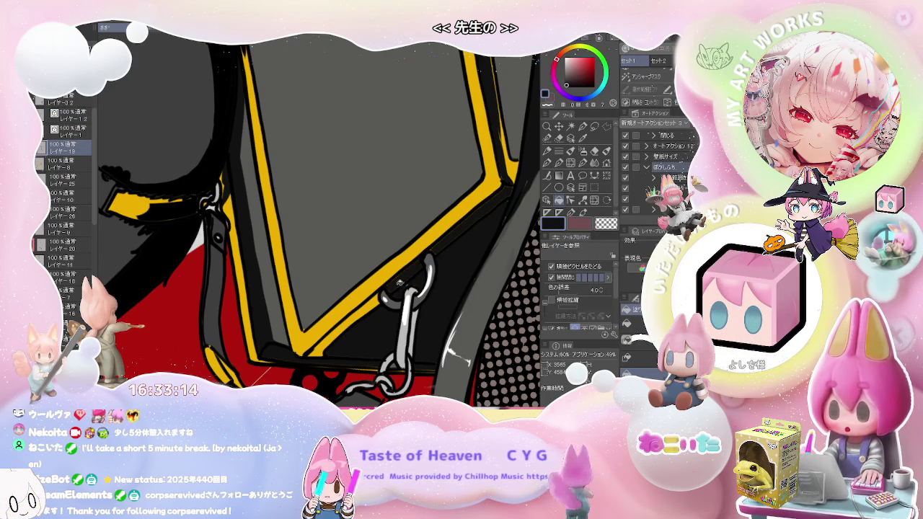
pyautogui.scroll(-2, 399, 282)
pyautogui.press('p')
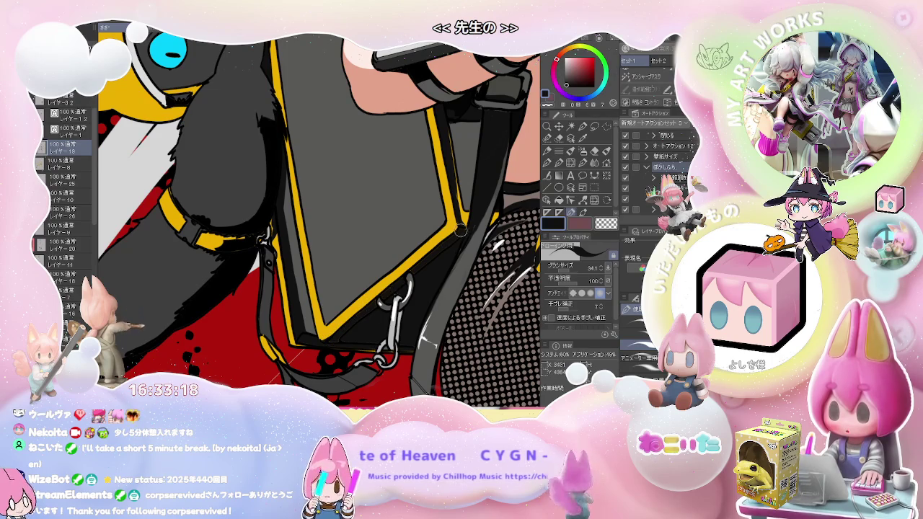
# Zoom out over the whole illustration and rotate the view to look it over.
pyautogui.press('g')
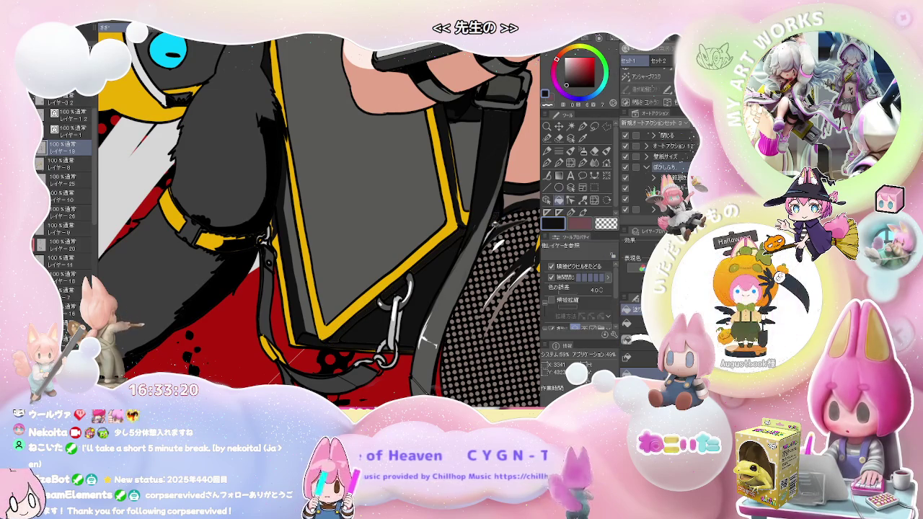
pyautogui.scroll(-2, 493, 229)
pyautogui.scroll(-2, 487, 230)
pyautogui.scroll(-2, 476, 265)
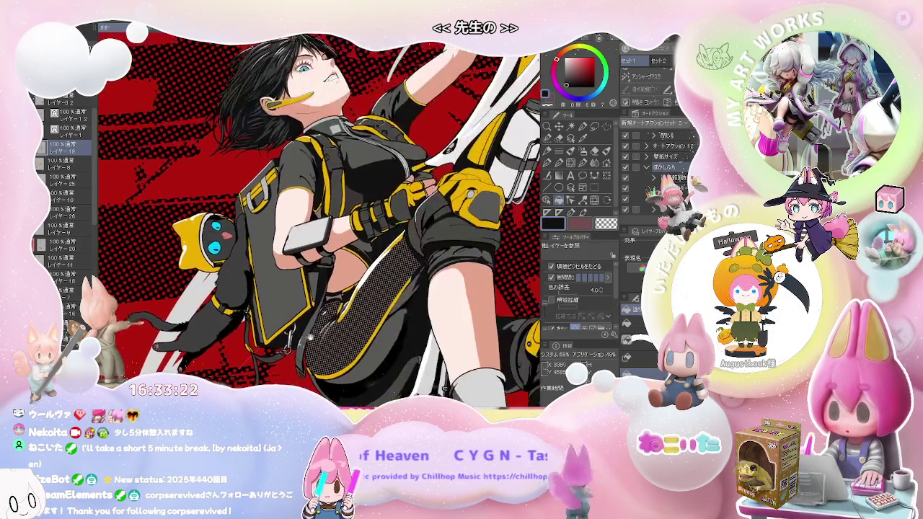
pyautogui.scroll(-1, 476, 264)
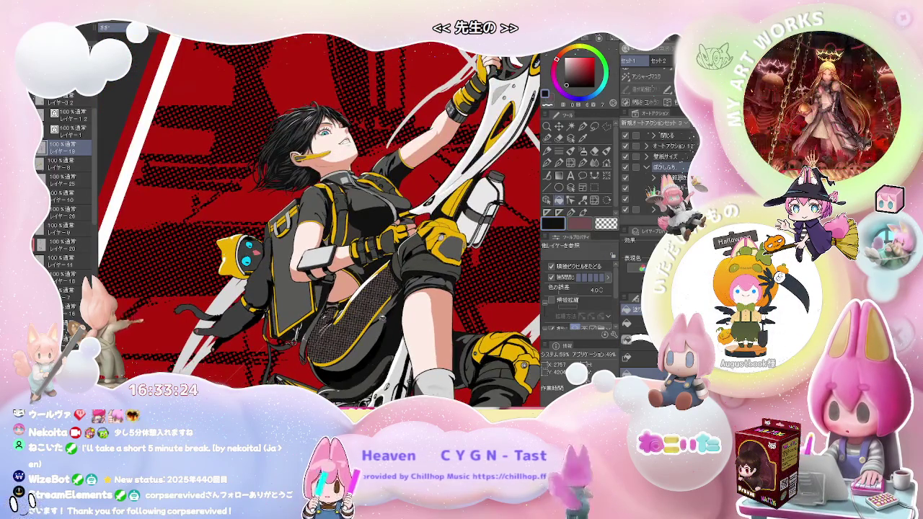
pyautogui.scroll(-2, 476, 265)
pyautogui.scroll(-1, 476, 264)
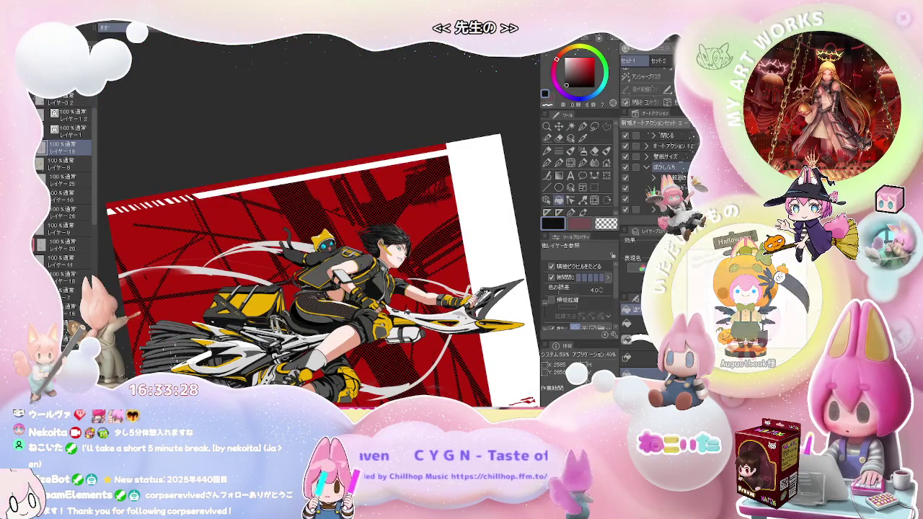
pyautogui.hotkey('ctrl', '0')
pyautogui.press('^')
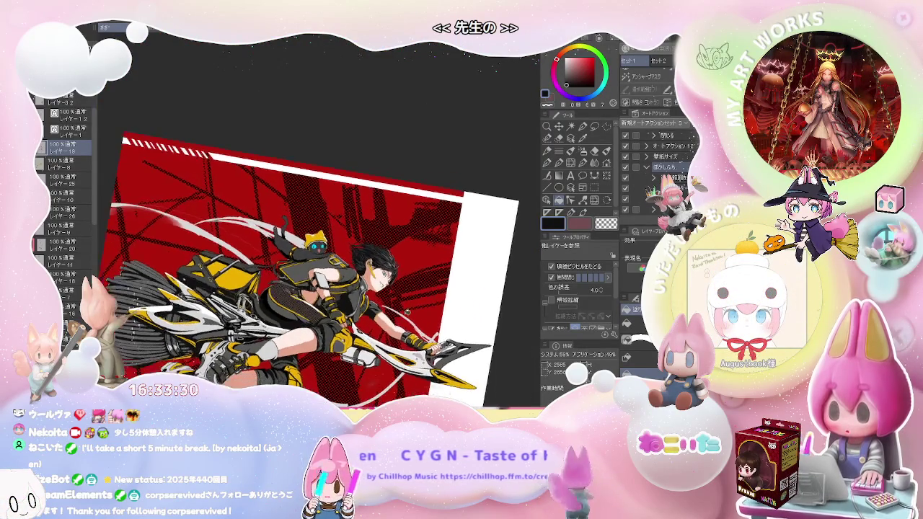
pyautogui.scroll(-2, 317, 259)
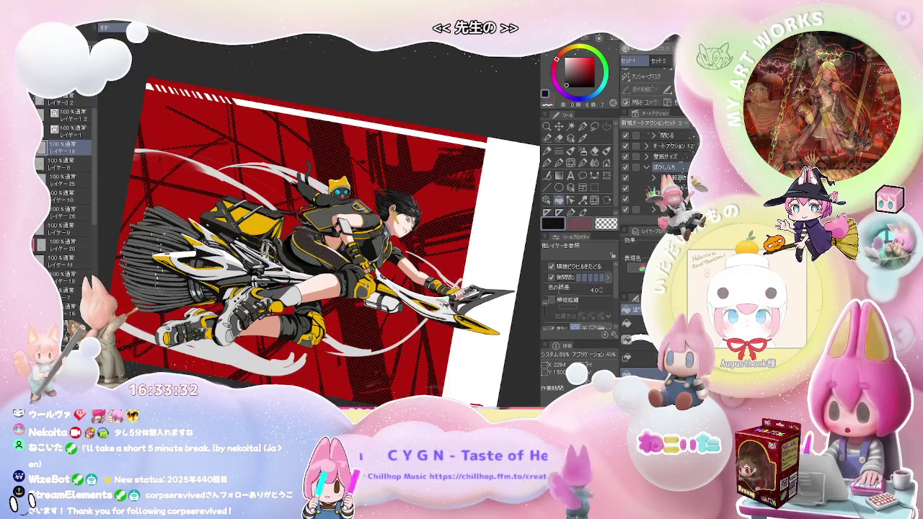
pyautogui.press('-')
pyautogui.press('-')
pyautogui.press('-')
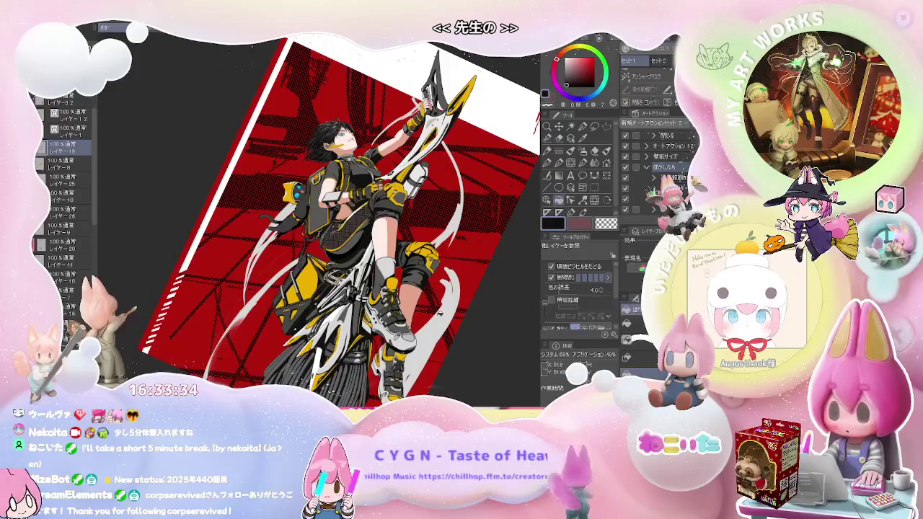
# Reset the view rotation, zoom into the legs, and pick the leg's skin tone as drawing colour.
pyautogui.press('^')
pyautogui.press('^')
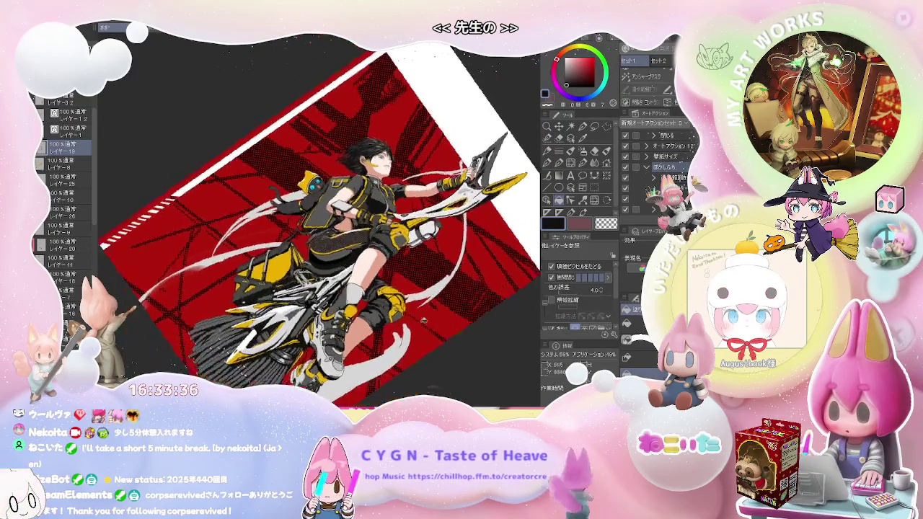
pyautogui.hotkey('ctrl', '0')
pyautogui.scroll(5, 311, 305)
pyautogui.keyDown('alt'); pyautogui.click(312, 305); pyautogui.keyUp('alt')
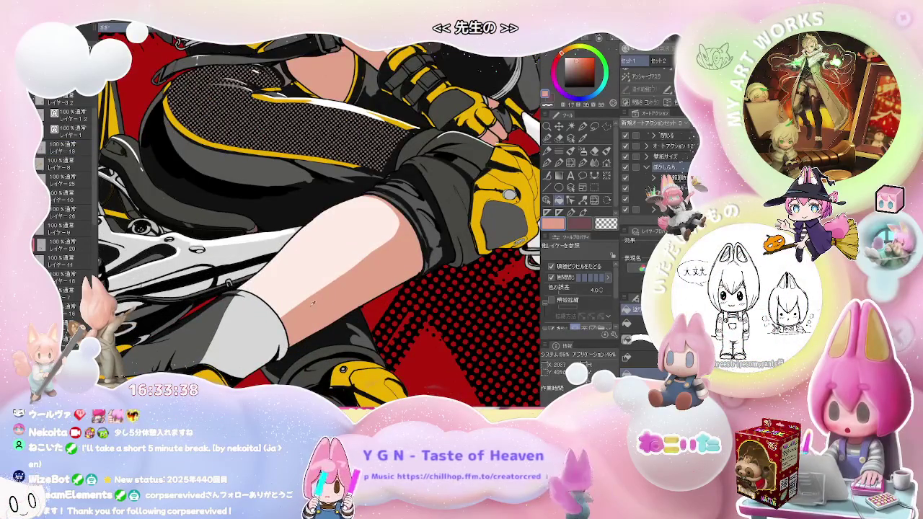
# Airbrush darker skin shading along the shin, then at size 148 cover the white highlight.
pyautogui.press('b')
pyautogui.scroll(2, 303, 302)
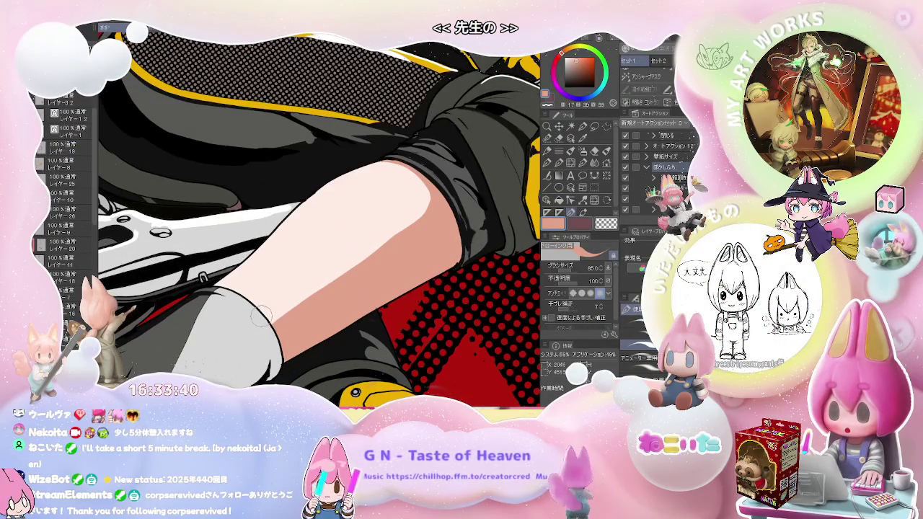
pyautogui.moveTo(263, 317); pyautogui.dragTo(430, 196)
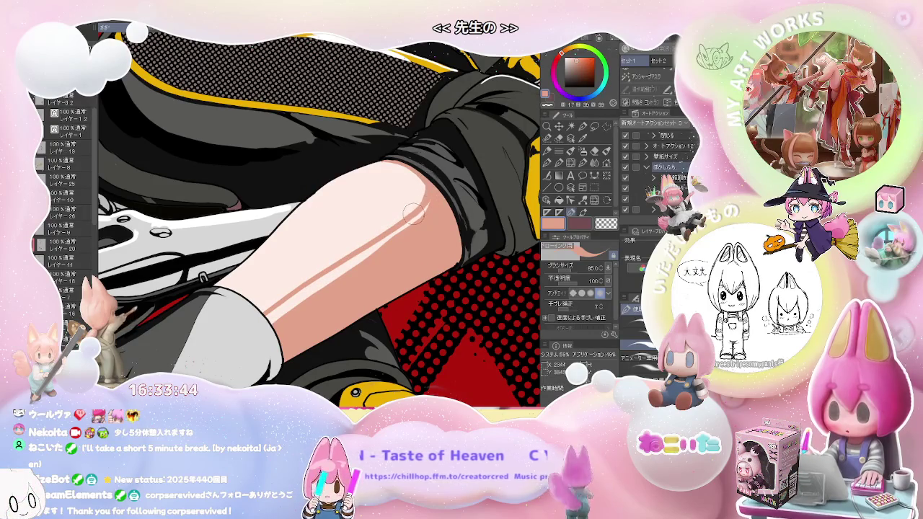
pyautogui.press(']')
pyautogui.press(']')
pyautogui.press(']')
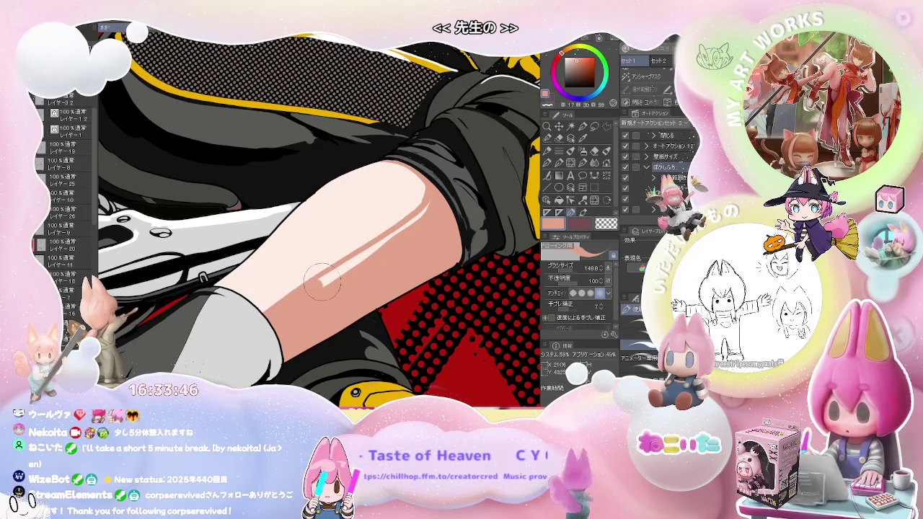
pyautogui.moveTo(322, 281); pyautogui.dragTo(409, 230)
# Reduce the brush to 54.4, then switch to the pen at size 70.3.
pyautogui.scroll(-5, 426, 214)
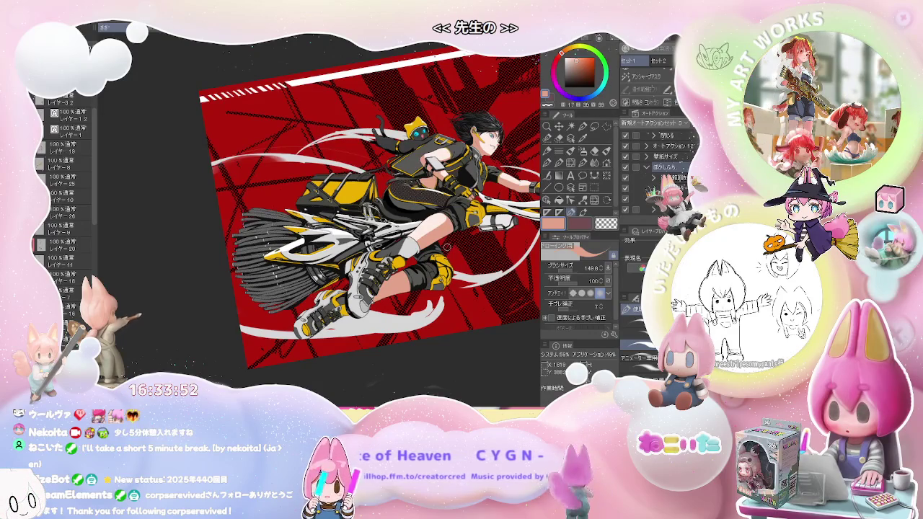
pyautogui.moveTo(464, 252); pyautogui.dragTo(397, 312)
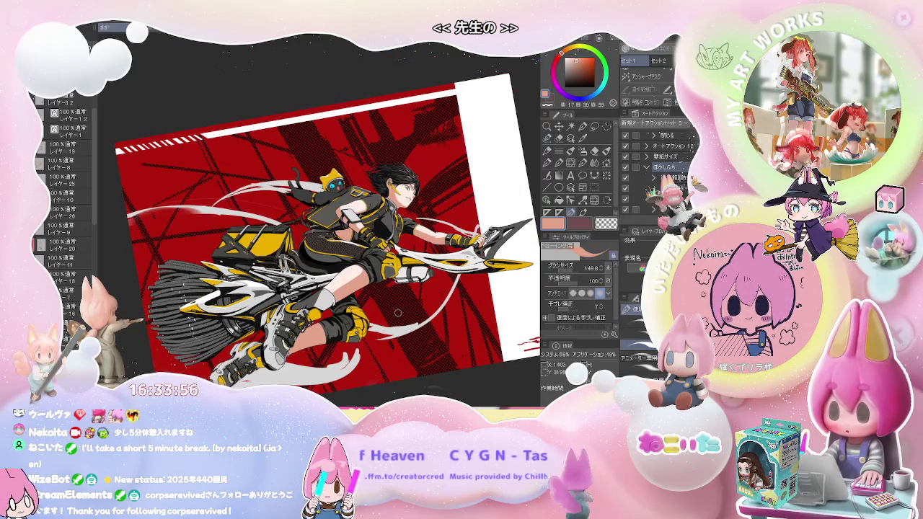
pyautogui.scroll(3, 324, 288)
pyautogui.scroll(3, 274, 300)
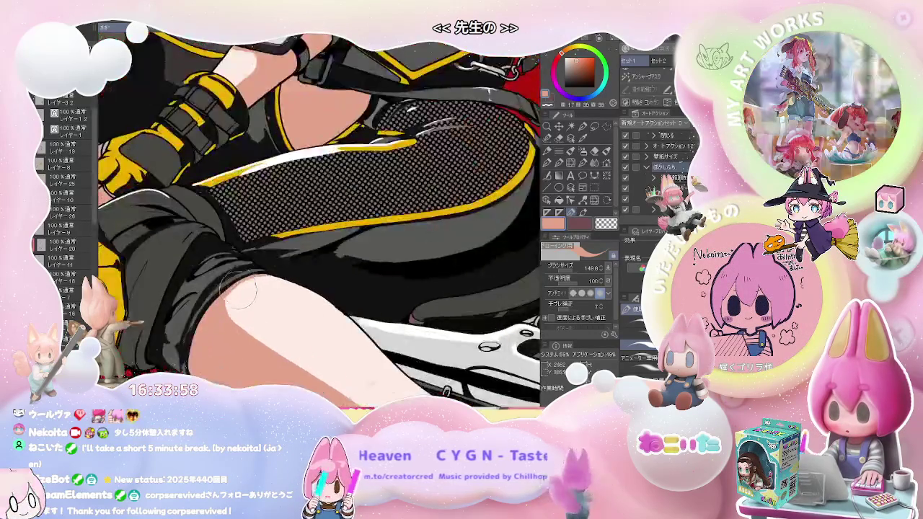
pyautogui.scroll(3, 226, 309)
pyautogui.press('[')
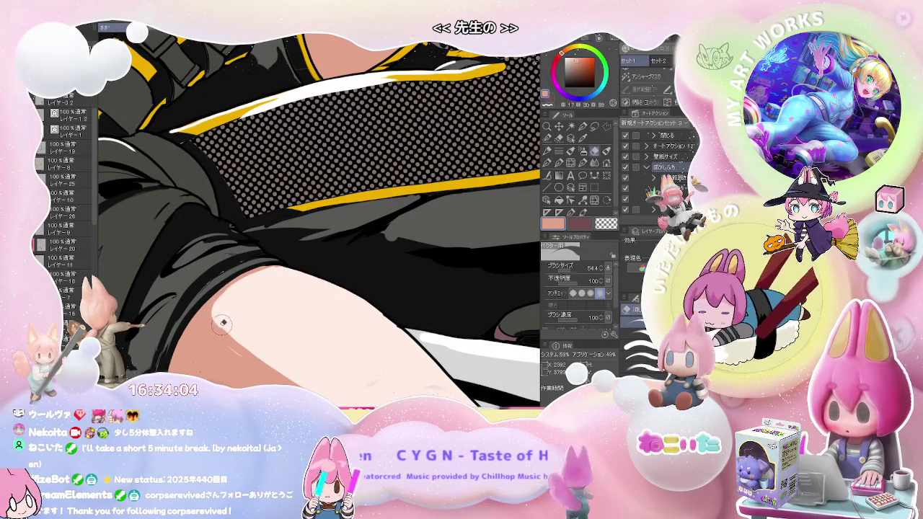
pyautogui.scroll(-2, 224, 324)
pyautogui.press('p')
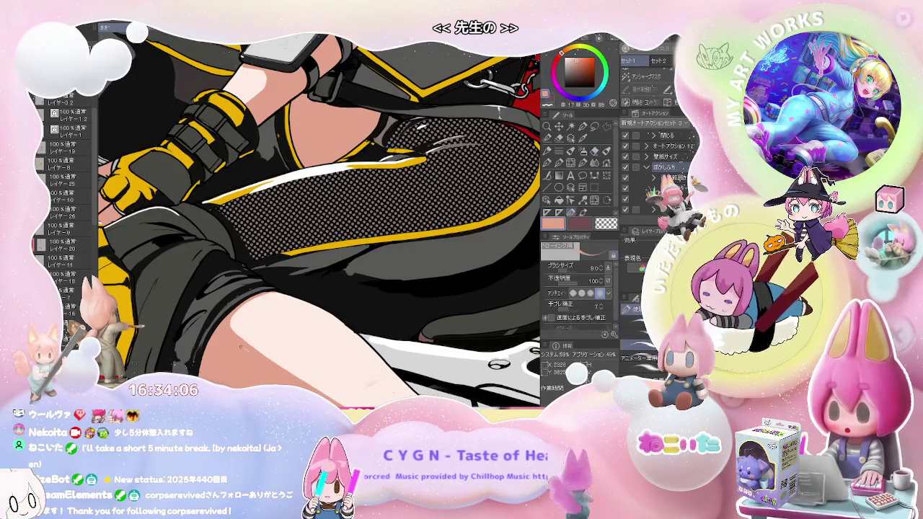
pyautogui.moveTo(251, 353); pyautogui.dragTo(241, 351)
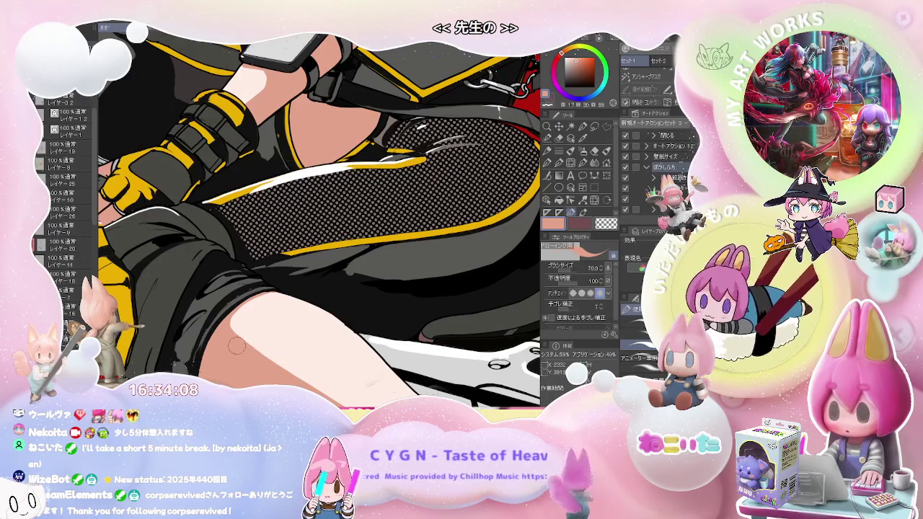
pyautogui.scroll(-1, 264, 377)
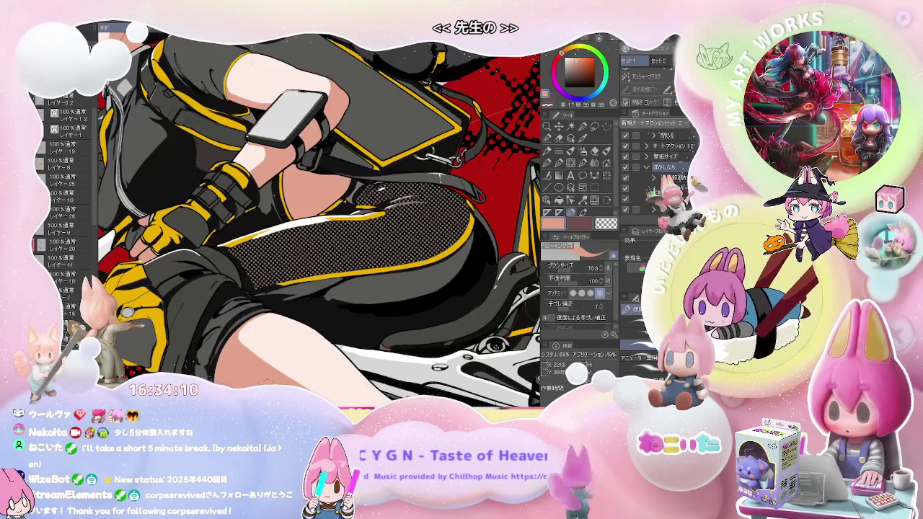
pyautogui.scroll(-2, 272, 382)
pyautogui.scroll(-2, 272, 382)
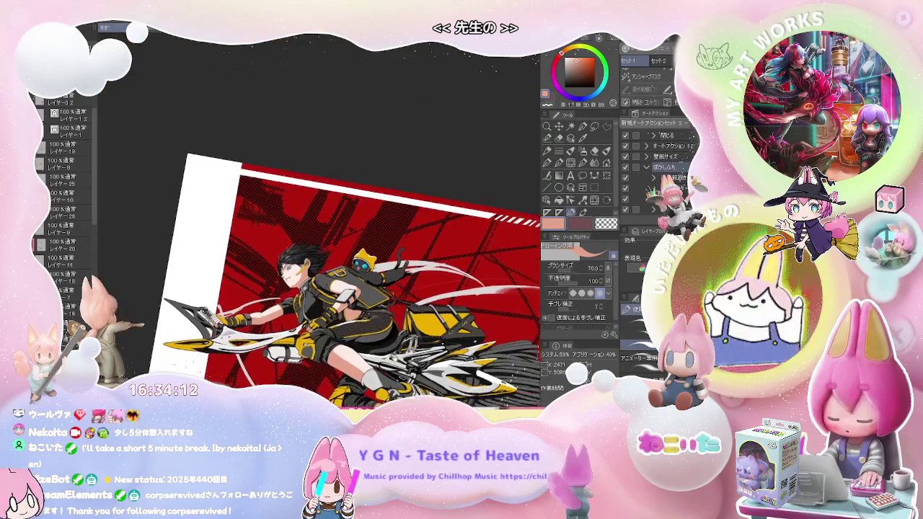
pyautogui.hotkey('ctrl', '0')
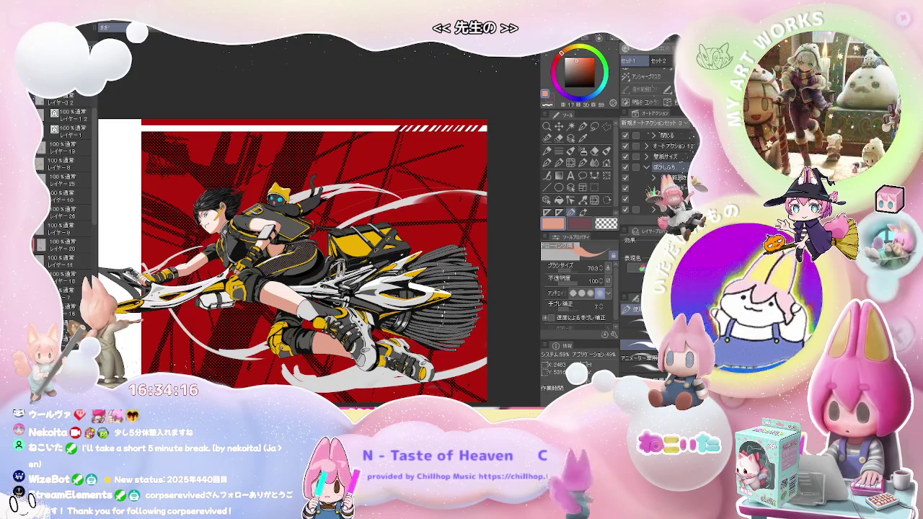
pyautogui.press('-')
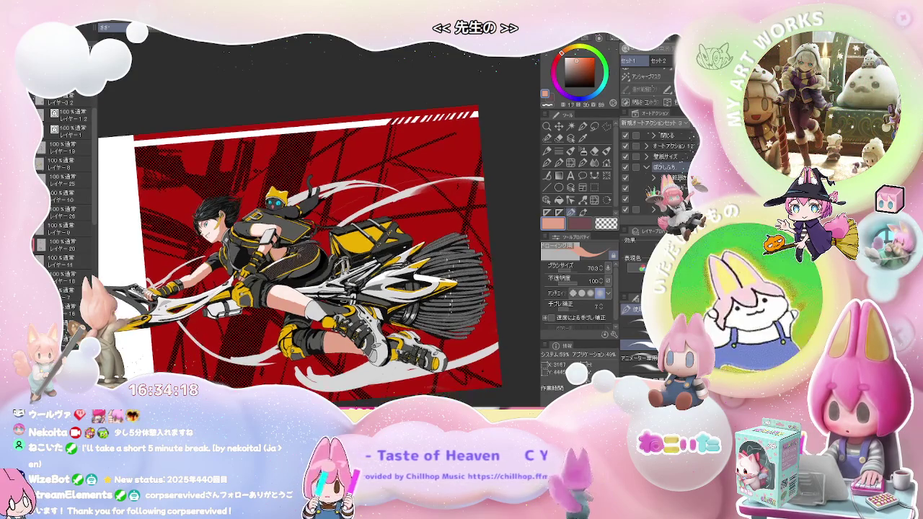
pyautogui.press('-')
pyautogui.scroll(3, 318, 217)
pyautogui.scroll(5, 288, 267)
pyautogui.scroll(3, 289, 267)
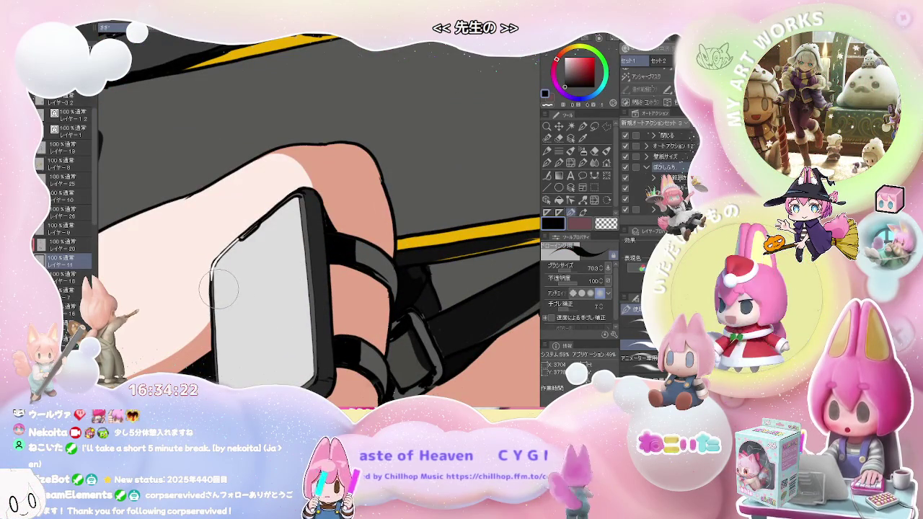
# Add new layer レイヤー 35 above レイヤー 11, select it and shrink the brush to 28.3.
pyautogui.scroll(-2, 216, 288)
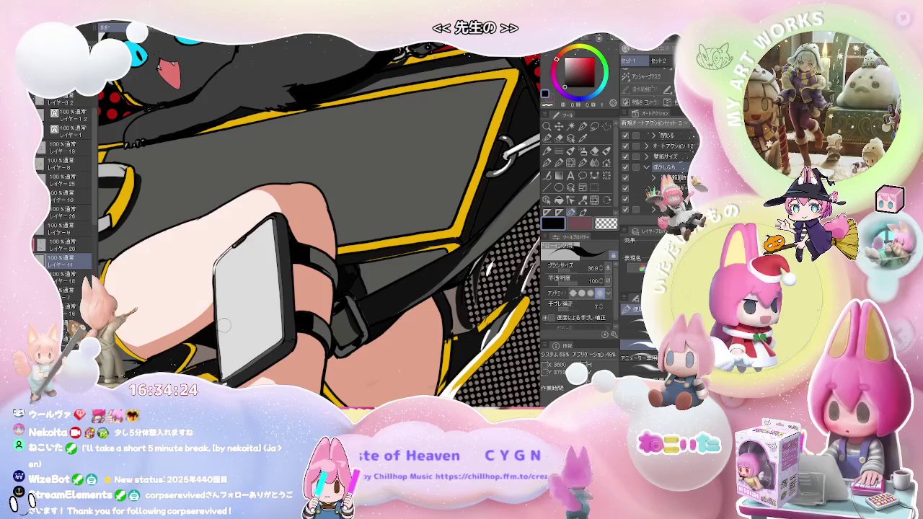
pyautogui.hotkey('ctrl', 'shift', 'n')
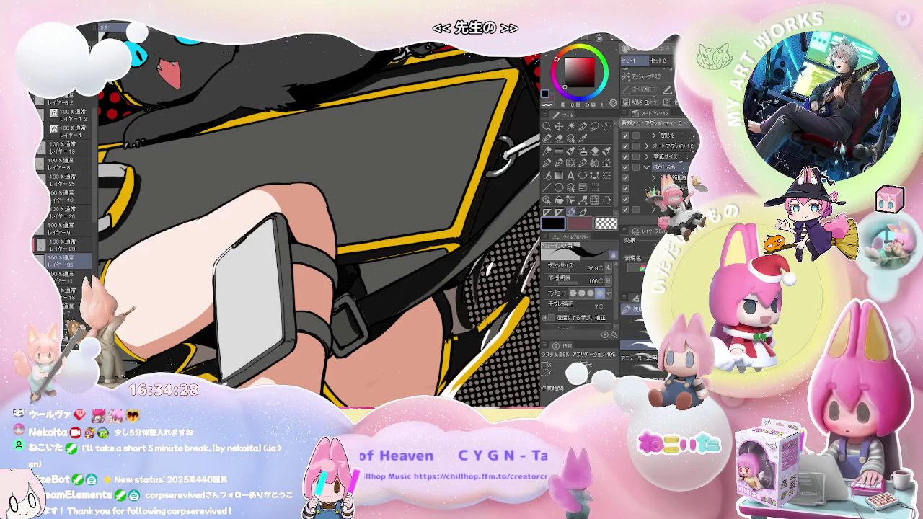
pyautogui.press('[')
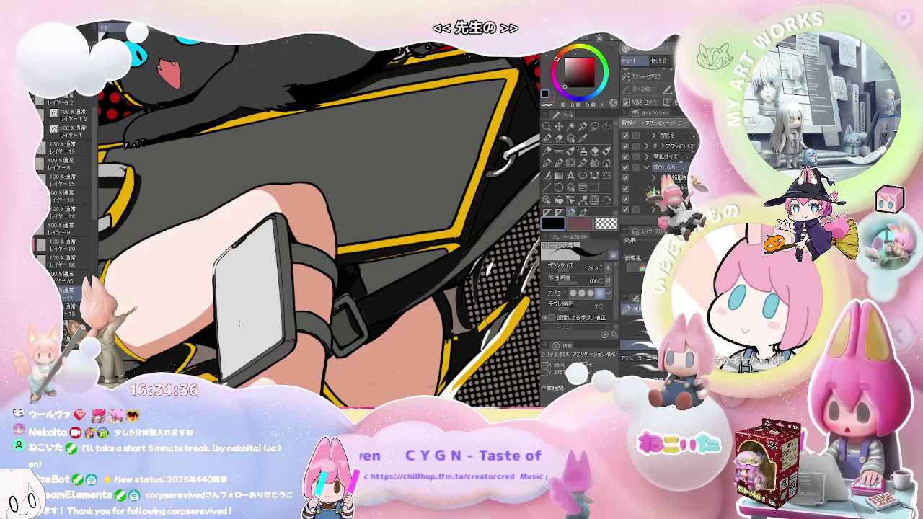
pyautogui.keyDown('ctrl'); pyautogui.keyDown('shift'); pyautogui.click(240, 323); pyautogui.keyUp('shift'); pyautogui.keyUp('ctrl')
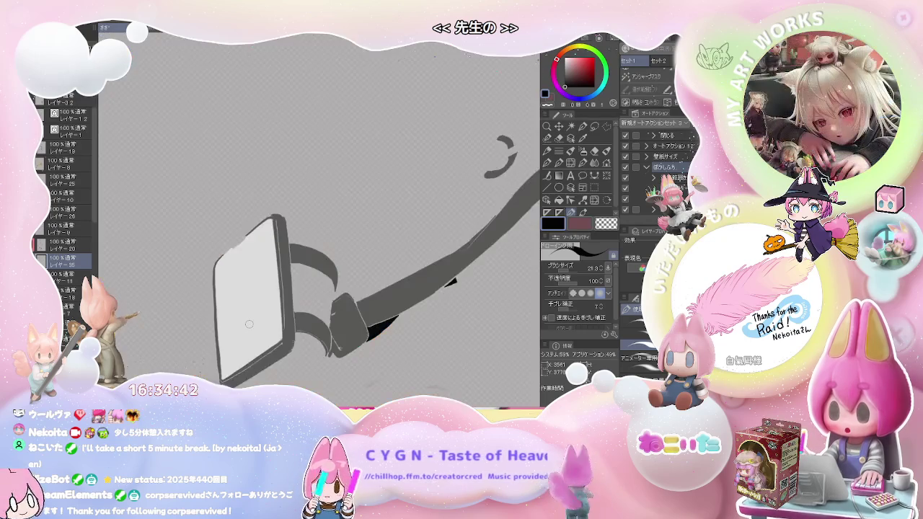
# Draw black diagonal and crossing street lines across the thigh phone's screen with the pen.
pyautogui.press('e')
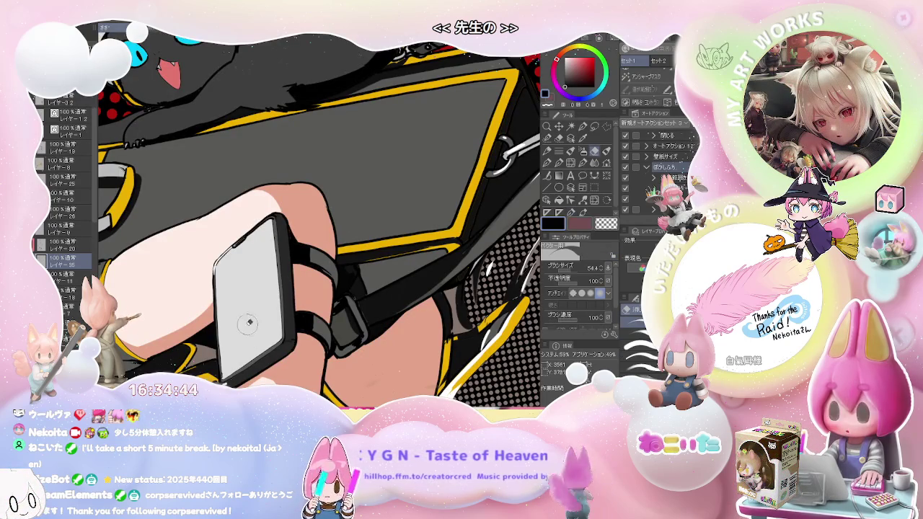
pyautogui.press('p')
pyautogui.moveTo(220, 357); pyautogui.dragTo(279, 274)
pyautogui.hotkey('ctrl', '-')
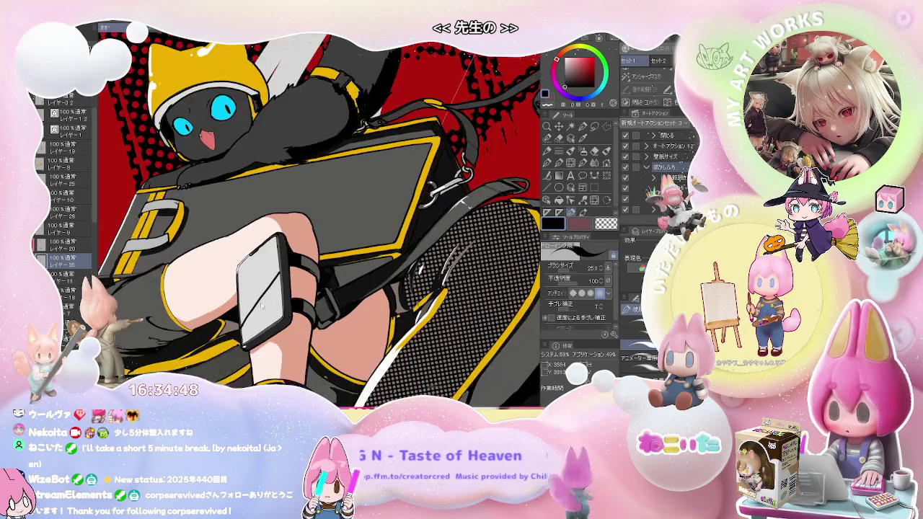
pyautogui.moveTo(229, 283); pyautogui.dragTo(258, 315)
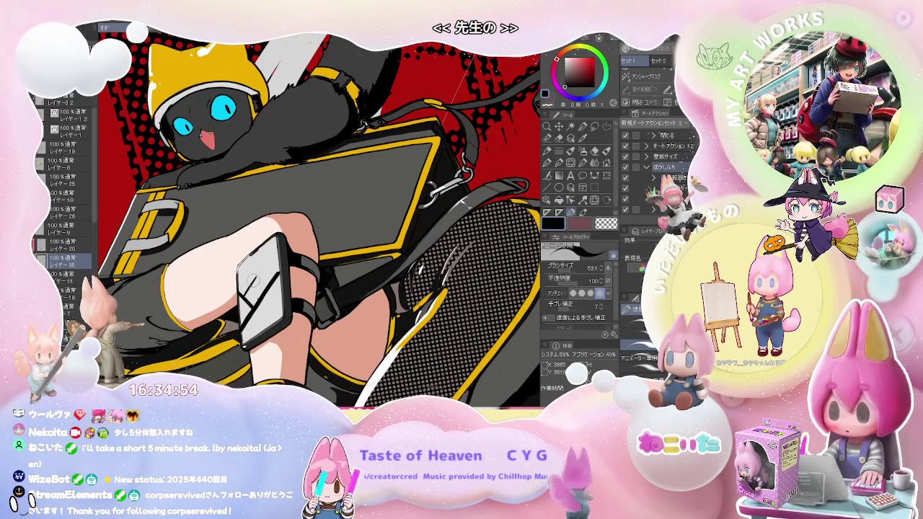
pyautogui.moveTo(266, 283); pyautogui.dragTo(283, 305)
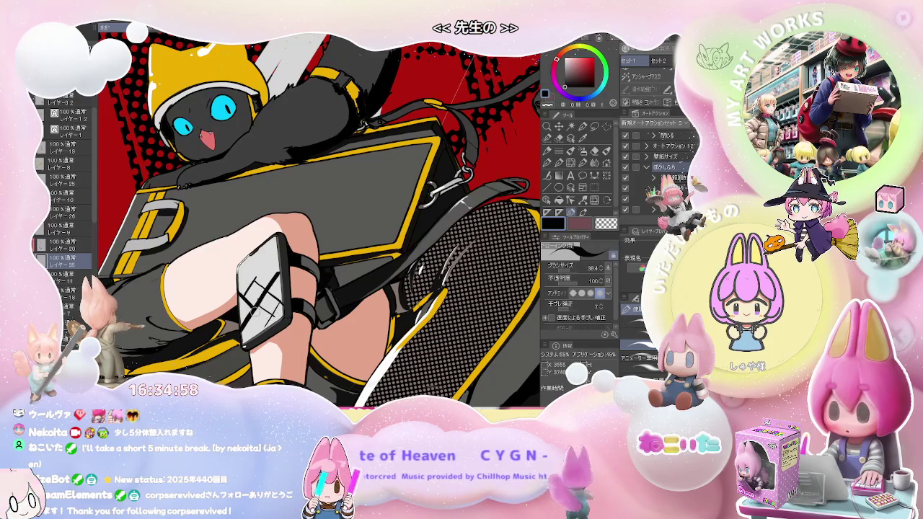
pyautogui.moveTo(248, 305); pyautogui.dragTo(271, 333)
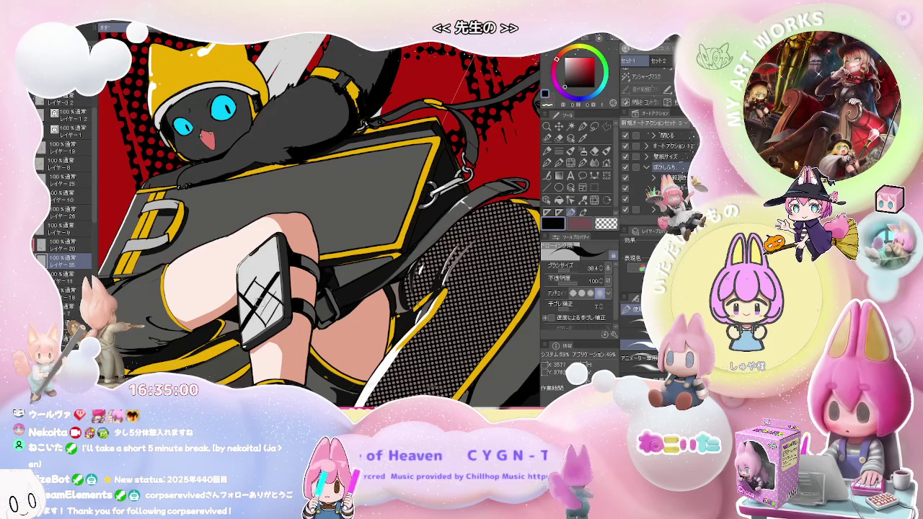
pyautogui.scroll(-1, 320, 221)
pyautogui.scroll(-1, 320, 221)
pyautogui.scroll(-1, 320, 220)
pyautogui.scroll(-1, 320, 220)
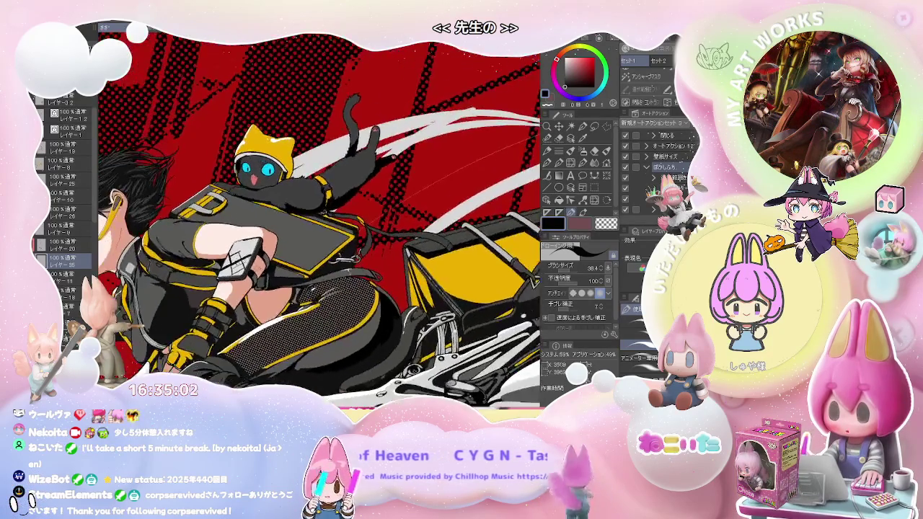
pyautogui.scroll(2, 320, 220)
pyautogui.scroll(1, 320, 221)
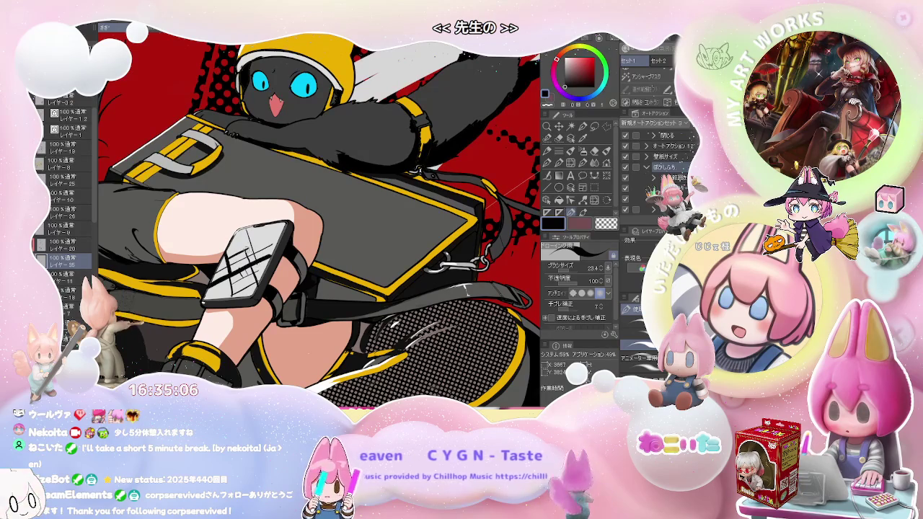
pyautogui.scroll(-1, 320, 221)
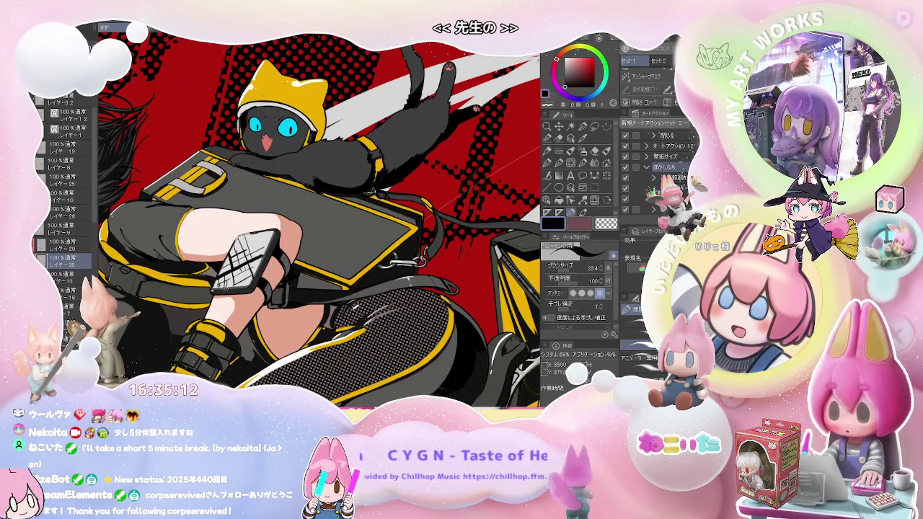
# Touch up the map lines with the pen and eraser, then zoom out to see rider, bike and cat.
pyautogui.hotkey('ctrl', '-')
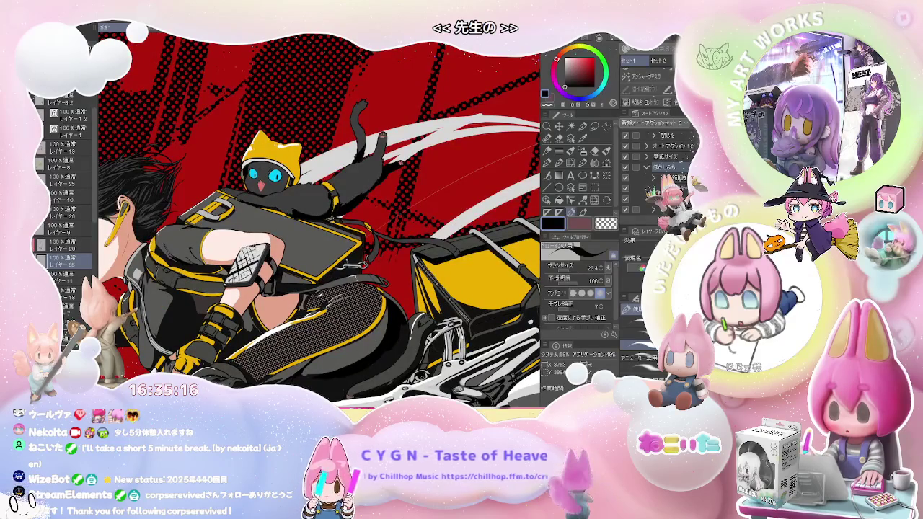
pyautogui.scroll(1, 252, 241)
pyautogui.scroll(1, 252, 241)
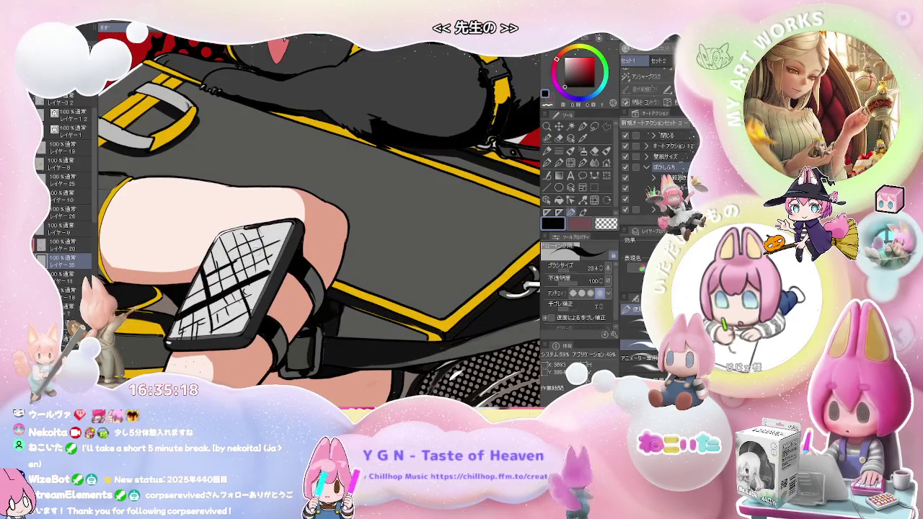
pyautogui.scroll(-2, 278, 231)
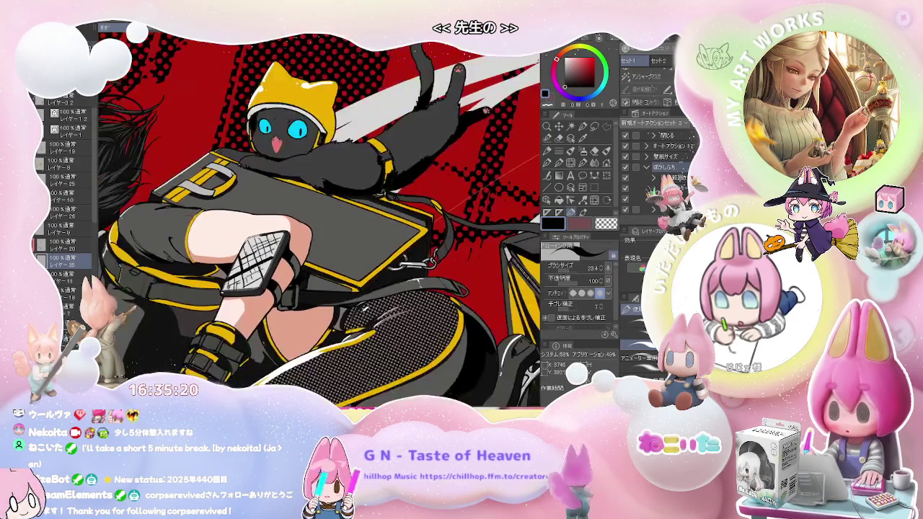
pyautogui.scroll(-1, 276, 242)
pyautogui.scroll(-1, 276, 242)
pyautogui.scroll(-2, 317, 238)
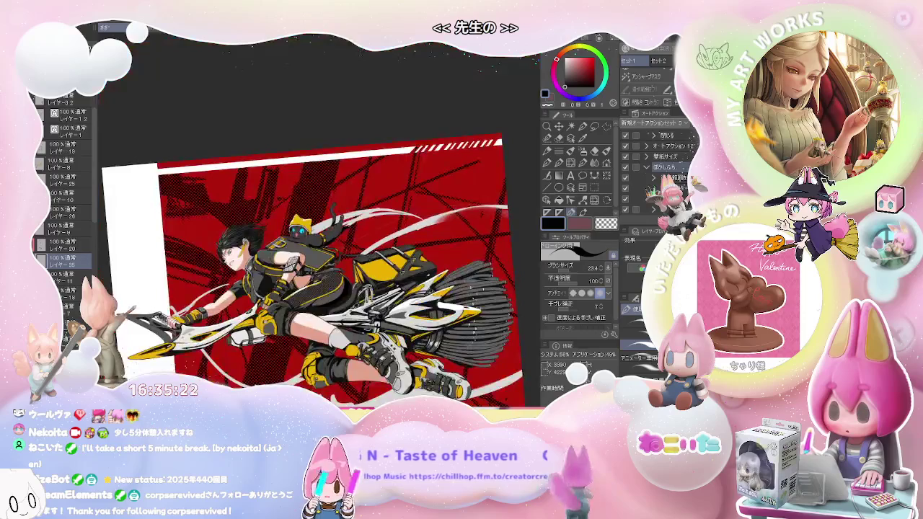
pyautogui.scroll(1, 296, 246)
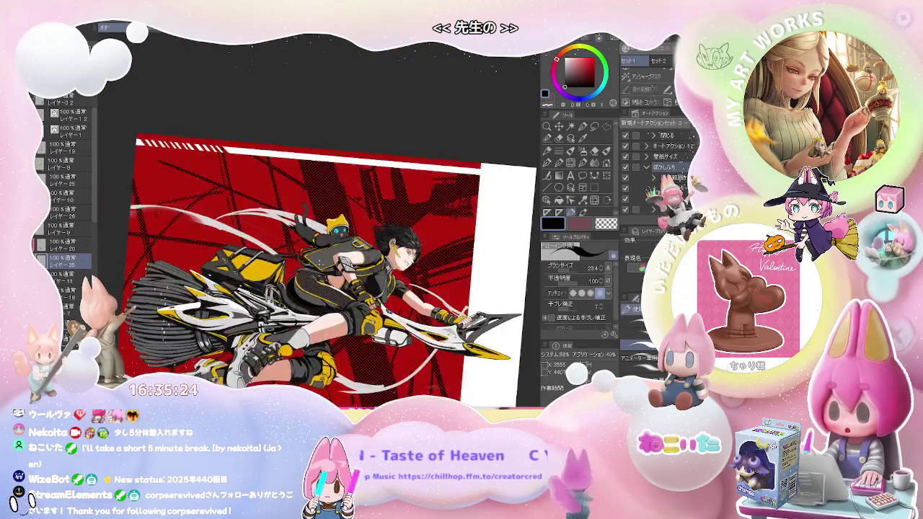
pyautogui.scroll(1, 296, 245)
pyautogui.scroll(1, 296, 245)
pyautogui.scroll(2, 296, 246)
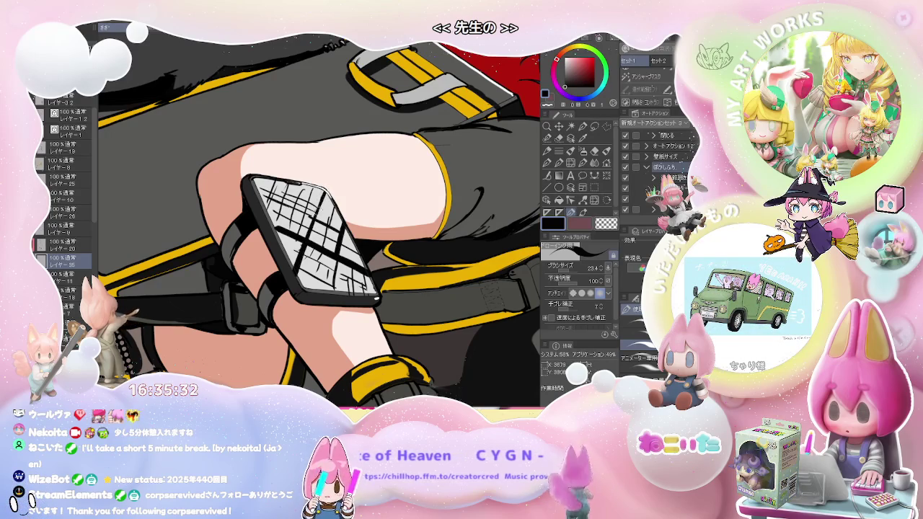
pyautogui.scroll(-1, 336, 247)
pyautogui.scroll(-1, 336, 246)
pyautogui.scroll(-2, 336, 246)
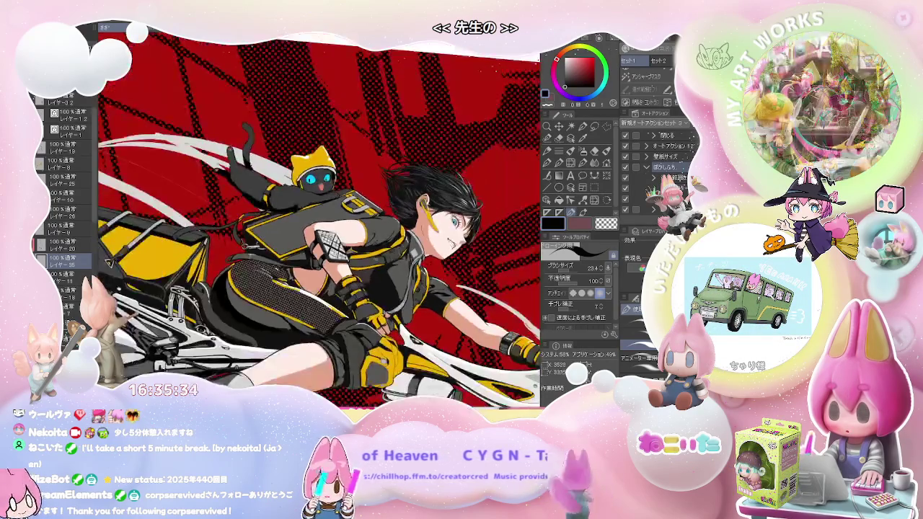
pyautogui.scroll(1, 332, 245)
pyautogui.scroll(1, 331, 245)
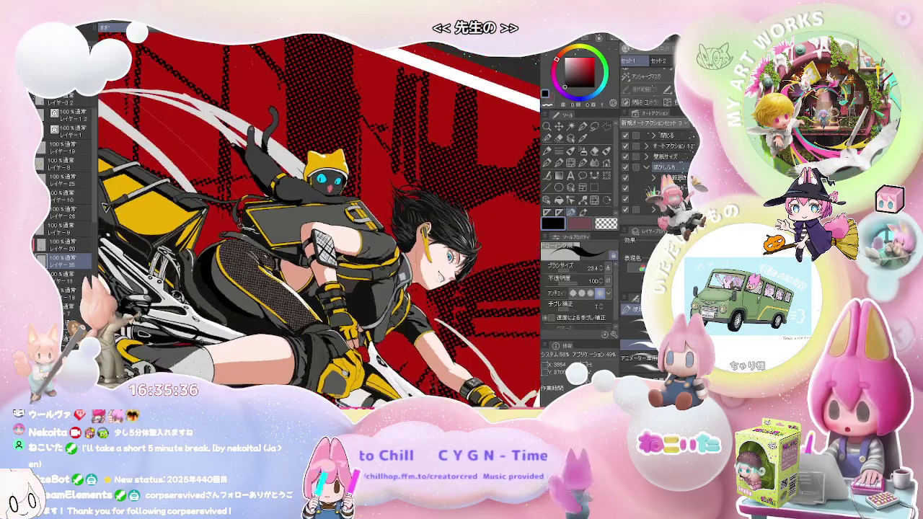
pyautogui.scroll(1, 332, 246)
pyautogui.scroll(1, 331, 245)
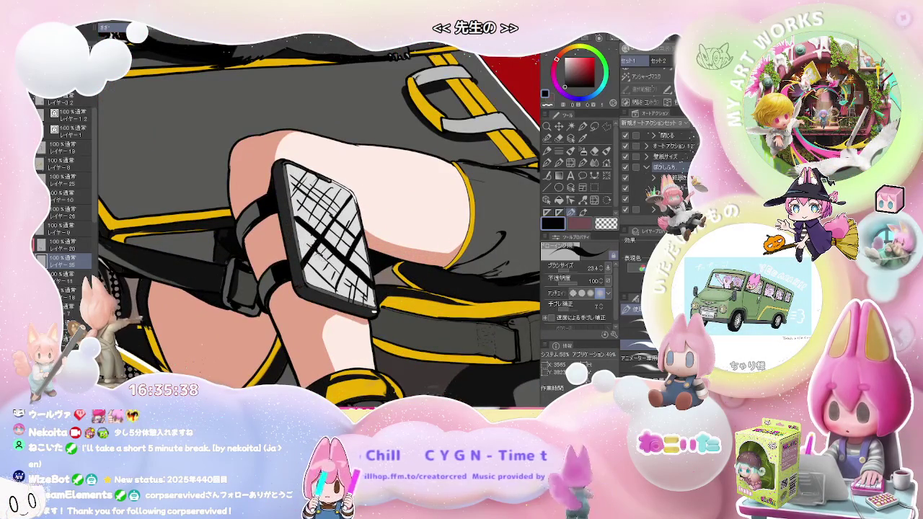
pyautogui.press('e')
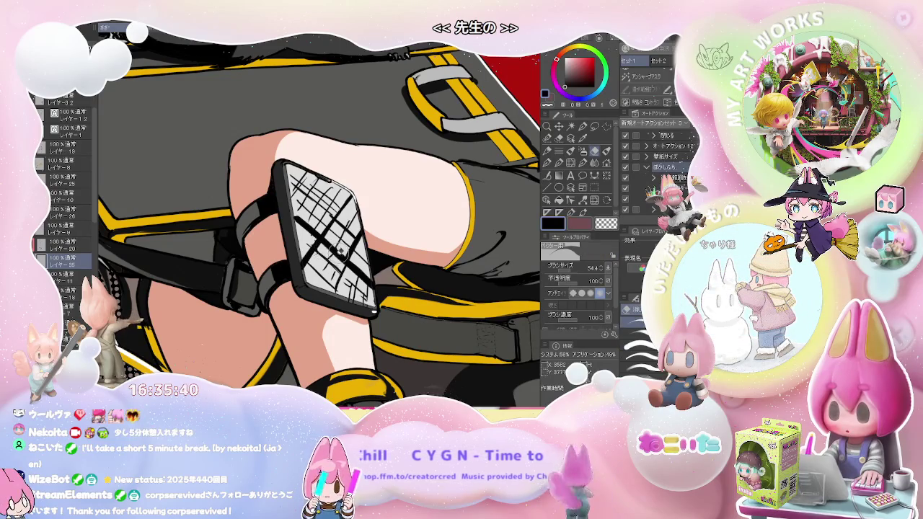
pyautogui.press('p')
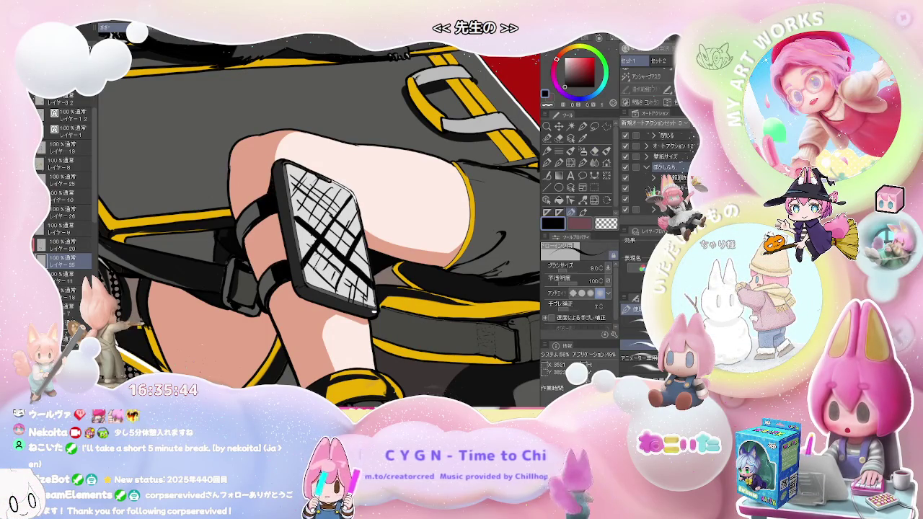
pyautogui.press('e')
pyautogui.press('p')
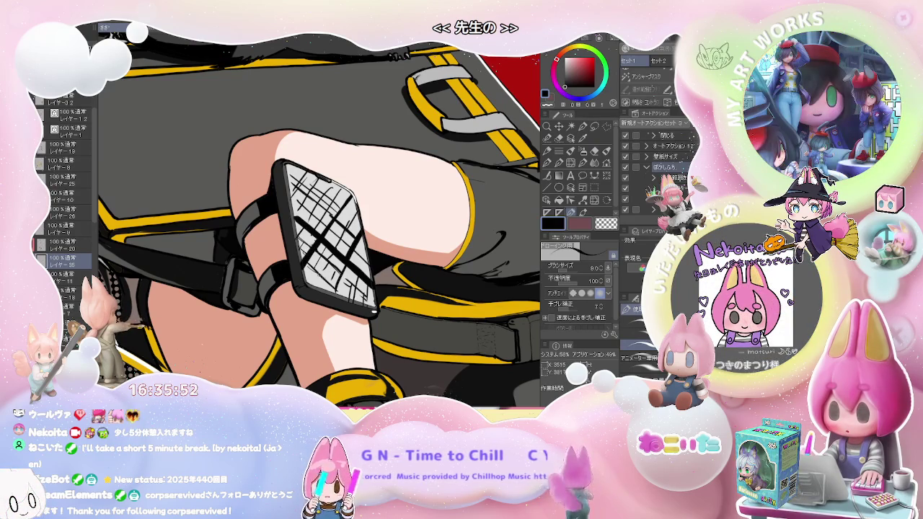
pyautogui.press('e')
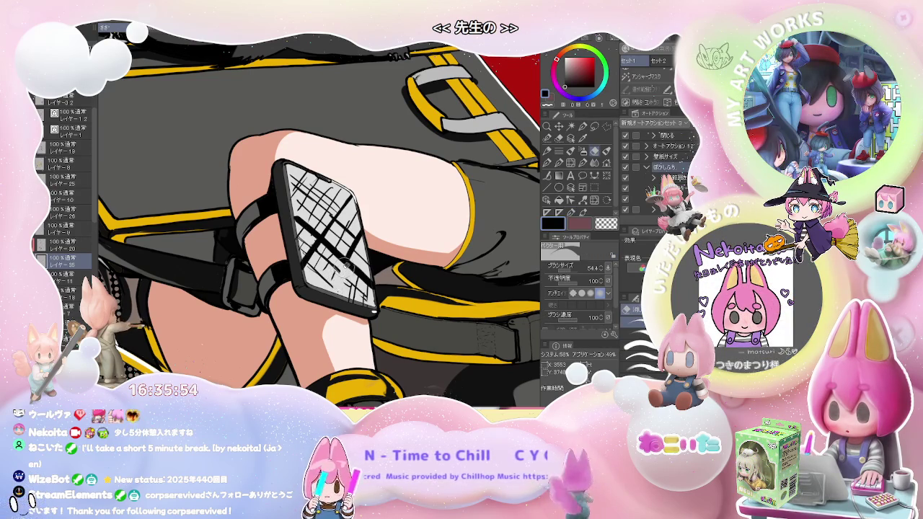
pyautogui.press('b')
pyautogui.hotkey('ctrl', '-')
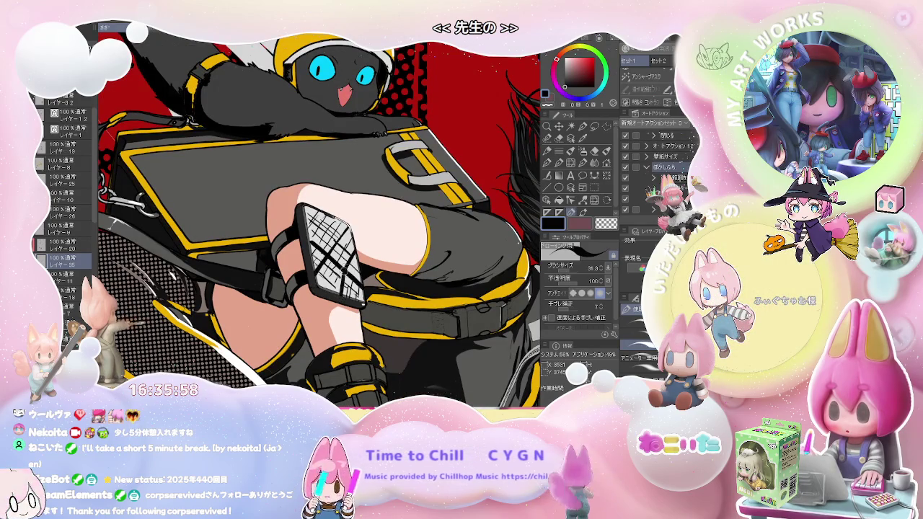
pyautogui.hotkey('ctrl', '-')
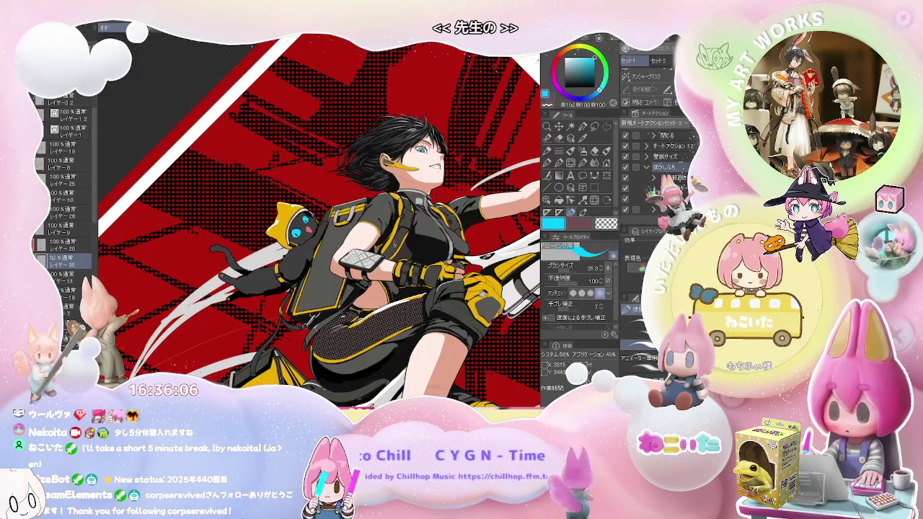
pyautogui.scroll(1, 375, 260)
pyautogui.scroll(1, 375, 260)
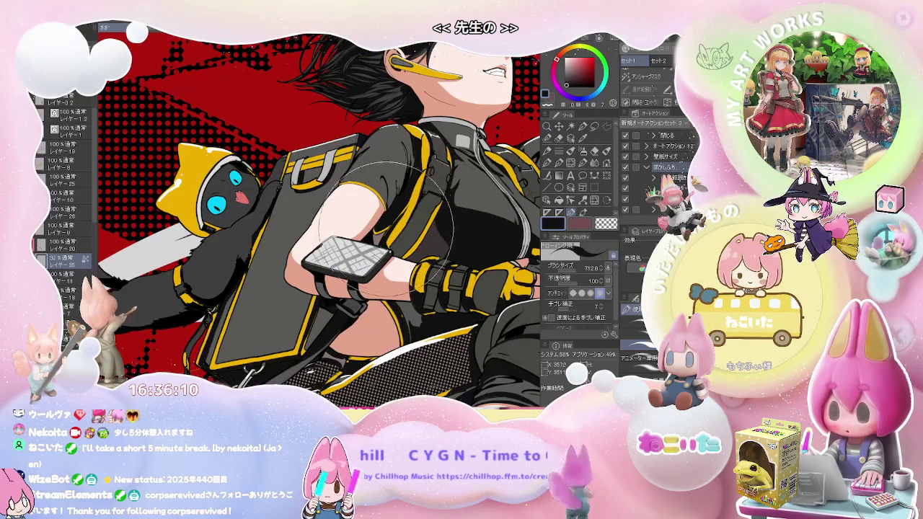
# Paint the phone screen grey with white roads, a red location pin and white glare streaks.
pyautogui.keyDown('alt'); pyautogui.click(418, 274); pyautogui.keyUp('alt')
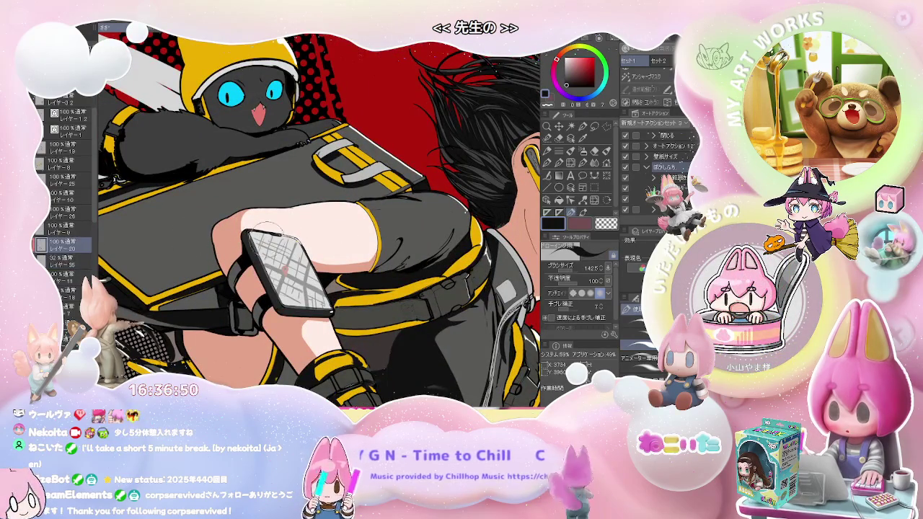
pyautogui.press('x')
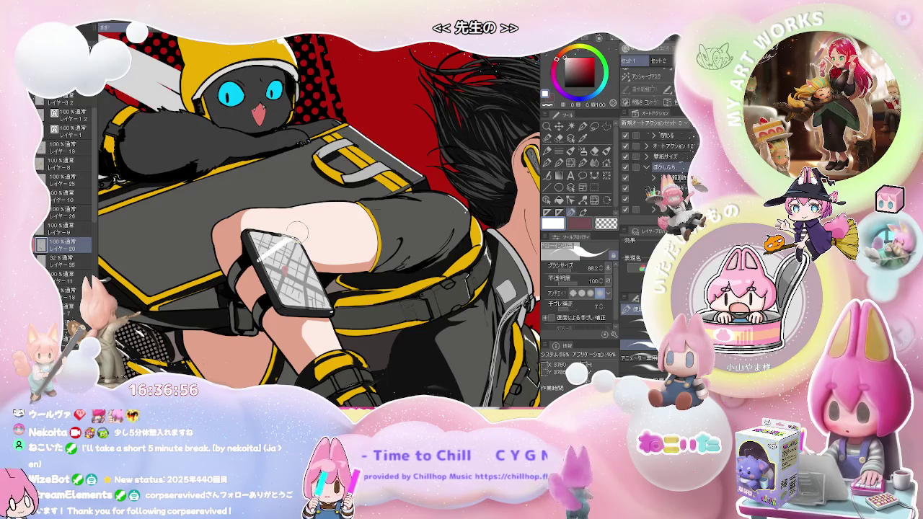
pyautogui.press('[')
pyautogui.press('[')
pyautogui.press('[')
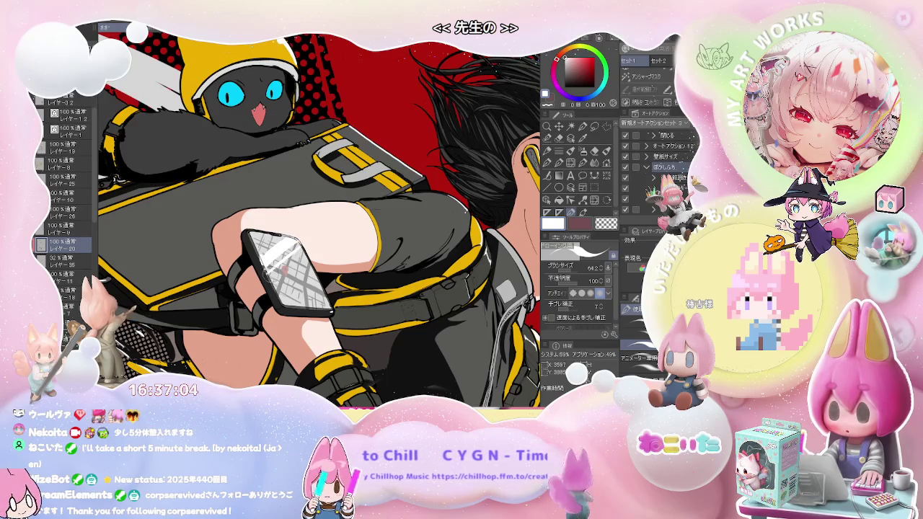
pyautogui.scroll(2, 267, 261)
pyautogui.press('[')
pyautogui.press('[')
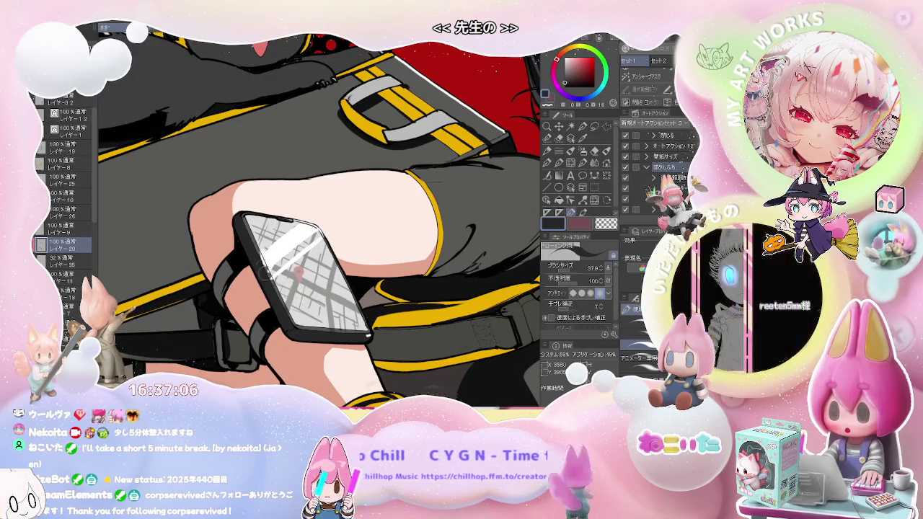
pyautogui.press('-')
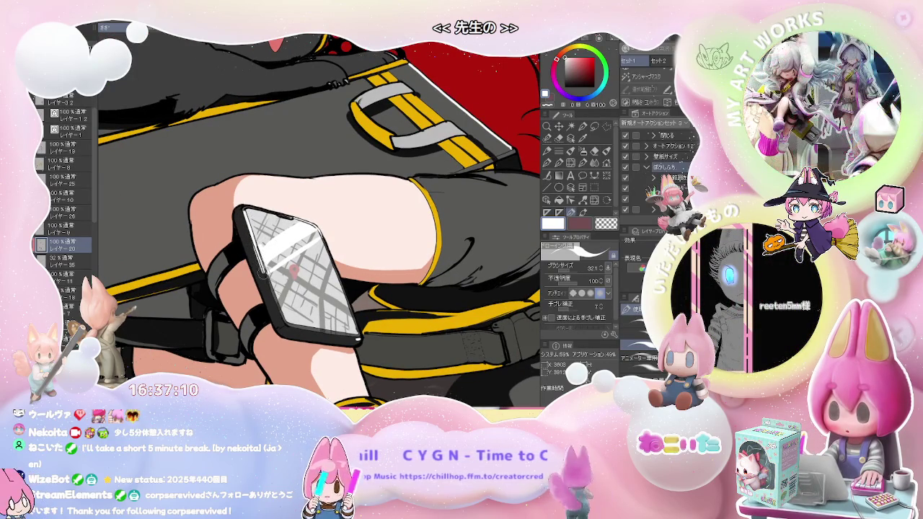
pyautogui.press('[')
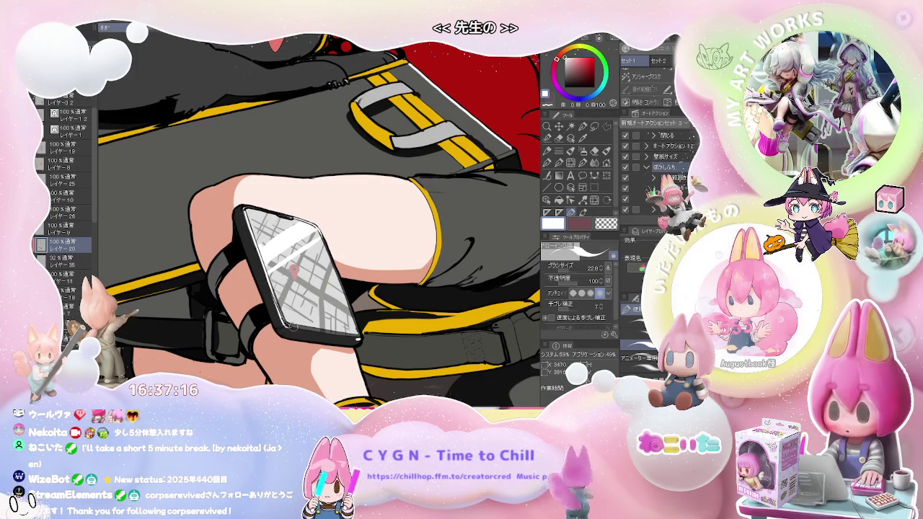
pyautogui.scroll(-5, 293, 328)
pyautogui.press('^')
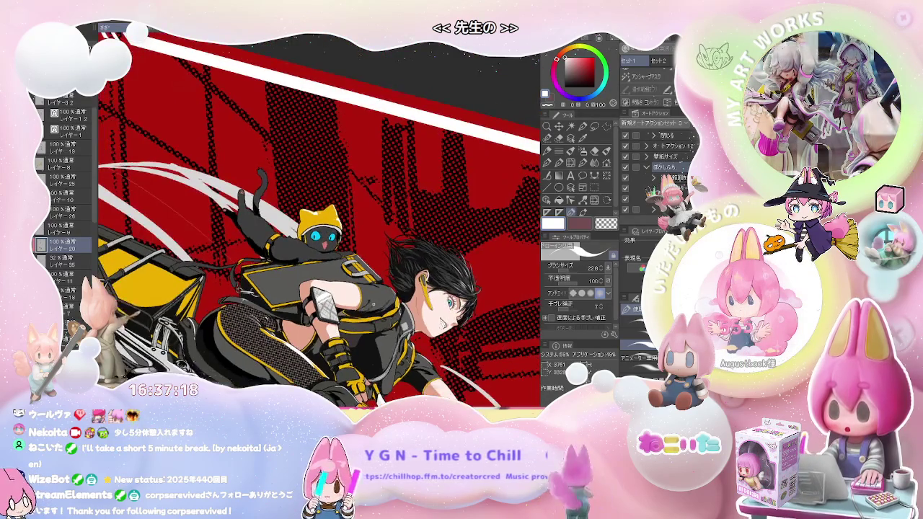
pyautogui.press('^')
pyautogui.press('^')
pyautogui.press('^')
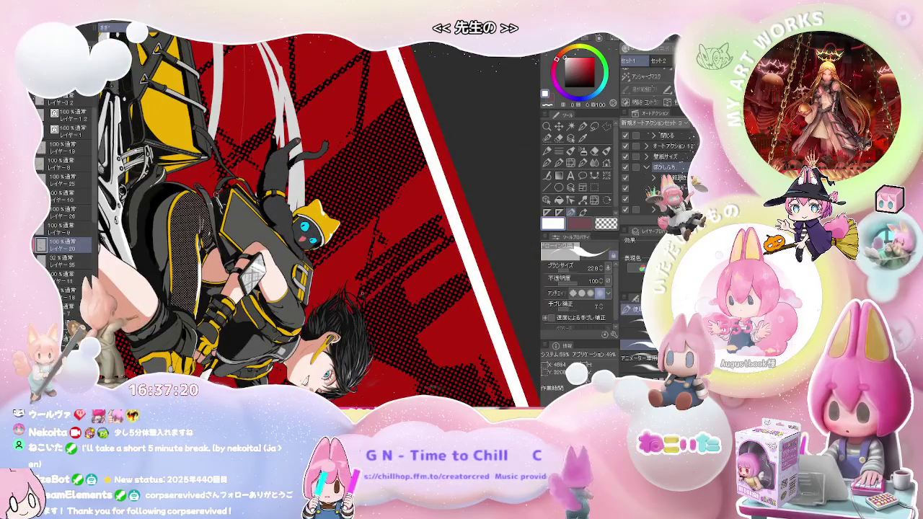
pyautogui.scroll(2, 364, 295)
pyautogui.scroll(2, 310, 285)
pyautogui.scroll(2, 267, 278)
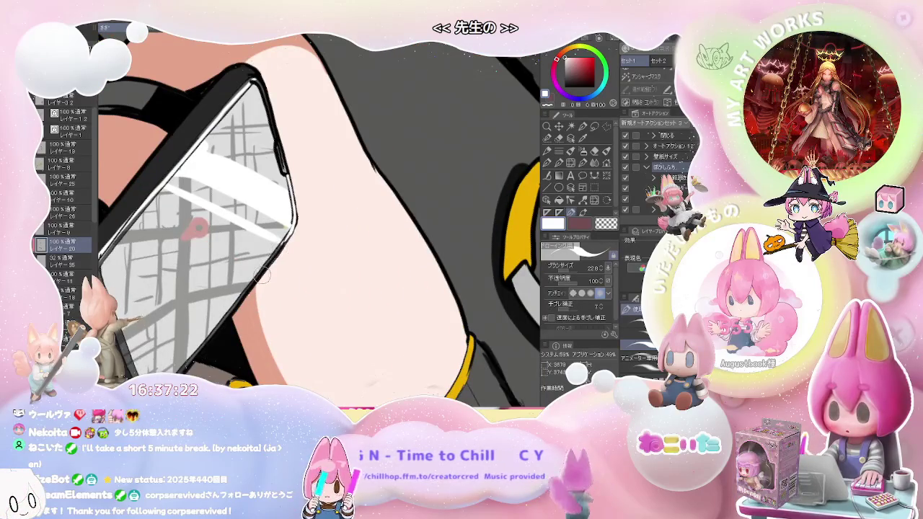
pyautogui.scroll(-1, 262, 275)
pyautogui.scroll(-2, 263, 275)
pyautogui.scroll(-2, 266, 276)
pyautogui.scroll(-2, 272, 277)
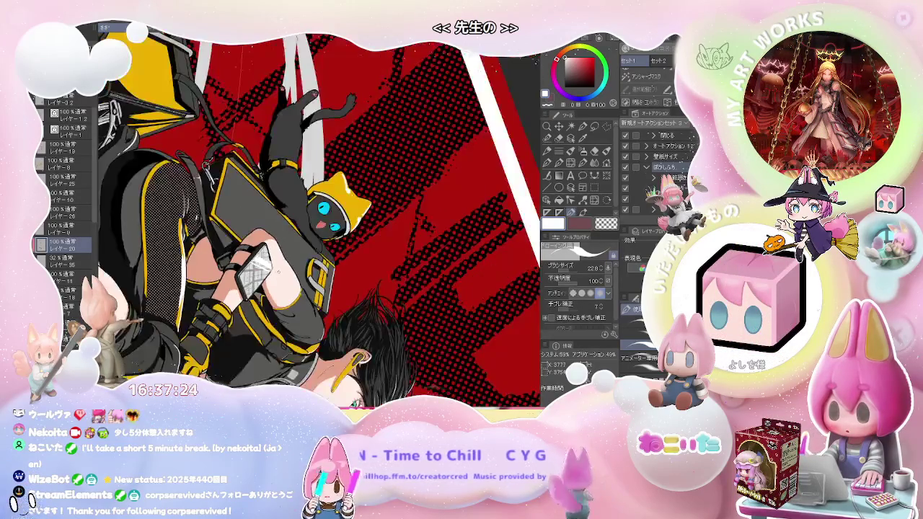
pyautogui.scroll(-1, 278, 271)
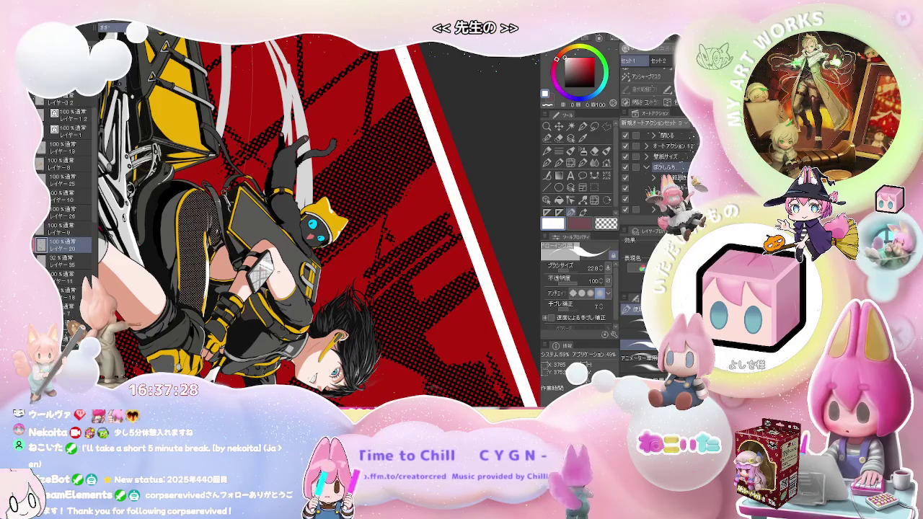
pyautogui.scroll(-2, 278, 272)
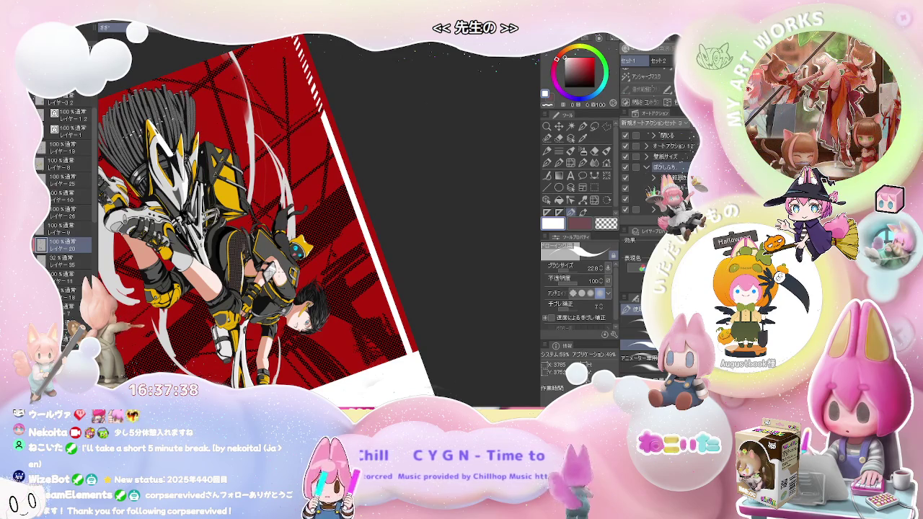
pyautogui.scroll(5, 274, 275)
pyautogui.scroll(5, 275, 274)
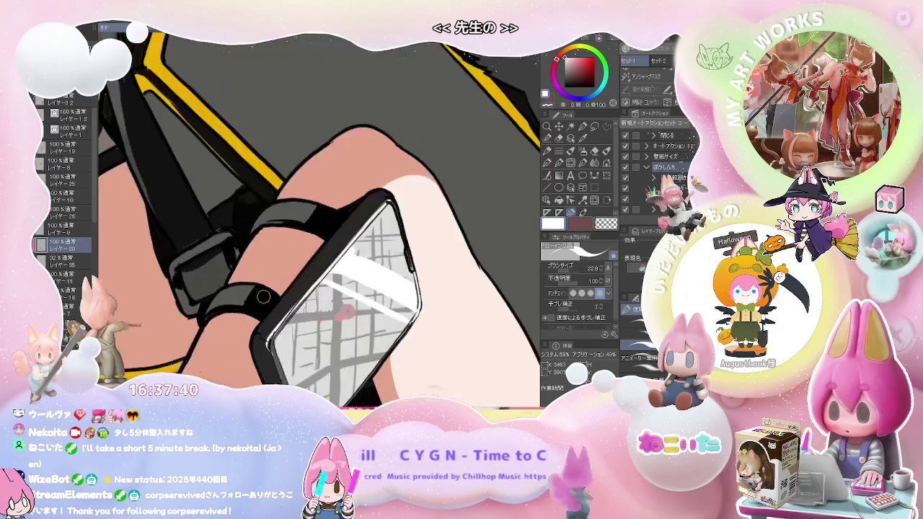
pyautogui.press('g')
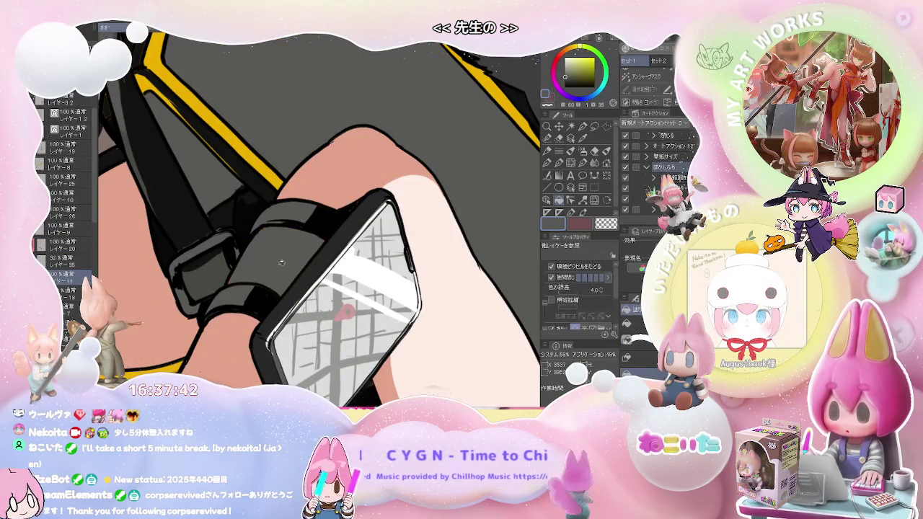
pyautogui.scroll(-3, 317, 217)
pyautogui.keyDown('alt'); pyautogui.click(287, 279); pyautogui.keyUp('alt')
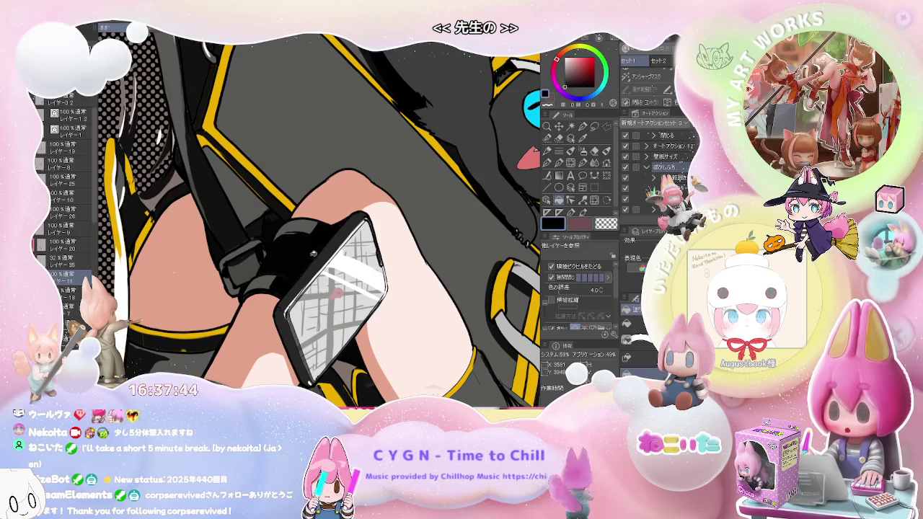
pyautogui.press('p')
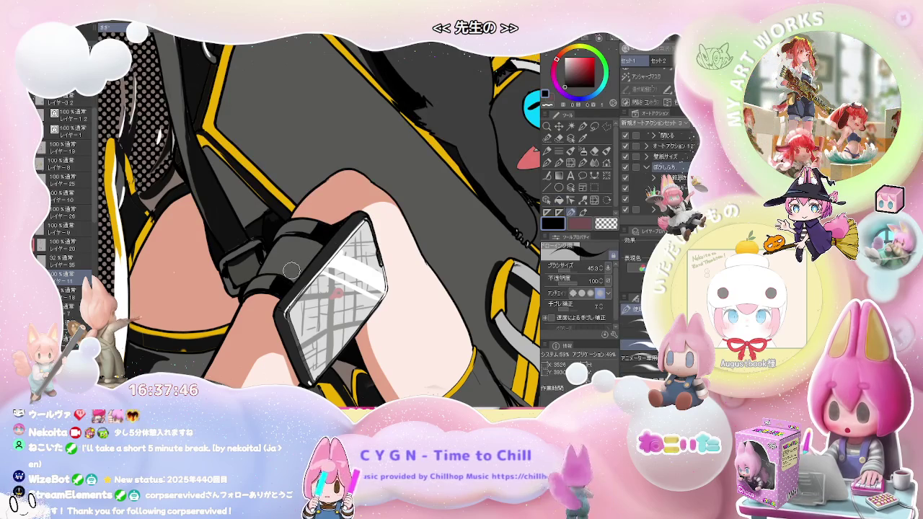
pyautogui.keyDown('ctrl'); pyautogui.keyDown('shift'); pyautogui.click(289, 274); pyautogui.keyUp('shift'); pyautogui.keyUp('ctrl')
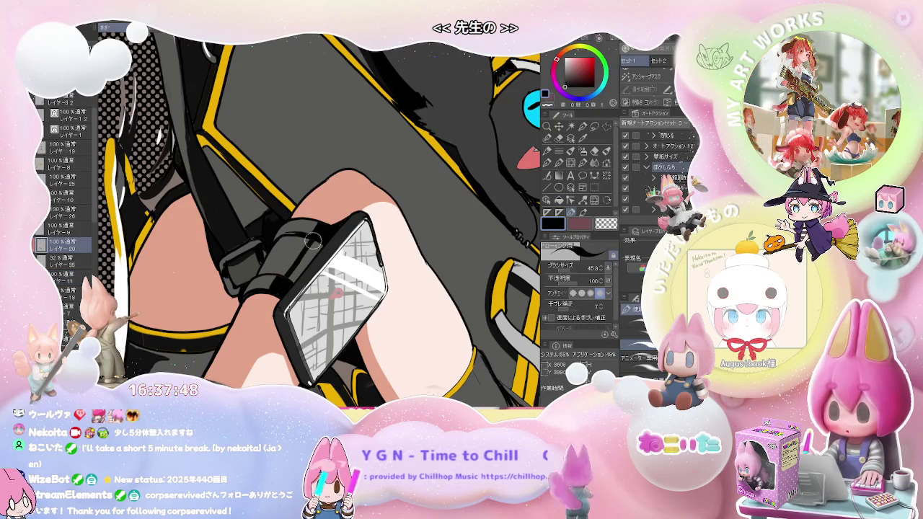
pyautogui.scroll(-1, 303, 252)
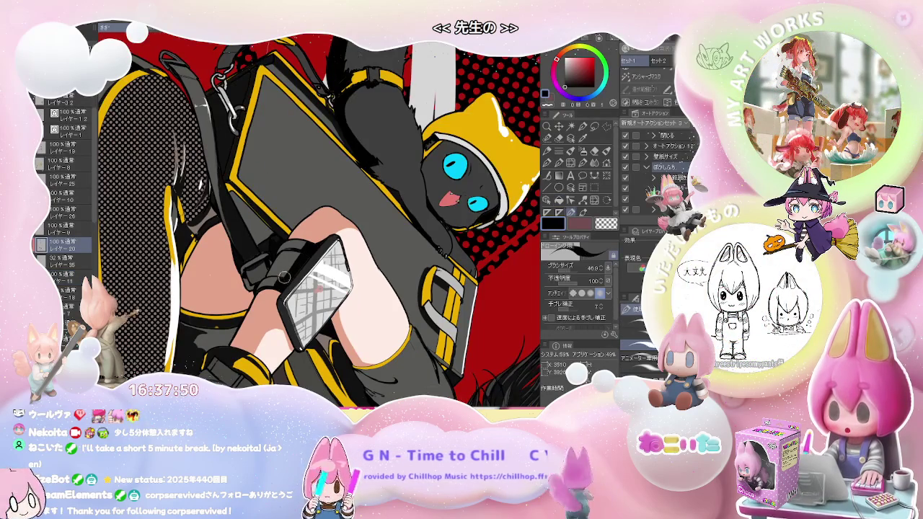
pyautogui.scroll(-1, 293, 265)
pyautogui.scroll(-2, 293, 266)
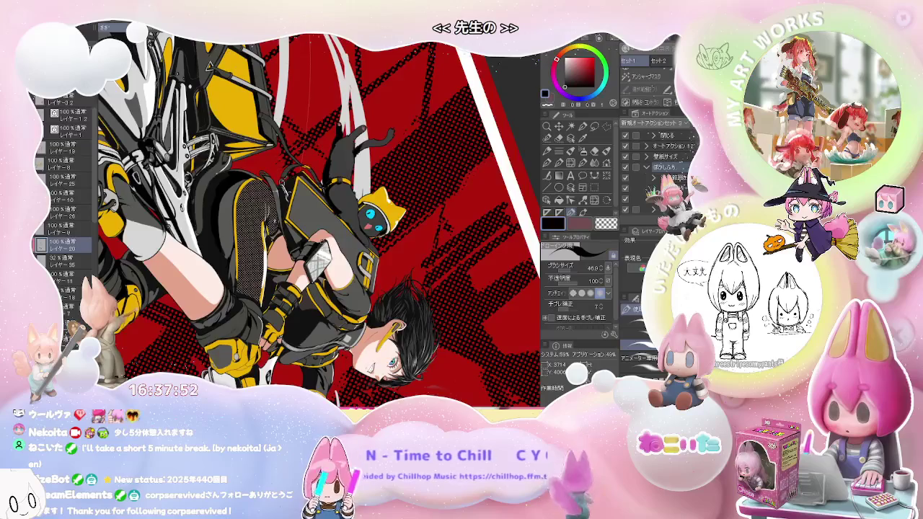
pyautogui.scroll(-1, 293, 265)
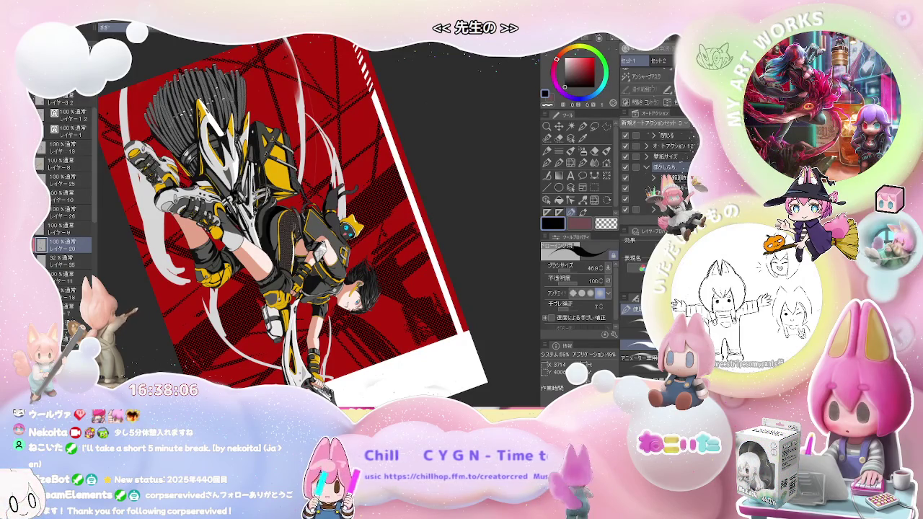
# Reset the view so the artwork sits level and fills the screen, and pick white.
pyautogui.hotkey('ctrl', '-')
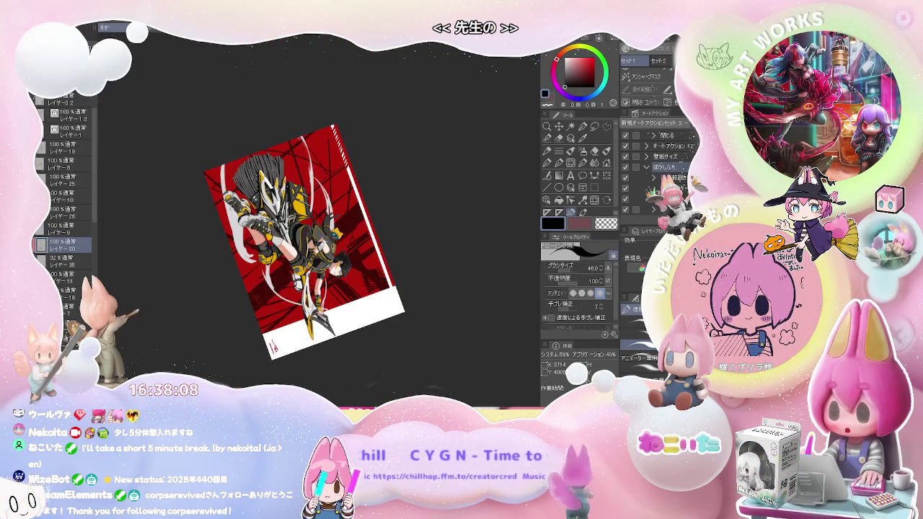
pyautogui.hotkey('ctrl', '+')
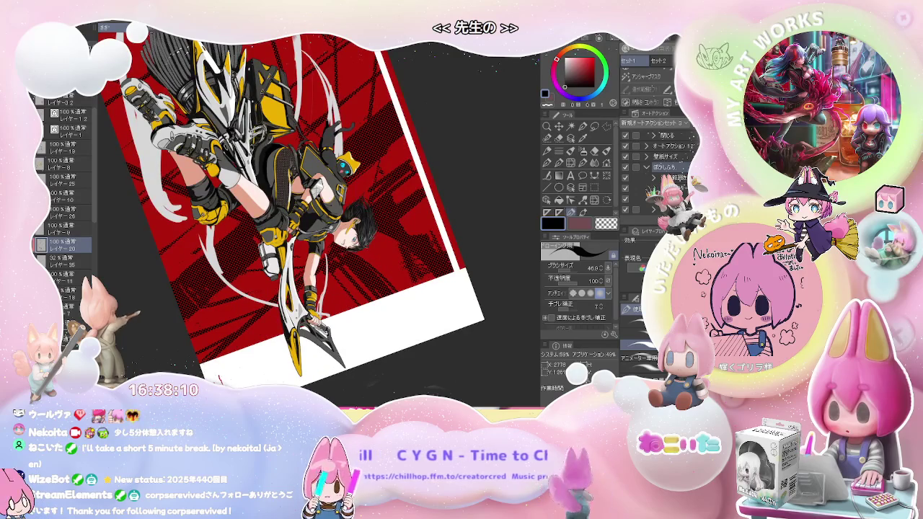
pyautogui.press('-')
pyautogui.press('-')
pyautogui.press('-')
pyautogui.press('-')
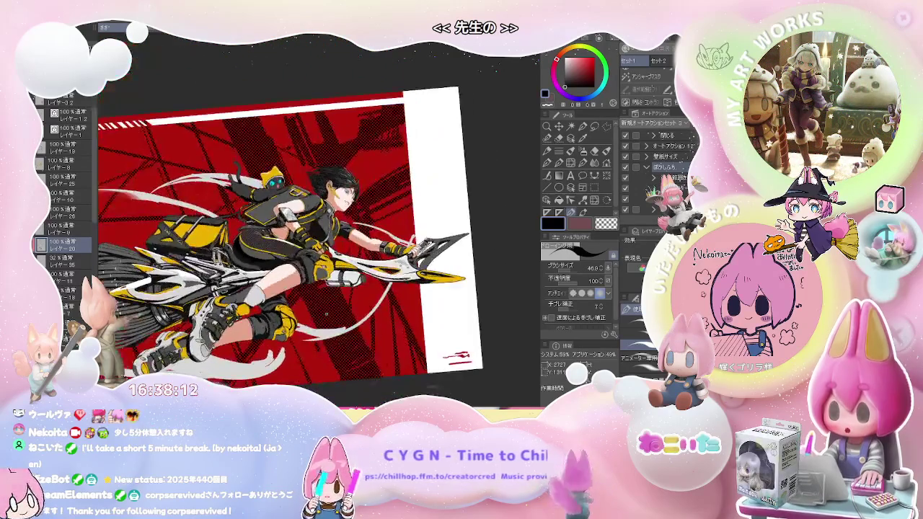
pyautogui.scroll(4, 321, 220)
pyautogui.scroll(3, 321, 220)
pyautogui.keyDown('alt'); pyautogui.click(325, 217); pyautogui.keyUp('alt')
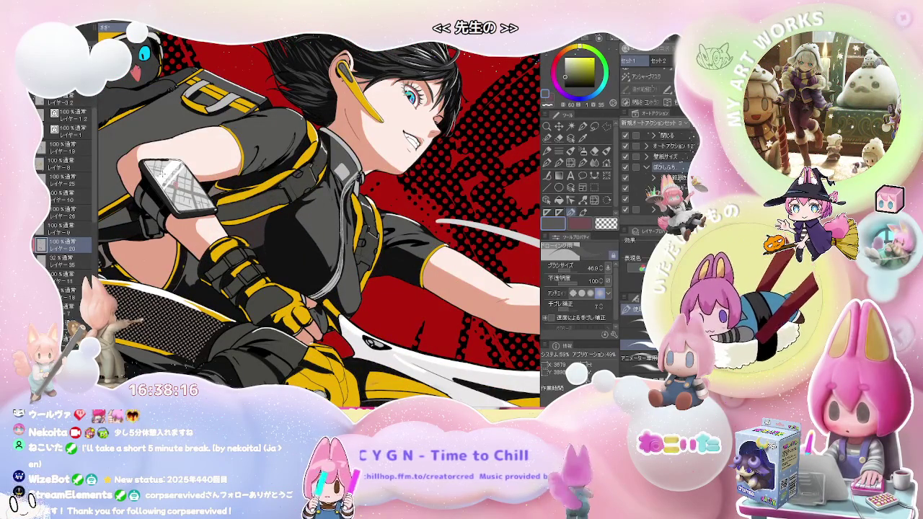
pyautogui.keyDown('alt'); pyautogui.click(281, 182); pyautogui.keyUp('alt')
# Mirror the canvas horizontally and paint white highlight strokes on the jacket's chest.
pyautogui.moveTo(281, 182)
pyautogui.mouseDown()
pyautogui.moveTo(258, 277)
pyautogui.moveTo(287, 298)
pyautogui.mouseUp()
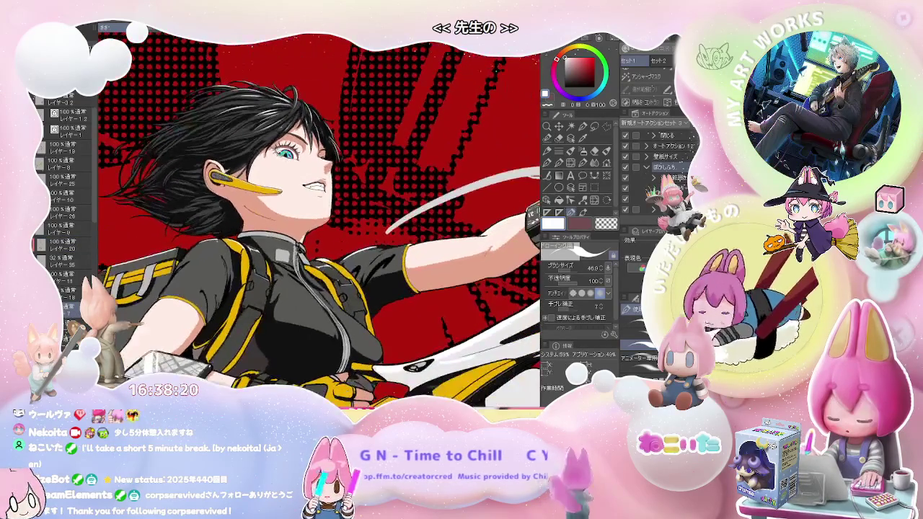
pyautogui.scroll(2, 283, 285)
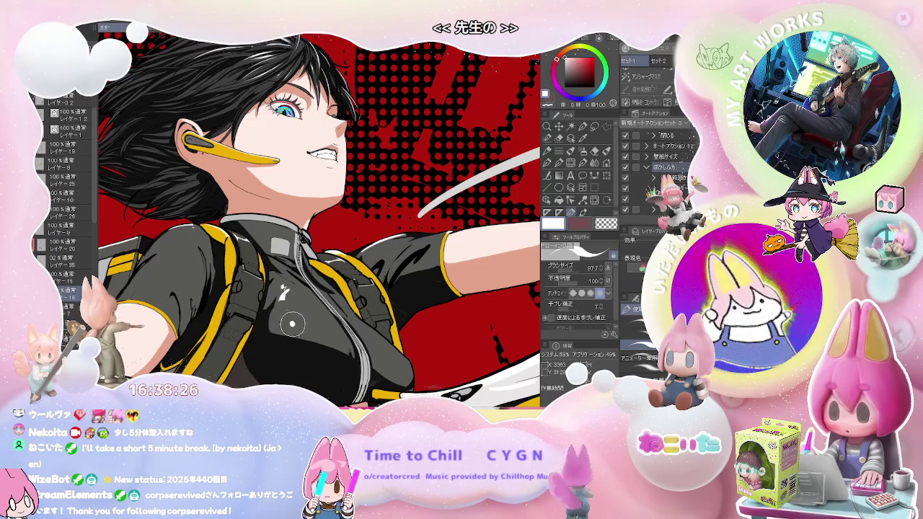
pyautogui.scroll(-2, 339, 332)
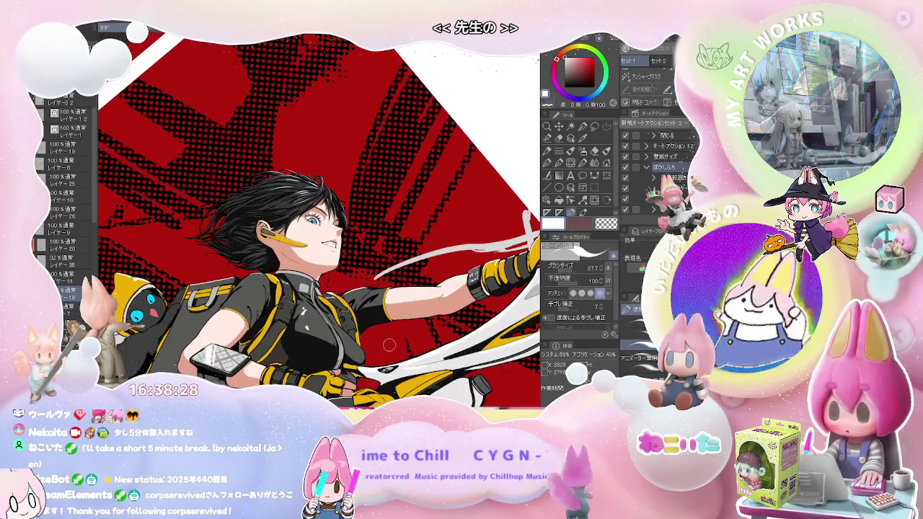
pyautogui.press('h')
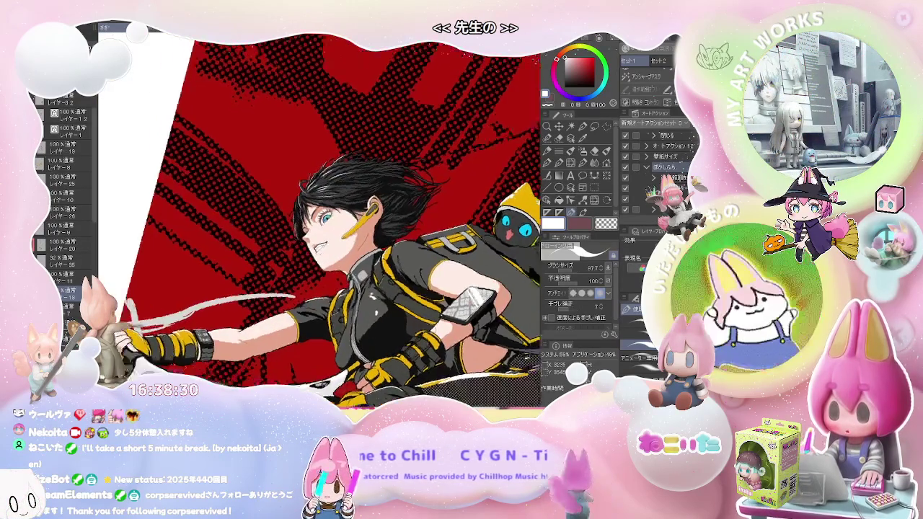
pyautogui.scroll(2, 311, 303)
pyautogui.scroll(1, 339, 307)
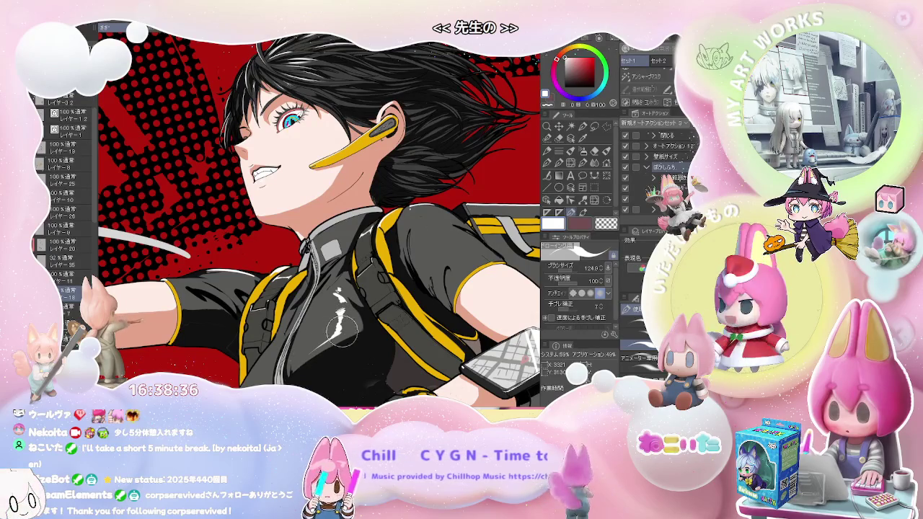
pyautogui.scroll(-1, 342, 328)
pyautogui.scroll(-1, 401, 323)
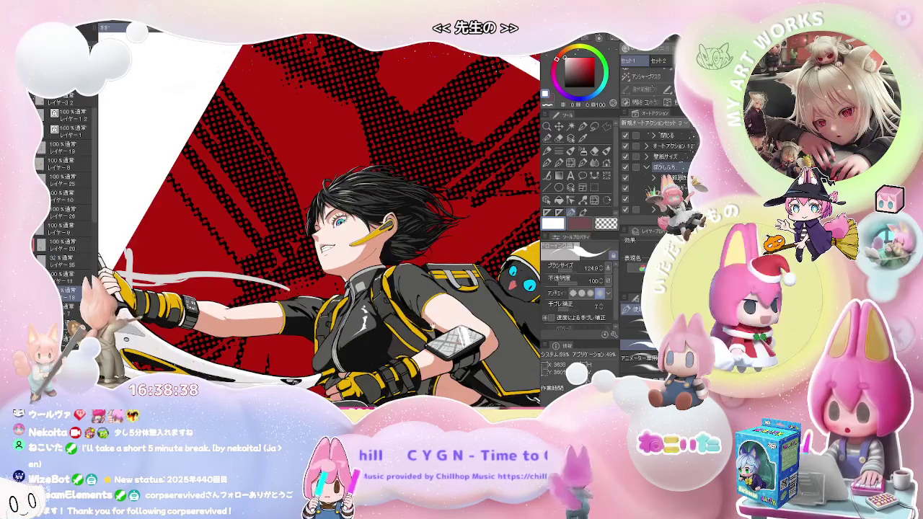
pyautogui.scroll(3, 361, 245)
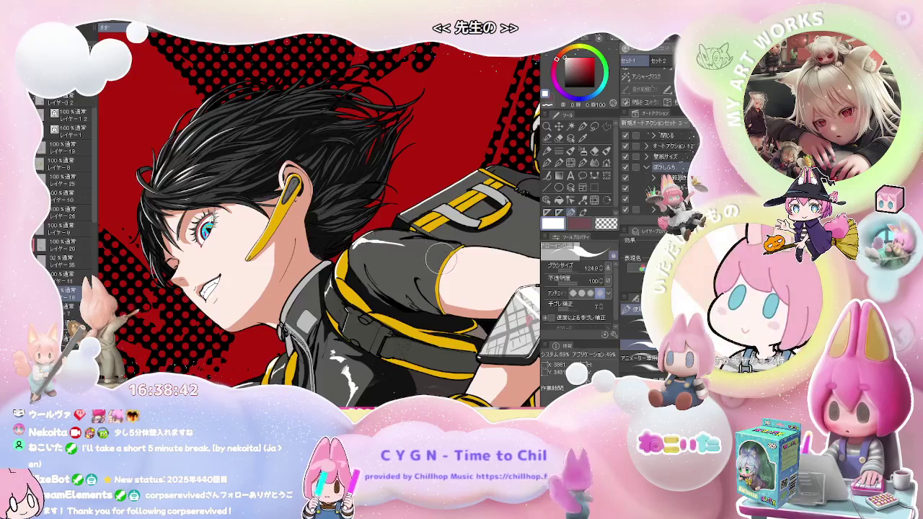
pyautogui.scroll(-1, 392, 243)
pyautogui.scroll(-1, 392, 242)
pyautogui.moveTo(433, 216)
pyautogui.mouseDown()
pyautogui.moveTo(454, 330)
pyautogui.moveTo(367, 279)
pyautogui.moveTo(388, 296)
pyautogui.mouseUp()
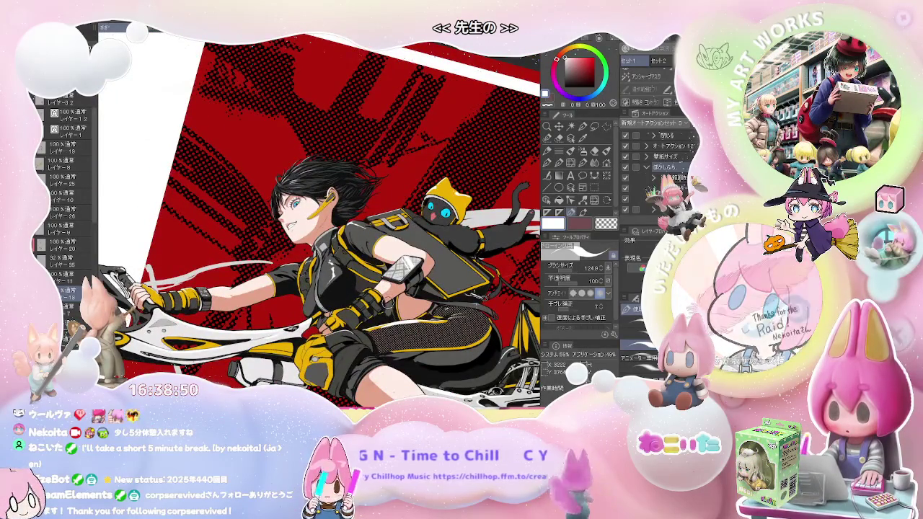
pyautogui.moveTo(388, 303); pyautogui.dragTo(325, 231)
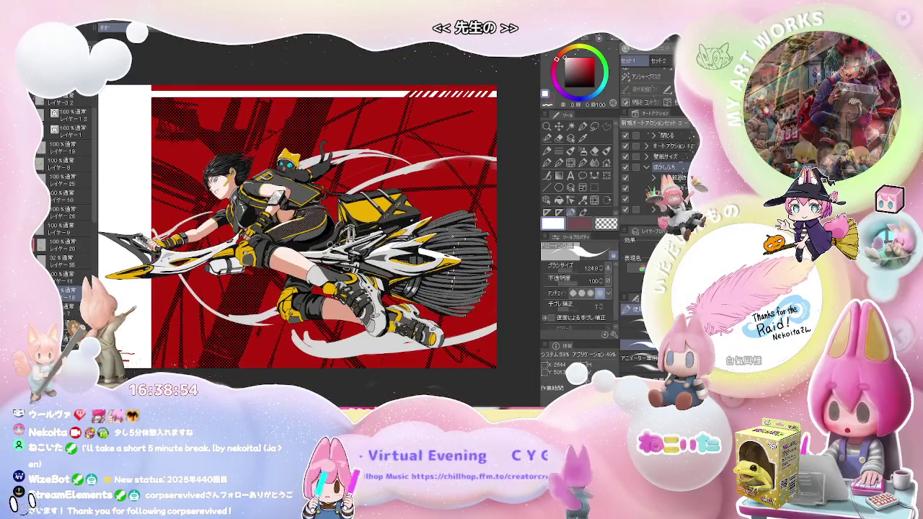
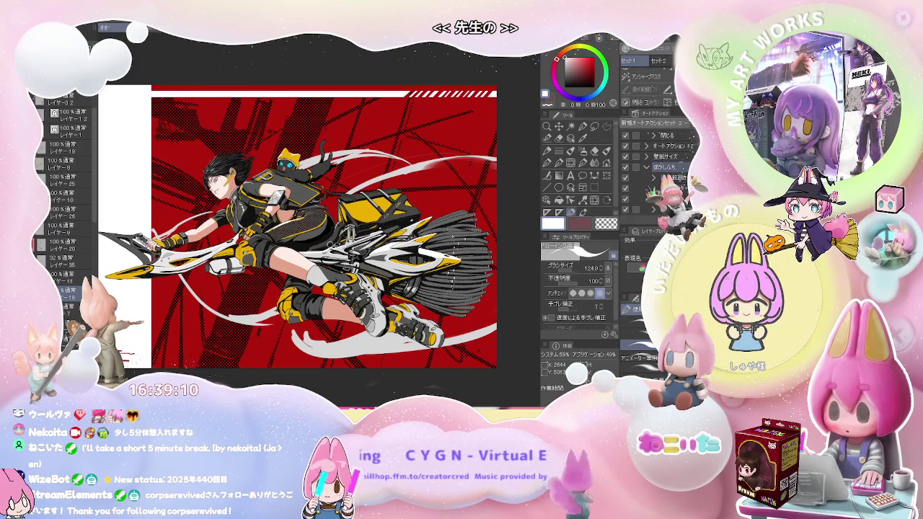
# Shrink the brush to about 46.6 and pick the working layer, starting with レイヤー8.
pyautogui.scroll(2, 341, 287)
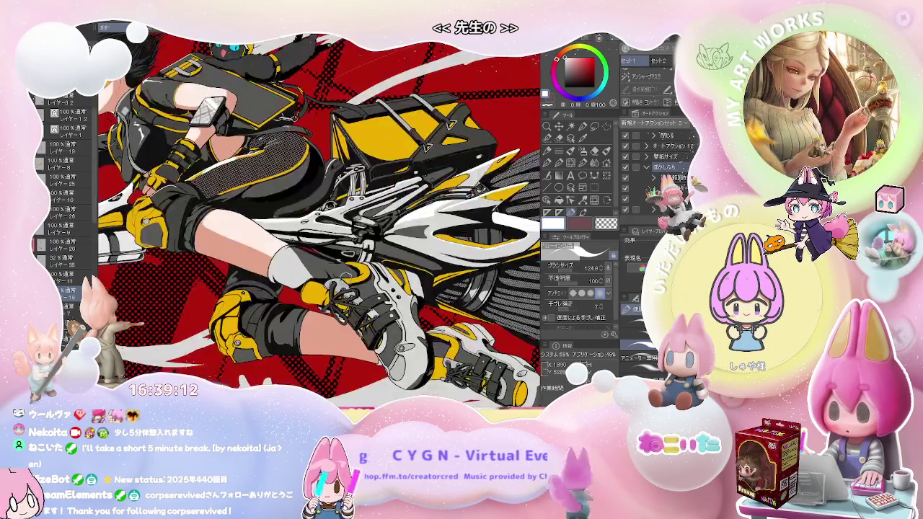
pyautogui.scroll(2, 342, 288)
pyautogui.scroll(2, 341, 287)
pyautogui.moveTo(339, 285); pyautogui.dragTo(332, 281)
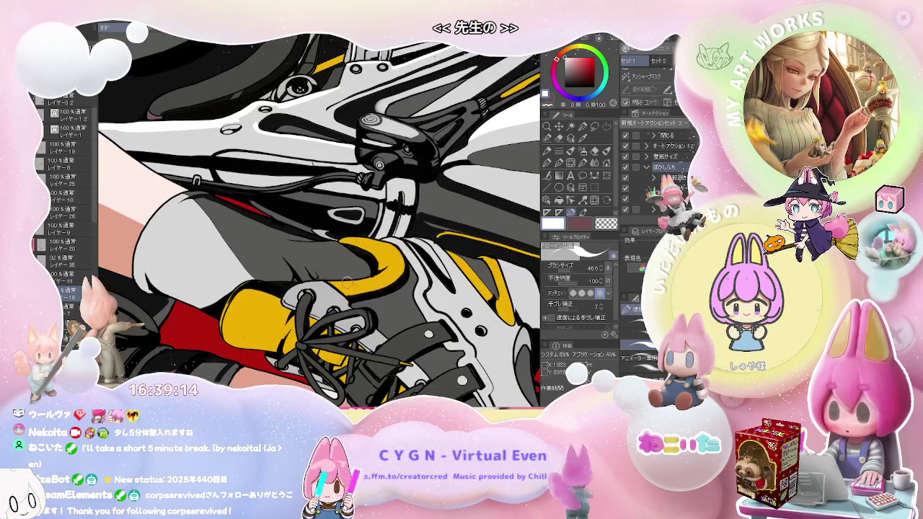
pyautogui.keyDown('ctrl'); pyautogui.keyDown('shift'); pyautogui.click(339, 282); pyautogui.keyUp('shift'); pyautogui.keyUp('ctrl')
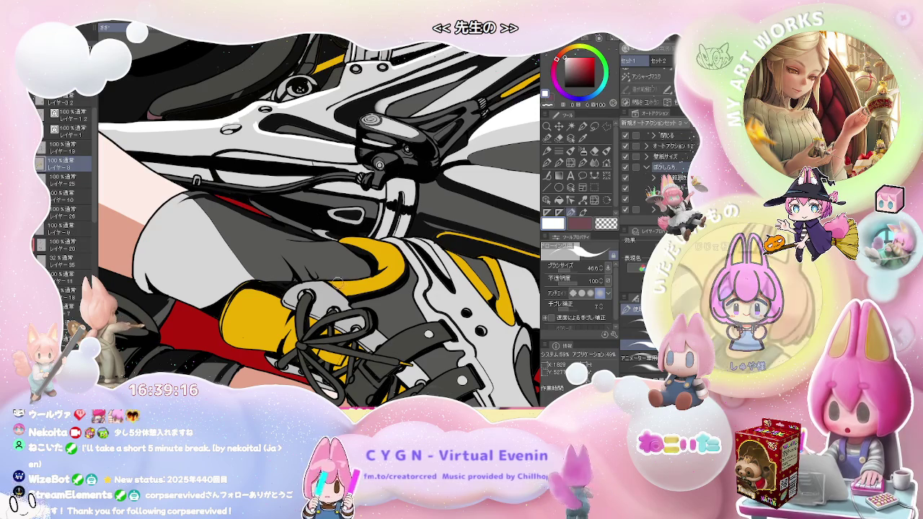
pyautogui.keyDown('ctrl'); pyautogui.keyDown('shift'); pyautogui.click(339, 285); pyautogui.keyUp('shift'); pyautogui.keyUp('ctrl')
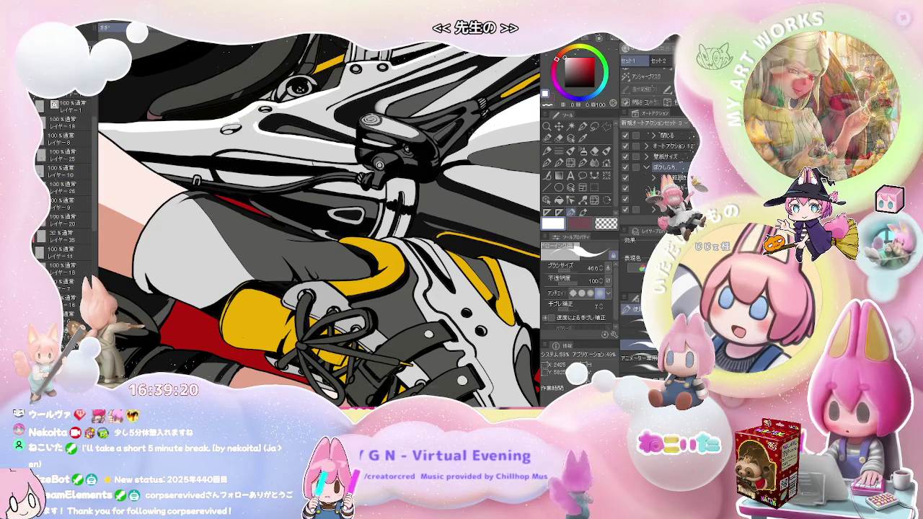
# Tilt and zoom onto the knee pad and paint a white highlight along its yellow edge.
pyautogui.scroll(-2, 320, 221)
pyautogui.scroll(-2, 320, 221)
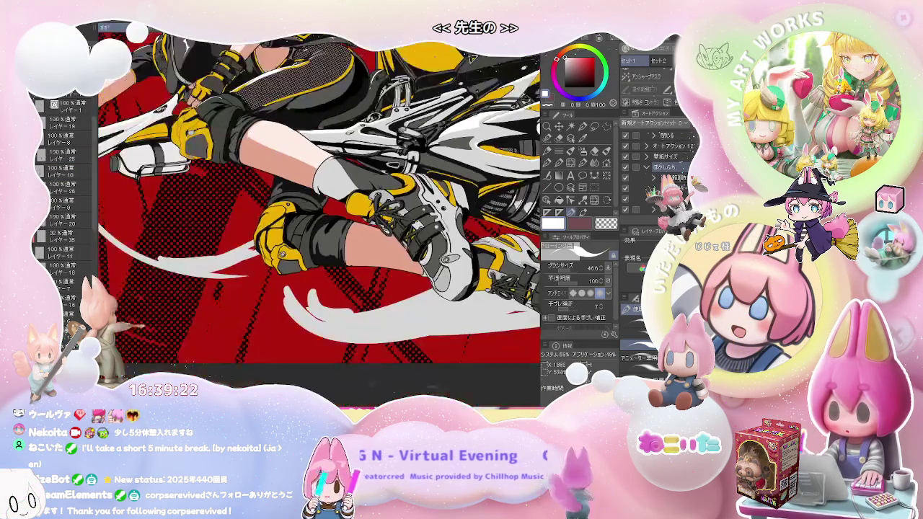
pyautogui.scroll(-2, 321, 221)
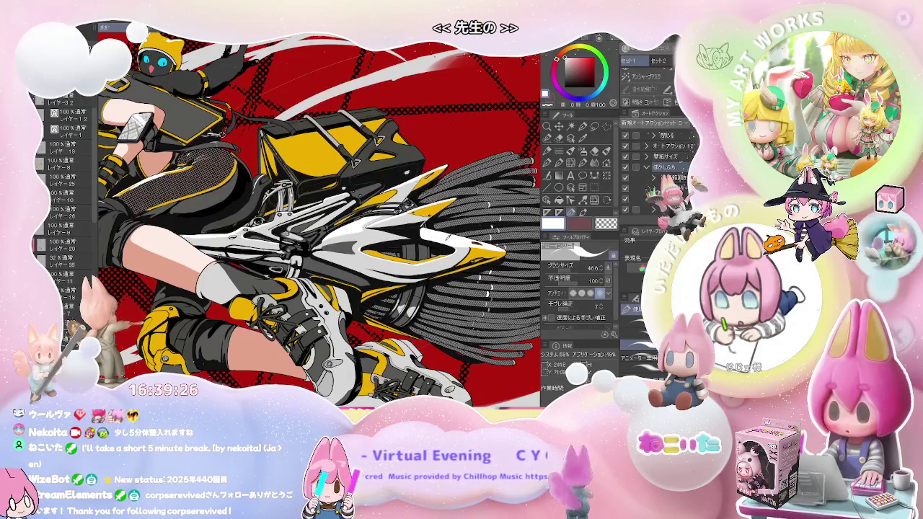
pyautogui.scroll(2, 262, 295)
pyautogui.scroll(2, 262, 296)
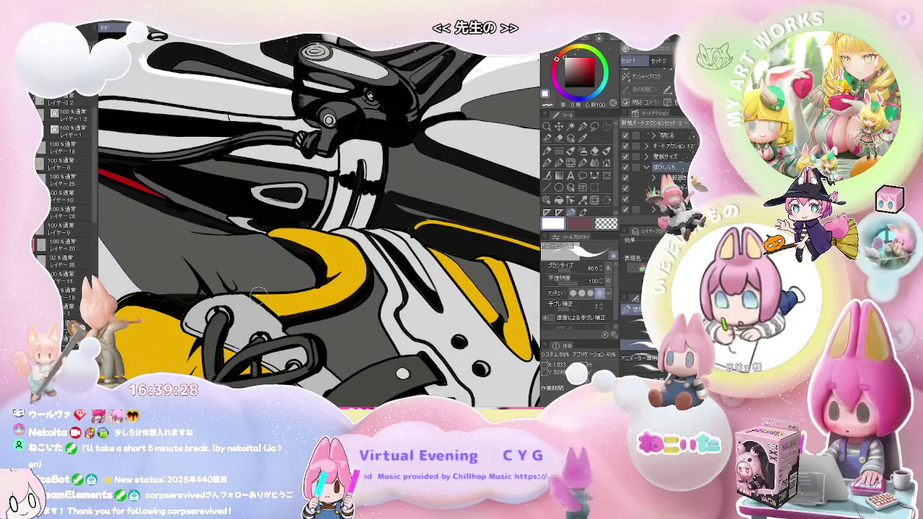
pyautogui.scroll(-1, 321, 284)
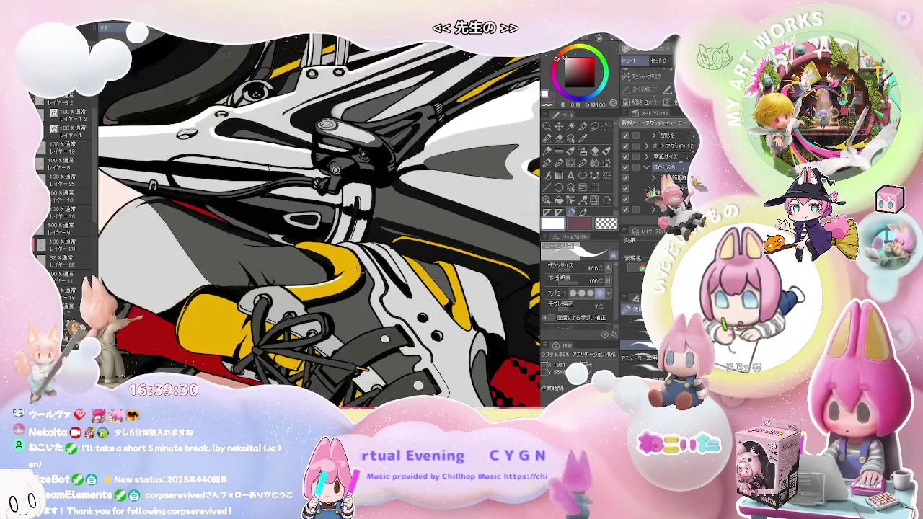
pyautogui.scroll(-2, 321, 284)
pyautogui.scroll(-2, 321, 283)
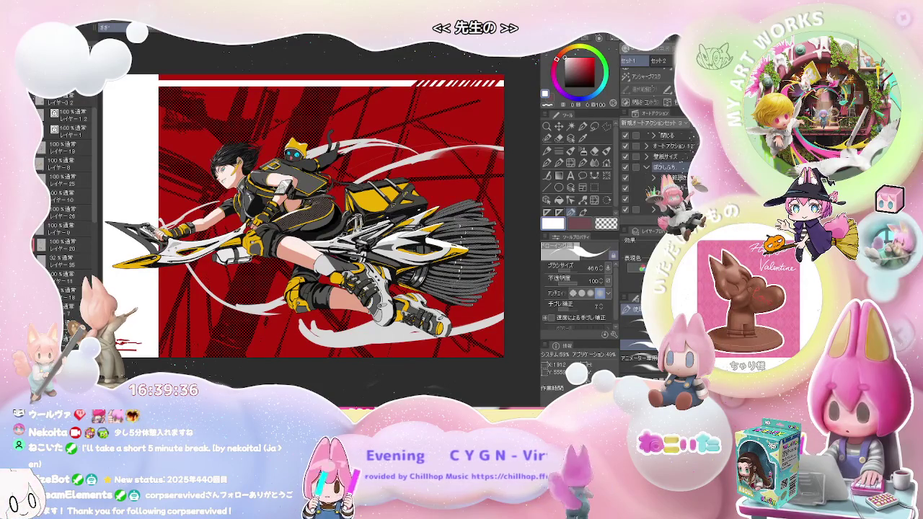
pyautogui.scroll(2, 253, 317)
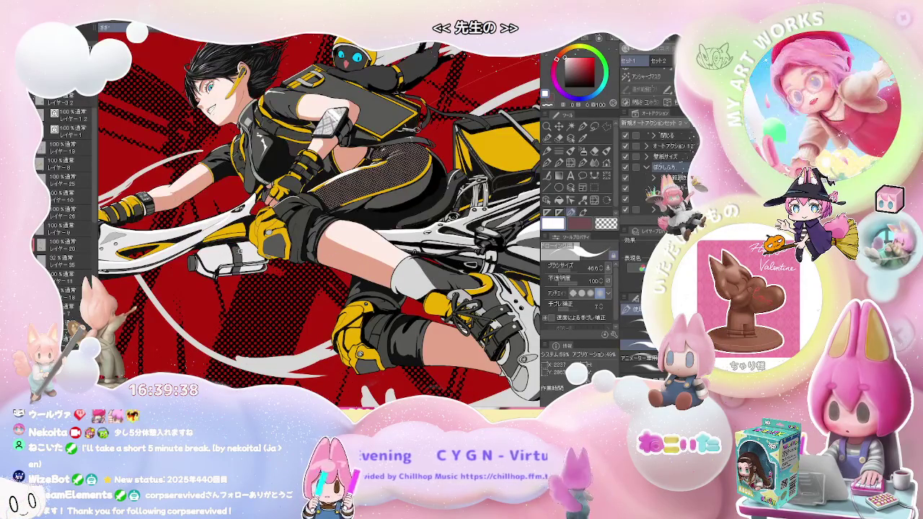
pyautogui.press('-')
pyautogui.press('-')
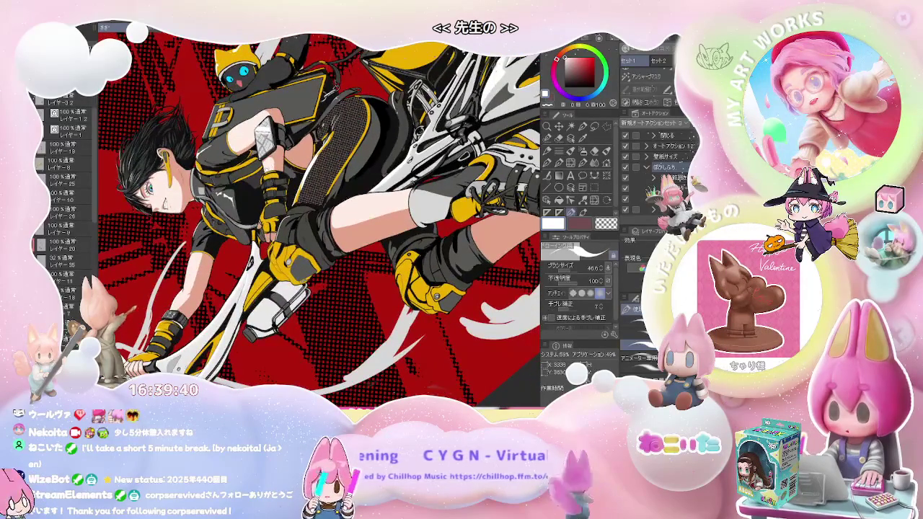
pyautogui.scroll(2, 249, 207)
pyautogui.scroll(2, 249, 207)
pyautogui.scroll(2, 249, 207)
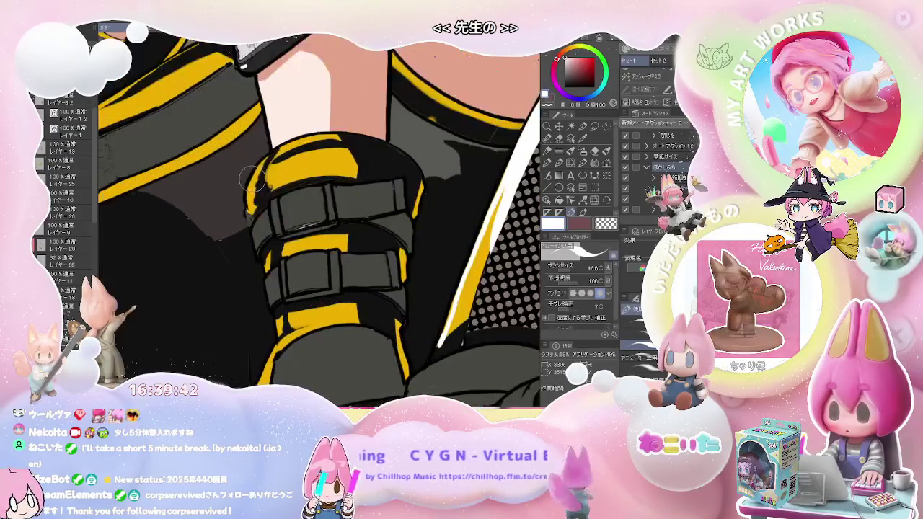
pyautogui.moveTo(249, 208); pyautogui.dragTo(252, 214)
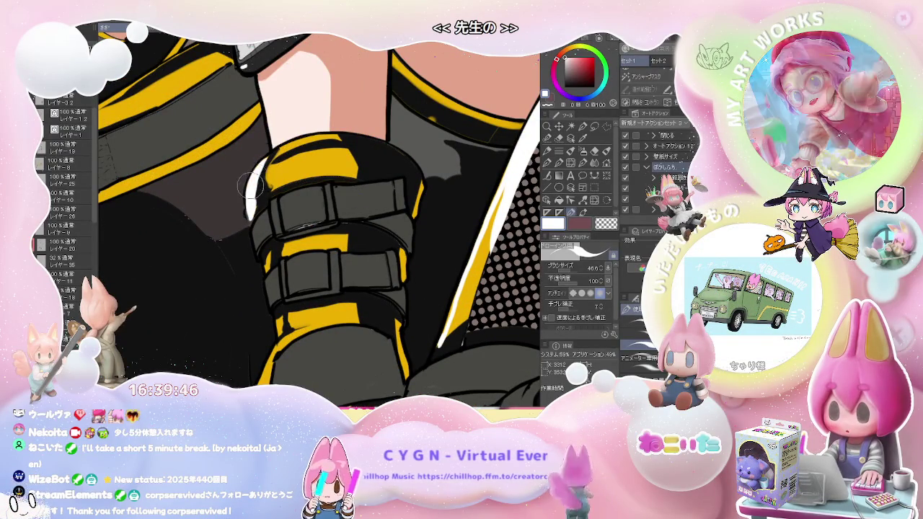
# Zoom back out and rotate the canvas view back to nearly upright.
pyautogui.scroll(-2, 247, 196)
pyautogui.scroll(-2, 248, 196)
pyautogui.scroll(-2, 248, 197)
pyautogui.scroll(-3, 248, 196)
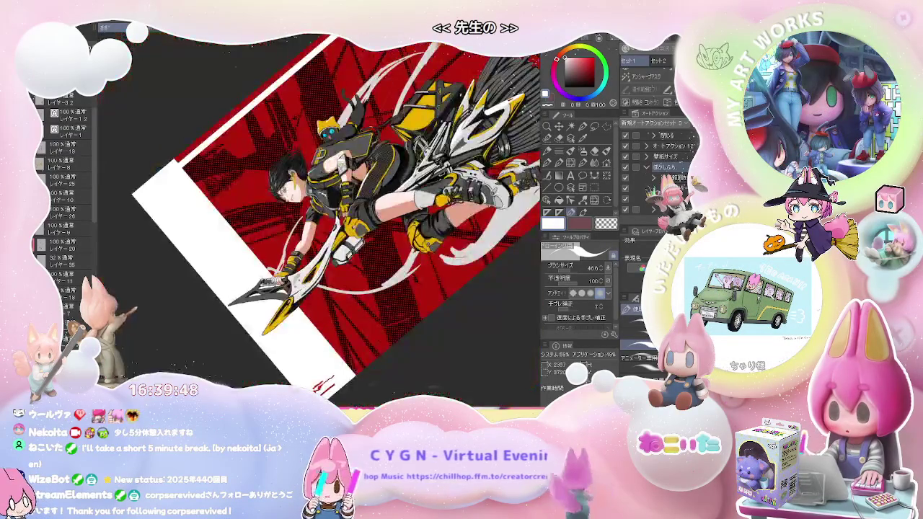
pyautogui.moveTo(248, 196); pyautogui.dragTo(302, 238)
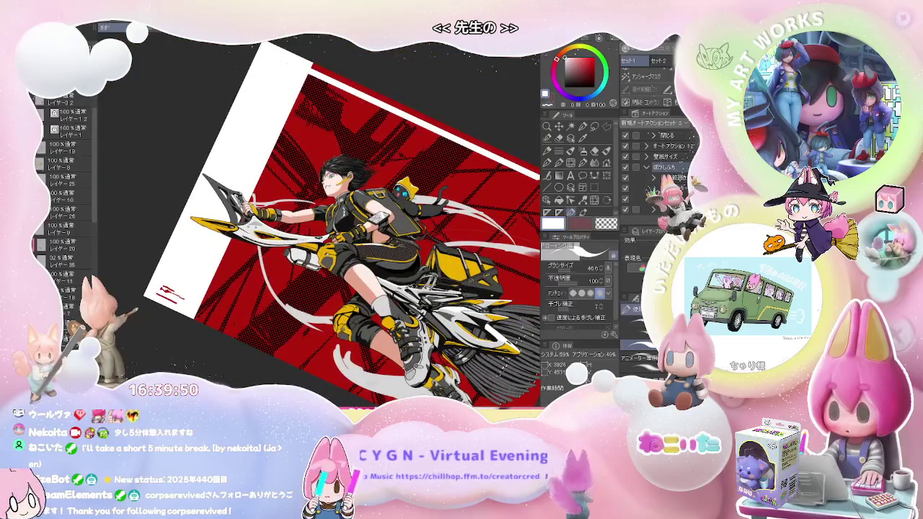
pyautogui.press('^')
pyautogui.press('^')
pyautogui.press('^')
pyautogui.press('^')
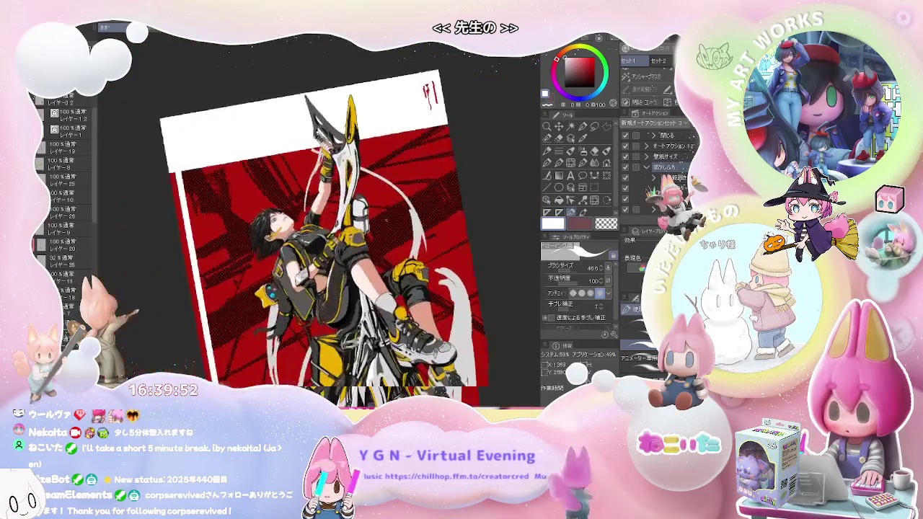
pyautogui.scroll(3, 297, 247)
pyautogui.scroll(3, 298, 247)
pyautogui.scroll(3, 297, 248)
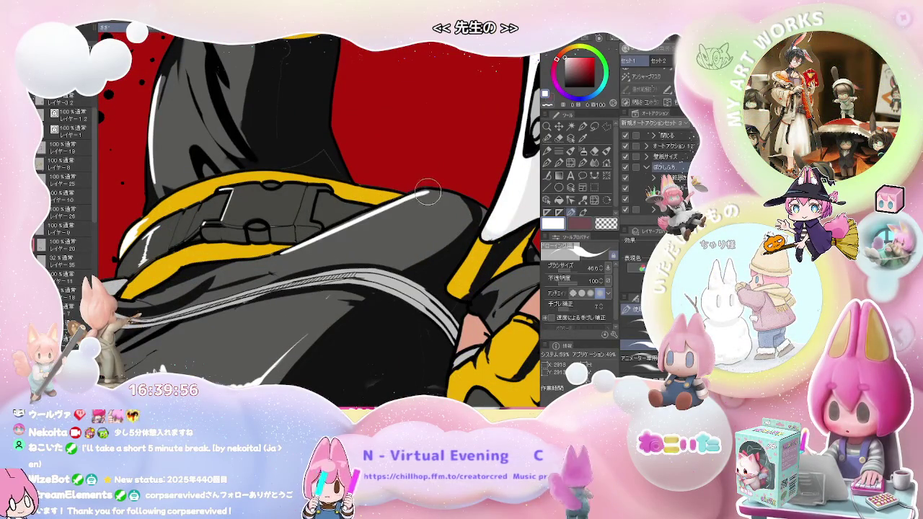
pyautogui.scroll(-2, 436, 193)
pyautogui.scroll(-2, 419, 200)
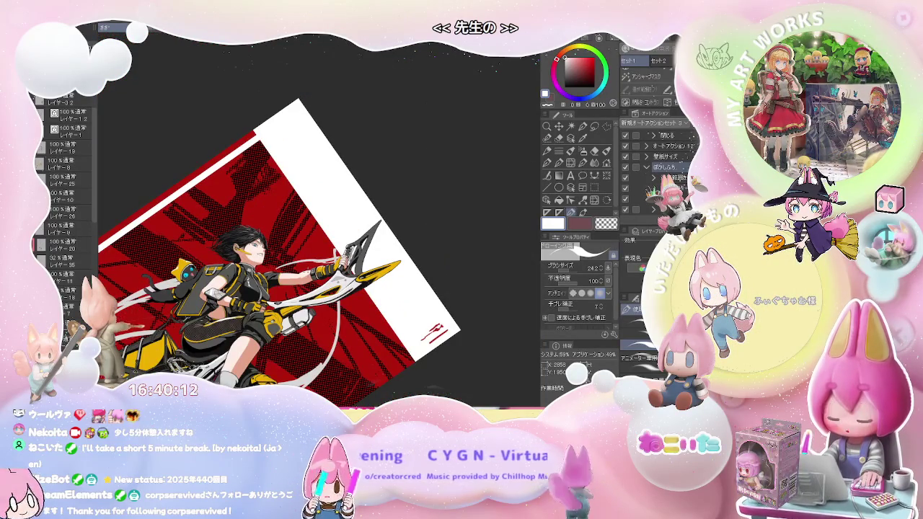
pyautogui.moveTo(433, 274)
pyautogui.mouseDown()
pyautogui.moveTo(403, 325)
pyautogui.moveTo(361, 303)
pyautogui.mouseUp()
pyautogui.scroll(5, 315, 254)
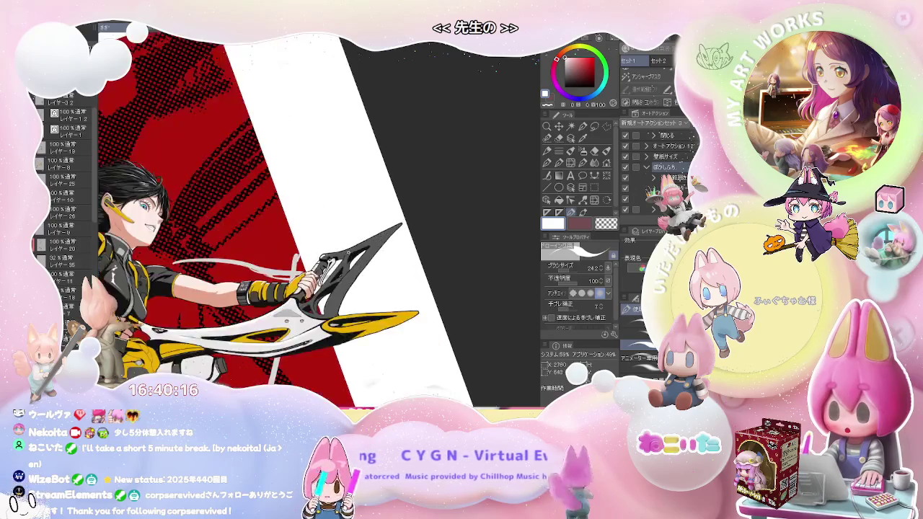
pyautogui.scroll(2, 316, 253)
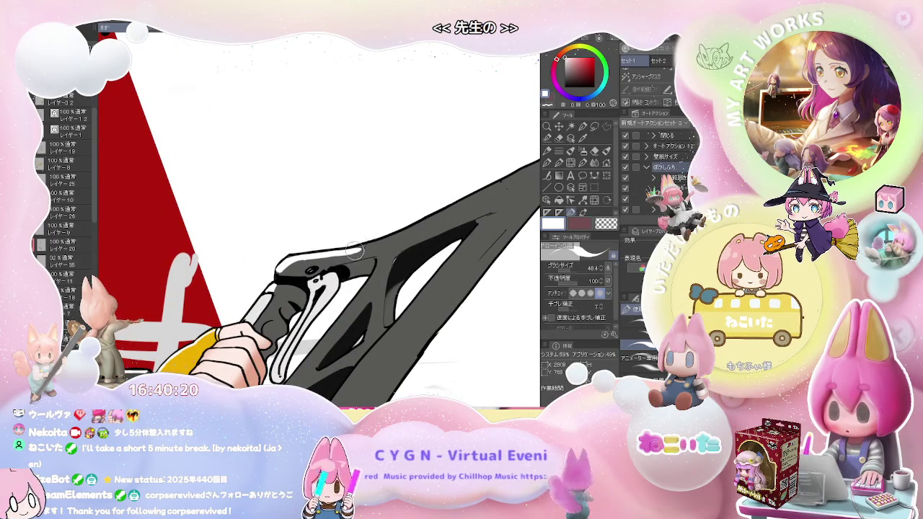
pyautogui.scroll(-2, 362, 245)
pyautogui.scroll(-2, 367, 241)
pyautogui.scroll(-2, 371, 238)
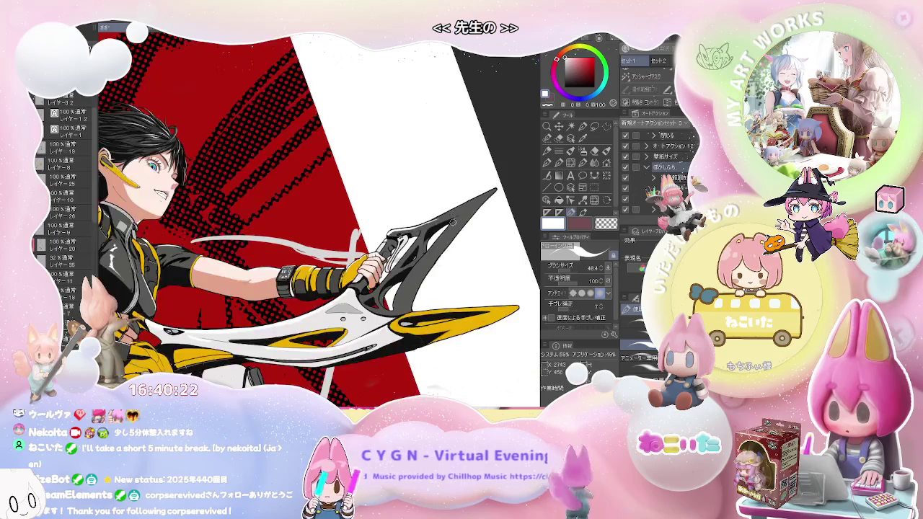
pyautogui.scroll(-2, 376, 235)
pyautogui.scroll(-2, 404, 224)
pyautogui.scroll(-2, 422, 213)
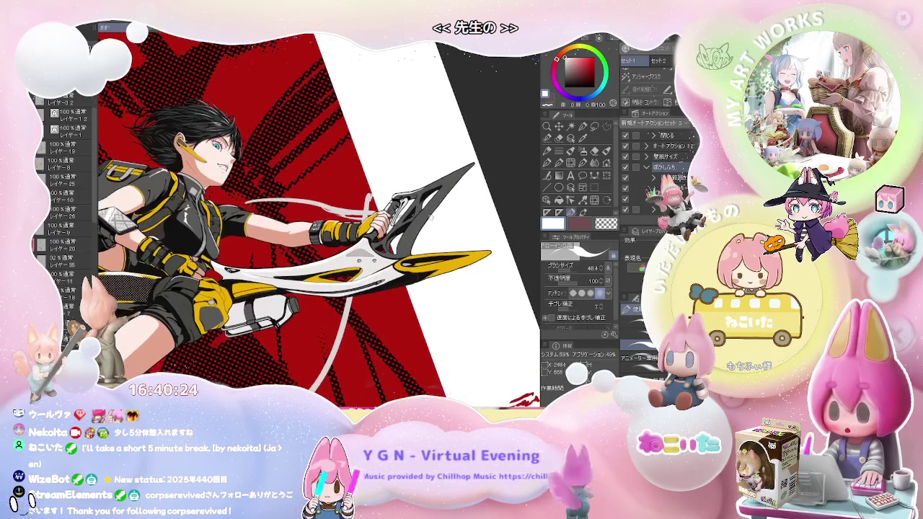
pyautogui.scroll(-2, 430, 218)
pyautogui.moveTo(430, 218)
pyautogui.mouseDown()
pyautogui.moveTo(426, 230)
pyautogui.moveTo(369, 108)
pyautogui.mouseUp()
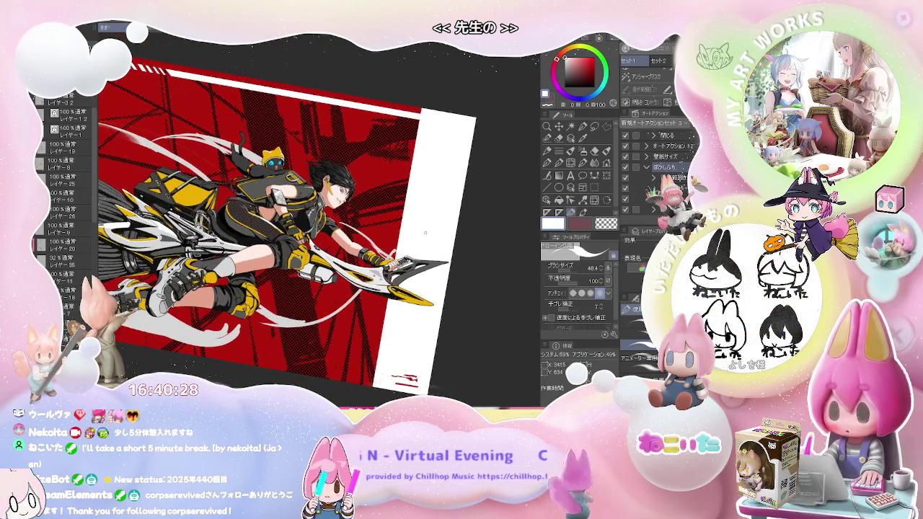
pyautogui.hotkey('ctrl', 'alt', '0')
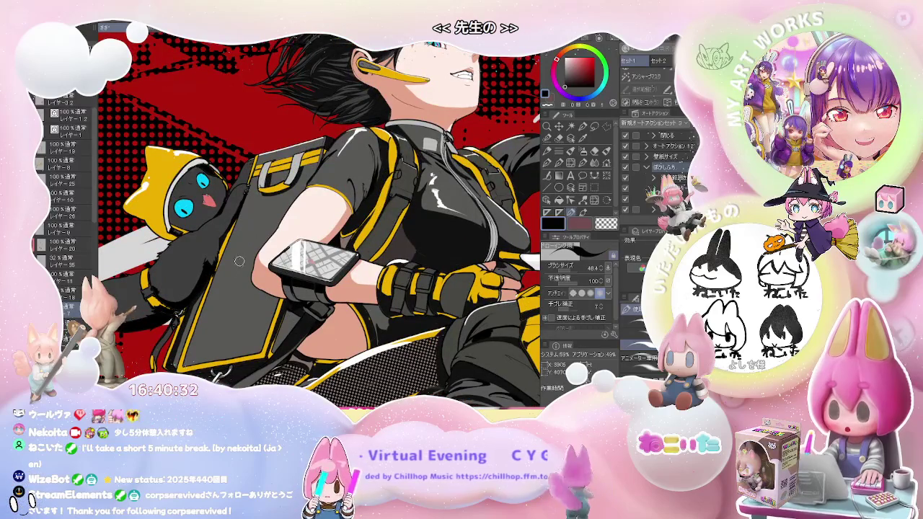
# Frame the cat and backpack, briefly trying the eraser before returning to the previous tool.
pyautogui.moveTo(216, 217); pyautogui.dragTo(177, 311)
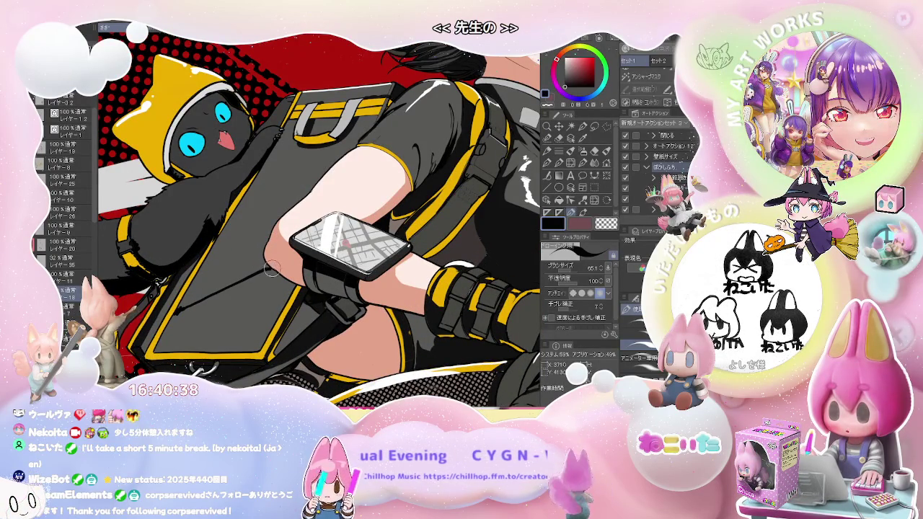
pyautogui.moveTo(272, 267); pyautogui.dragTo(198, 304)
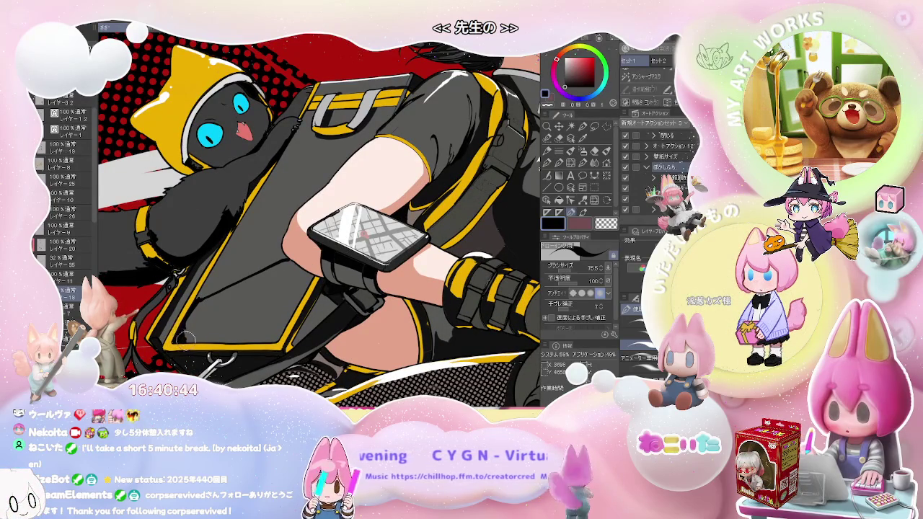
pyautogui.press('e')
pyautogui.hotkey('ctrl', '-')
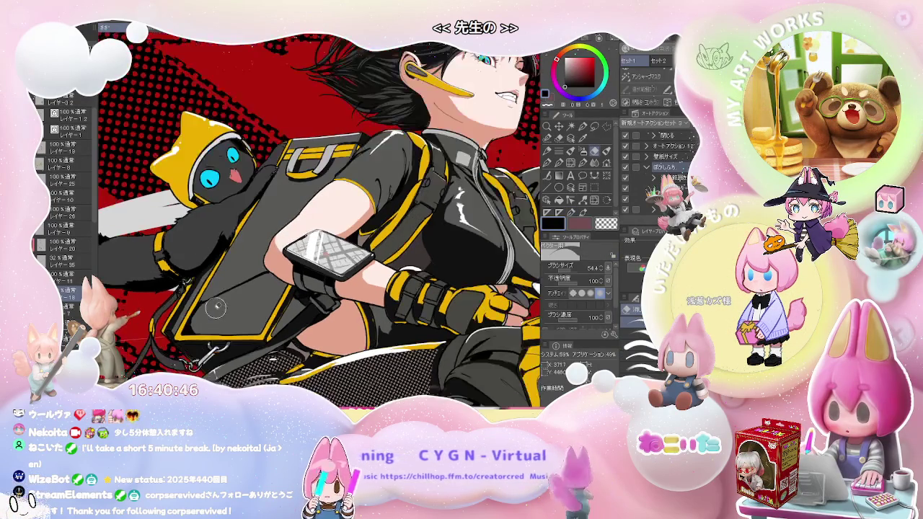
pyautogui.press('b')
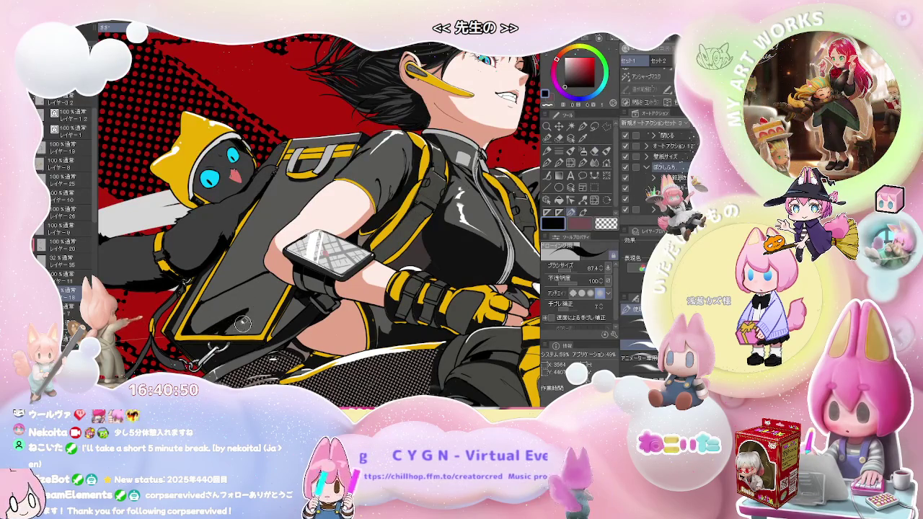
# Enlarge the pen brush to about 80.5, then settle on the Eraser tool.
pyautogui.press('e')
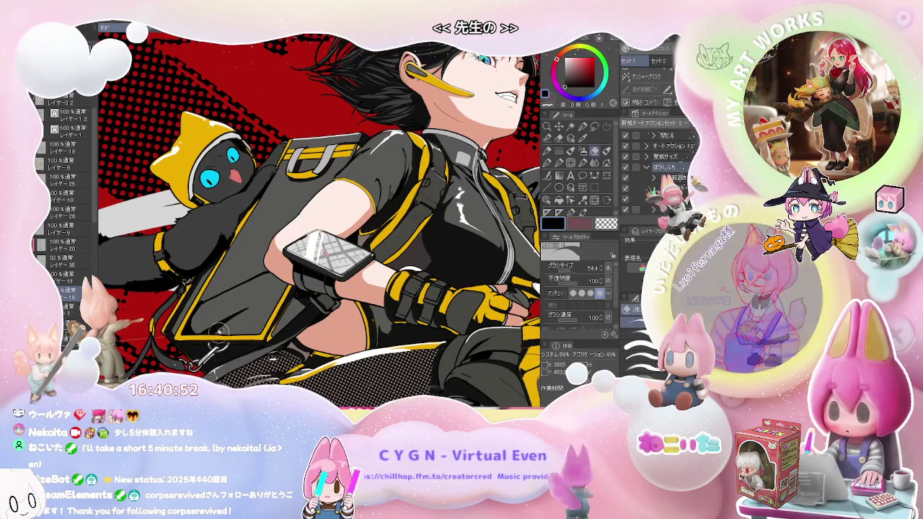
pyautogui.press('p')
pyautogui.moveTo(255, 302); pyautogui.dragTo(233, 315)
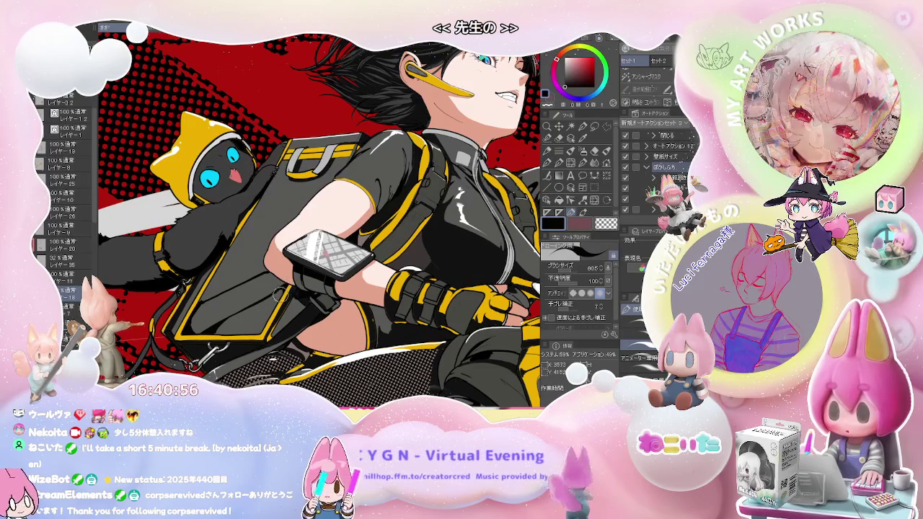
pyautogui.press('e')
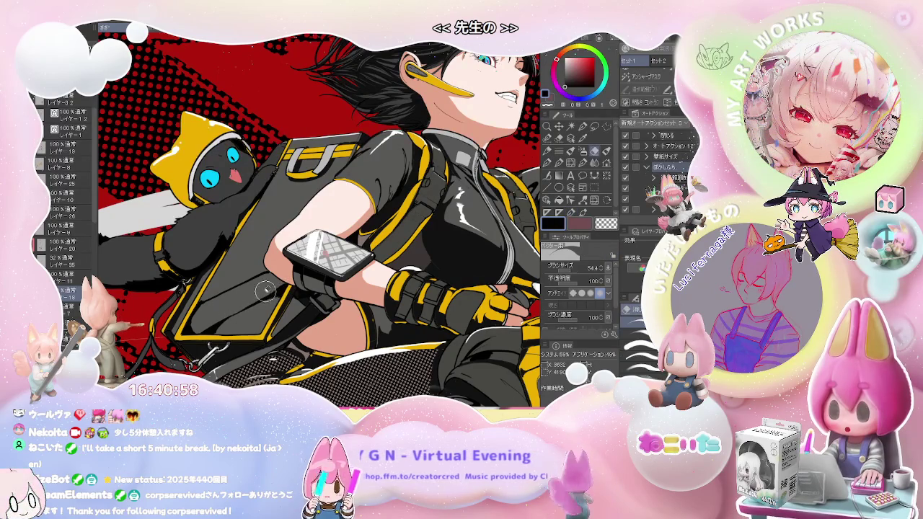
pyautogui.scroll(-1, 269, 288)
pyautogui.scroll(-1, 303, 286)
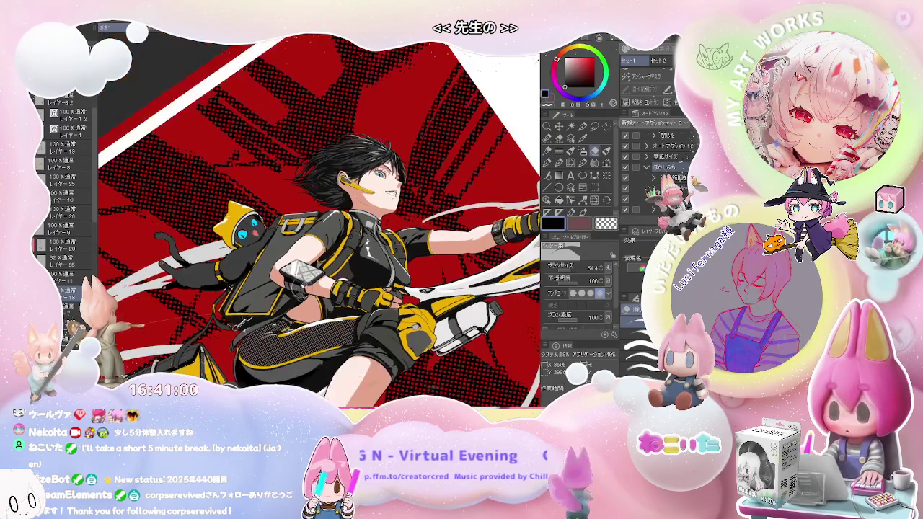
# Zoom out, mirror the canvas view horizontally with H, and pan to frame the rider and broom.
pyautogui.scroll(-1, 319, 284)
pyautogui.scroll(-1, 303, 281)
pyautogui.scroll(-1, 303, 281)
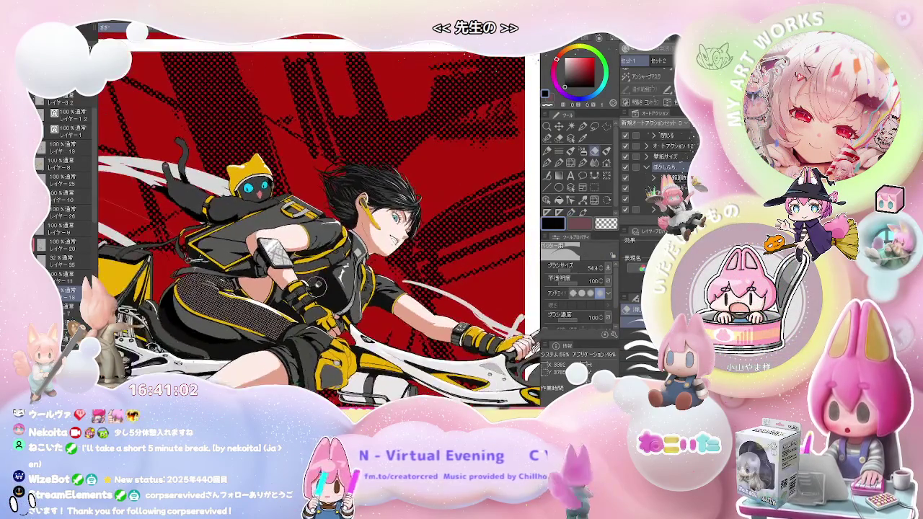
pyautogui.scroll(-1, 303, 282)
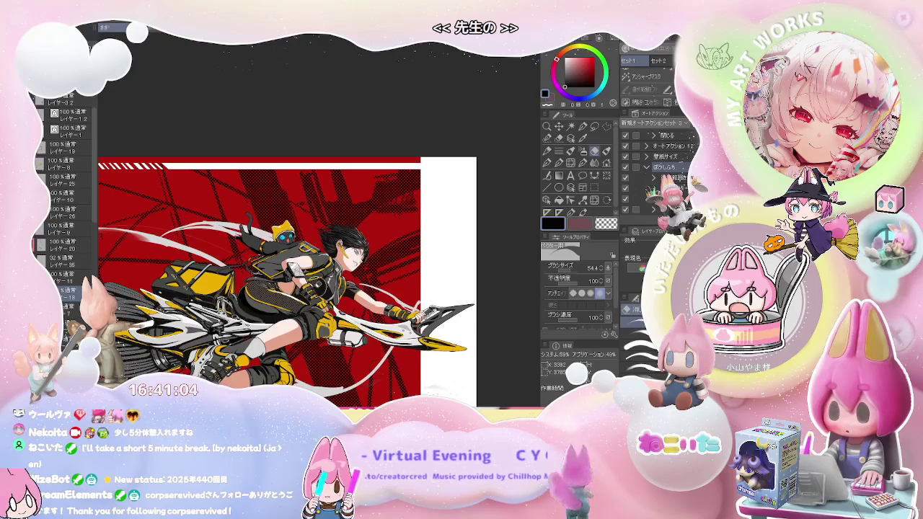
pyautogui.scroll(3, 315, 285)
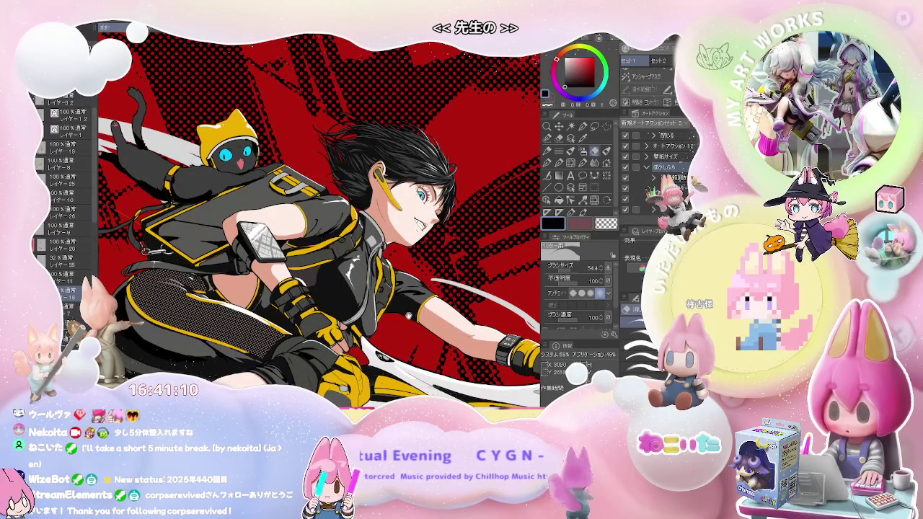
pyautogui.scroll(-3, 315, 285)
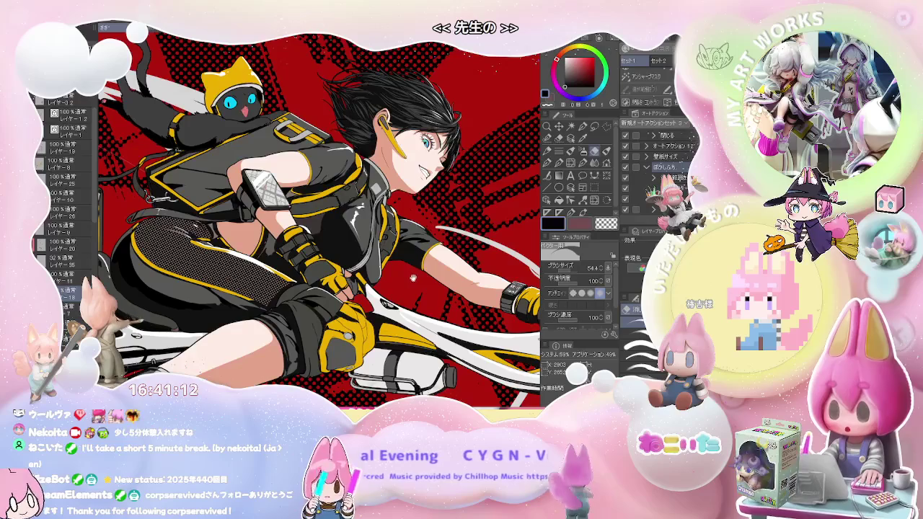
pyautogui.press('h')
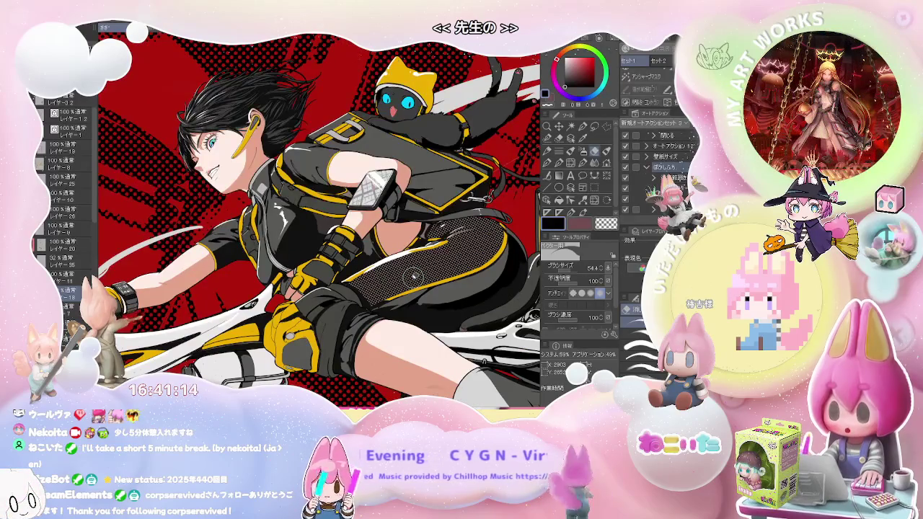
pyautogui.scroll(-1, 414, 276)
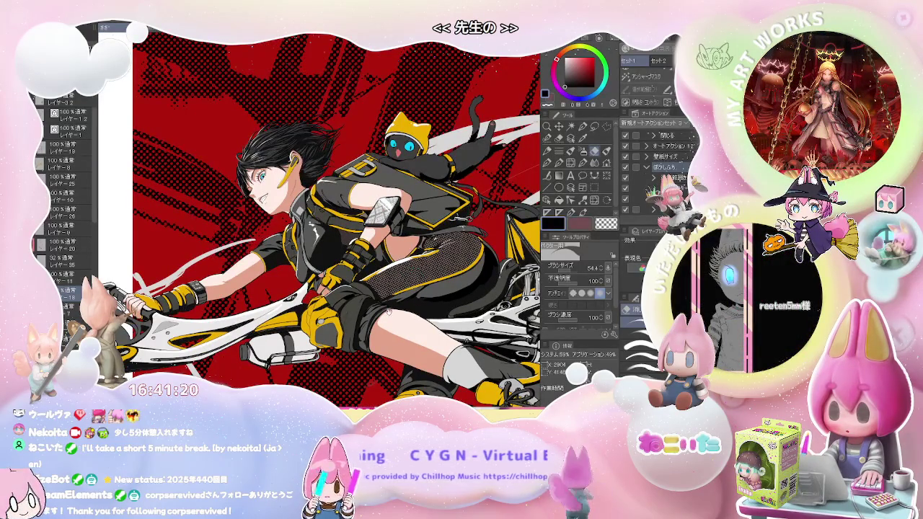
pyautogui.moveTo(378, 320); pyautogui.dragTo(307, 277)
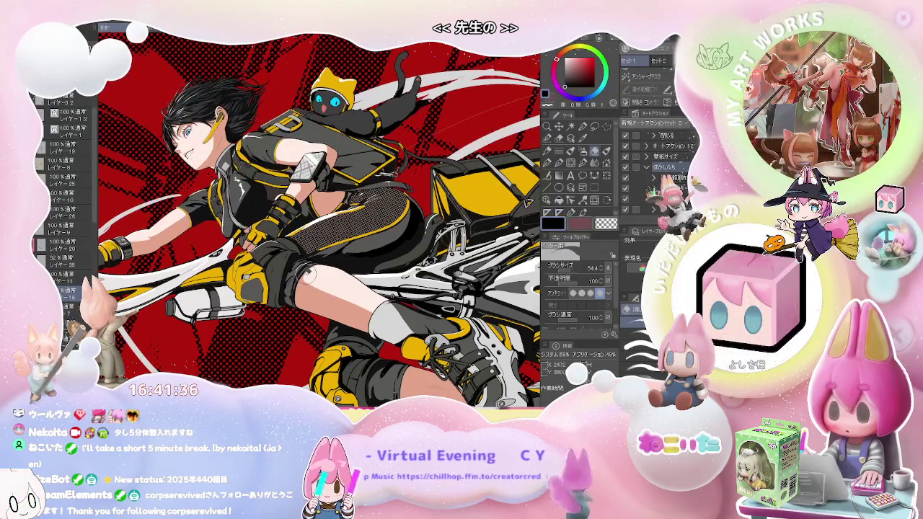
pyautogui.scroll(-3, 306, 276)
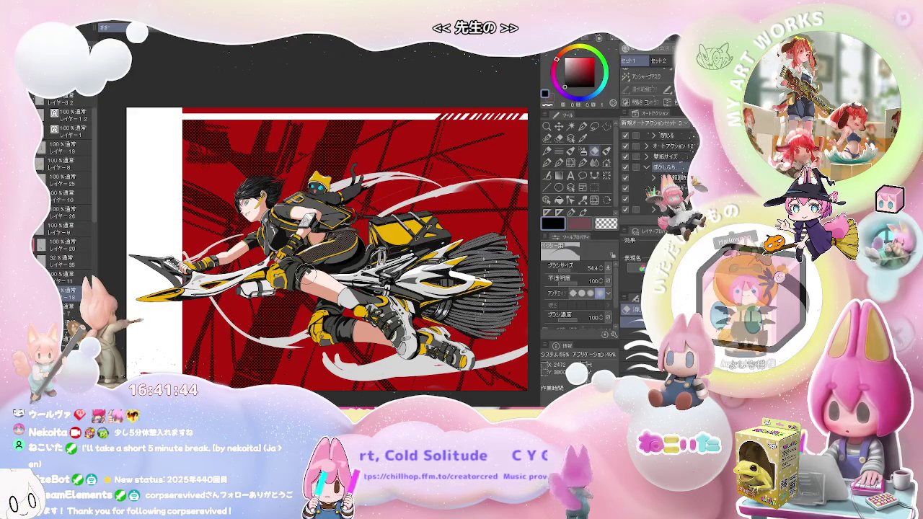
# Move the view to the knee and glove, switch to the pen, and select layer レイヤー26.
pyautogui.scroll(2, 308, 277)
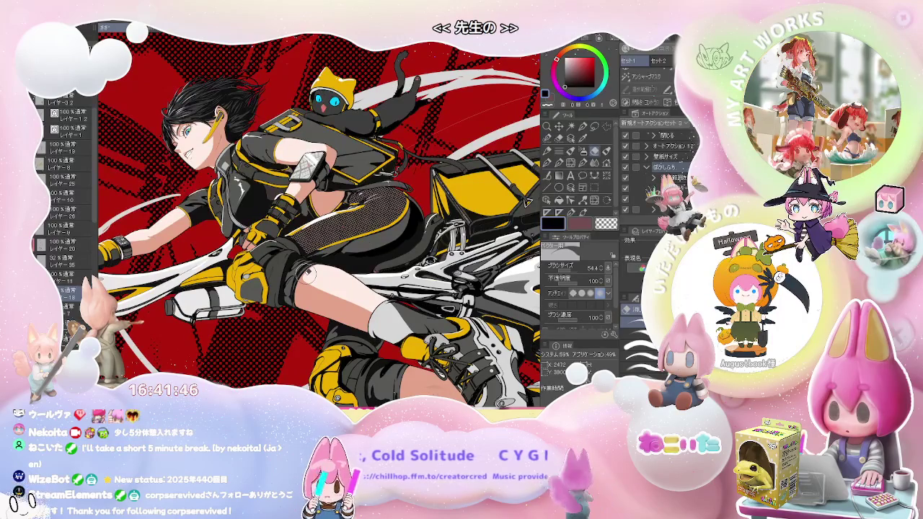
pyautogui.scroll(1, 308, 276)
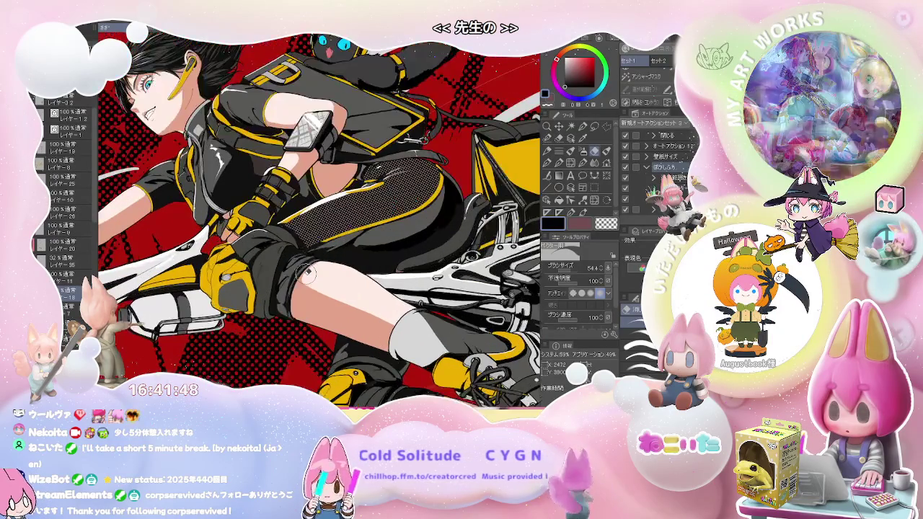
pyautogui.scroll(-1, 308, 276)
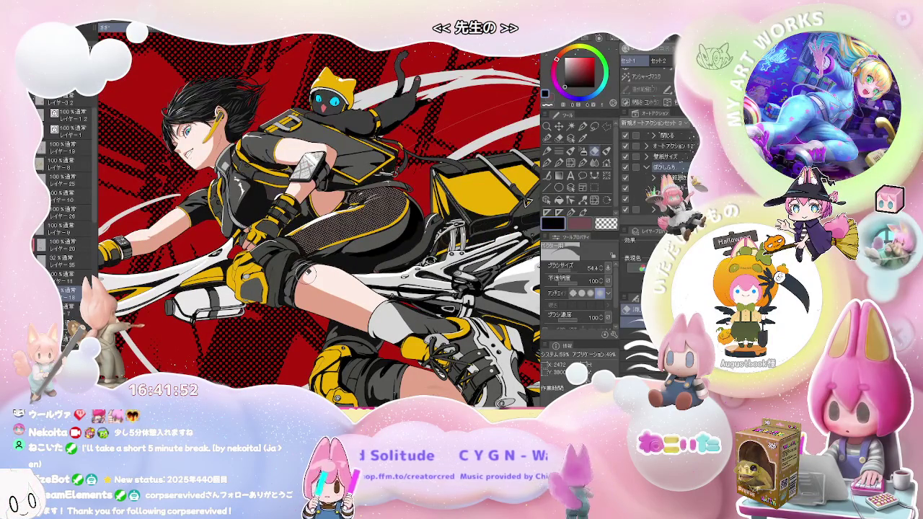
pyautogui.moveTo(308, 274)
pyautogui.mouseDown()
pyautogui.moveTo(369, 287)
pyautogui.moveTo(320, 284)
pyautogui.mouseUp()
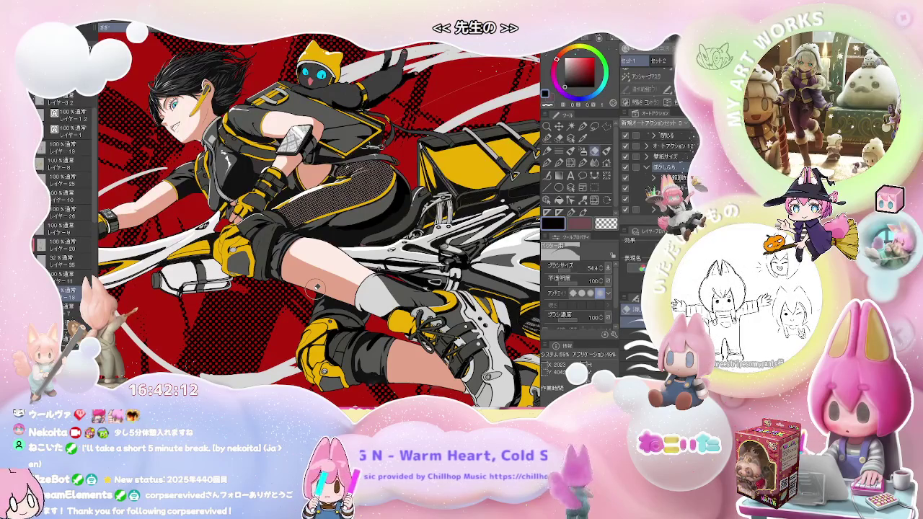
pyautogui.scroll(3, 318, 287)
pyautogui.scroll(2, 288, 274)
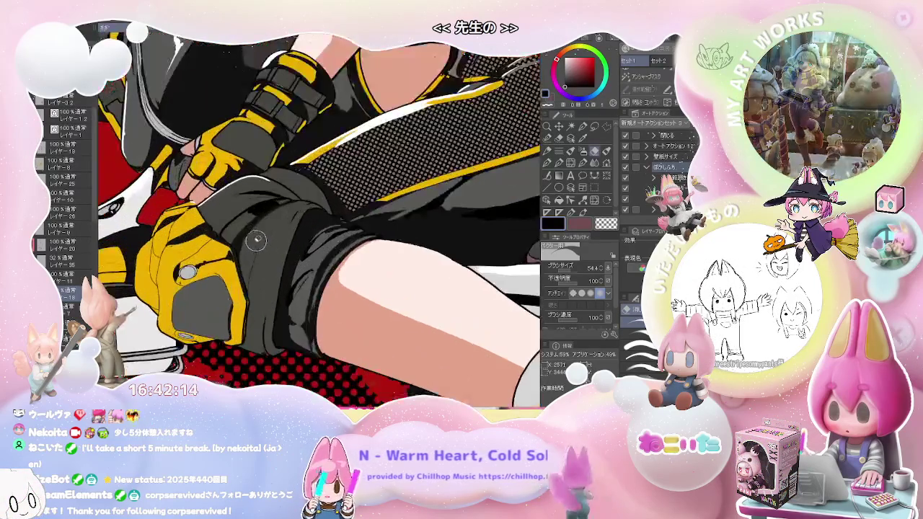
pyautogui.press('p')
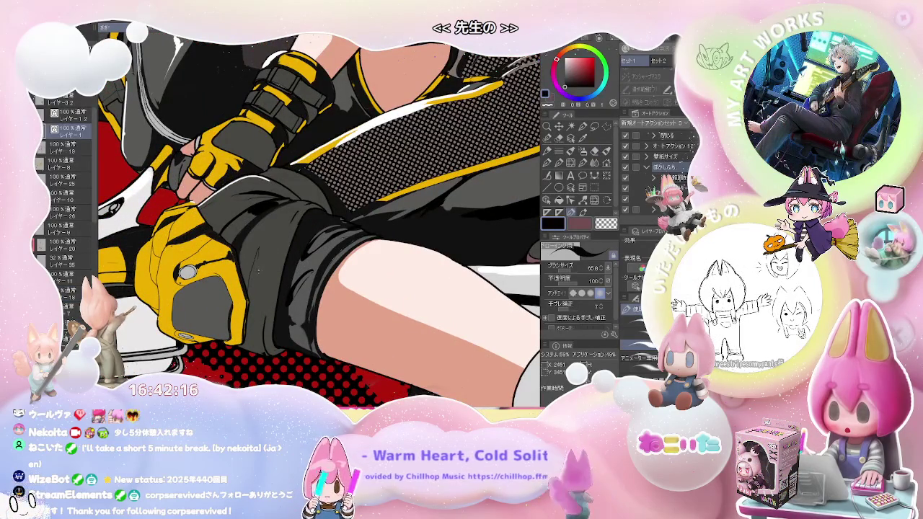
pyautogui.keyDown('ctrl'); pyautogui.keyDown('shift'); pyautogui.click(257, 266); pyautogui.keyUp('shift'); pyautogui.keyUp('ctrl')
pyautogui.keyDown('ctrl'); pyautogui.keyDown('shift'); pyautogui.click(243, 238); pyautogui.keyUp('shift'); pyautogui.keyUp('ctrl')
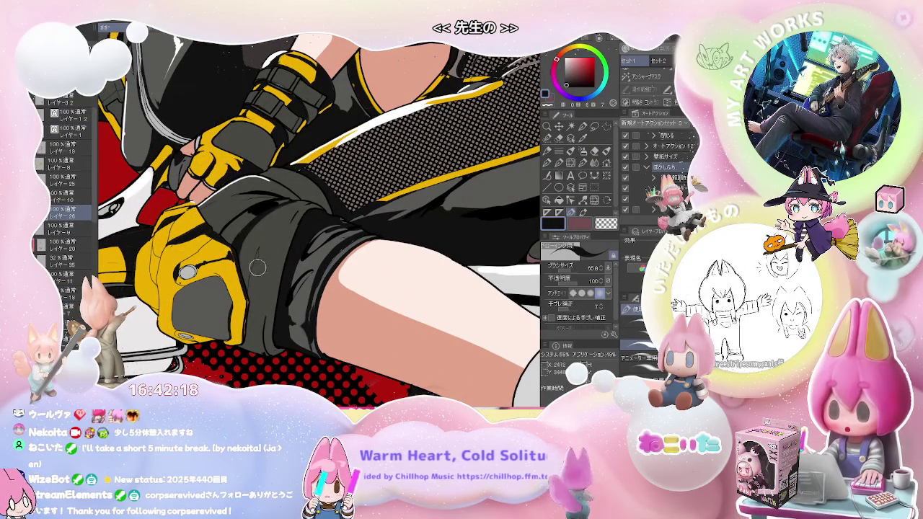
# Ink a thin dark line along the glove edge and rotate the rider upright.
pyautogui.scroll(1, 251, 275)
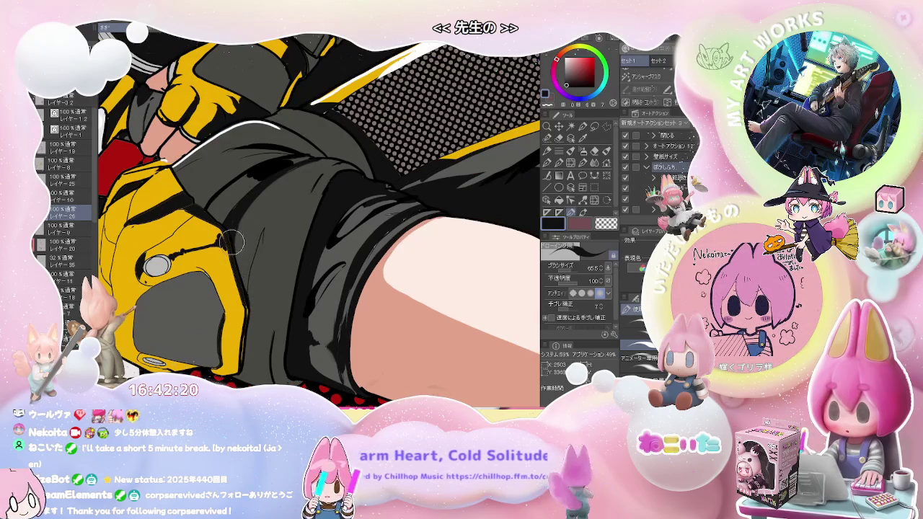
pyautogui.moveTo(238, 213); pyautogui.dragTo(247, 297)
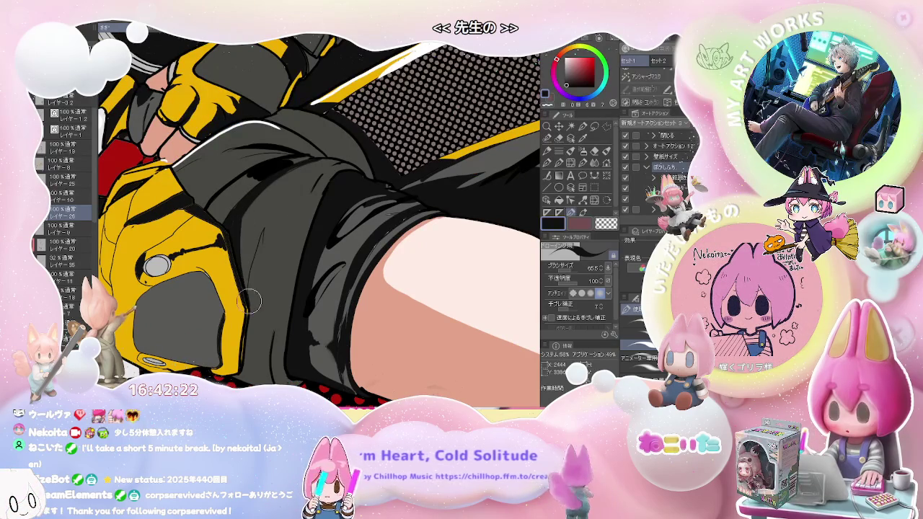
pyautogui.scroll(-1, 256, 252)
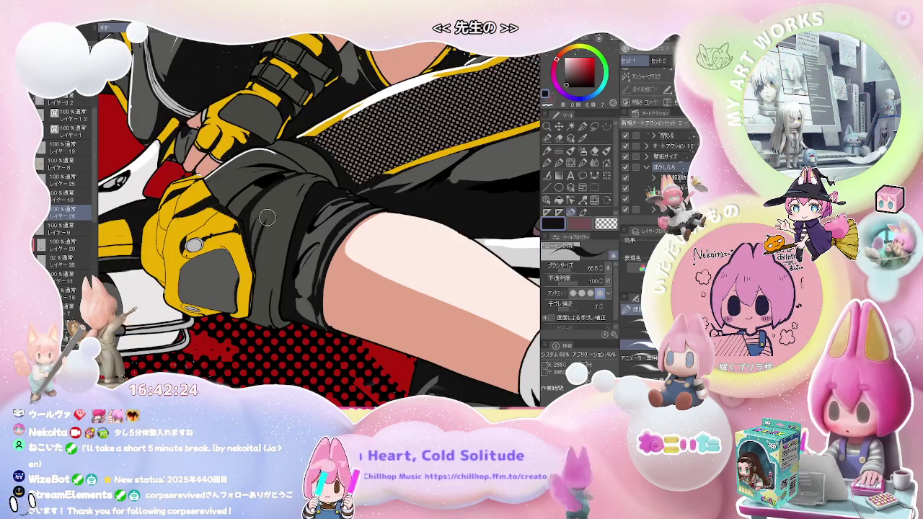
pyautogui.scroll(-3, 260, 286)
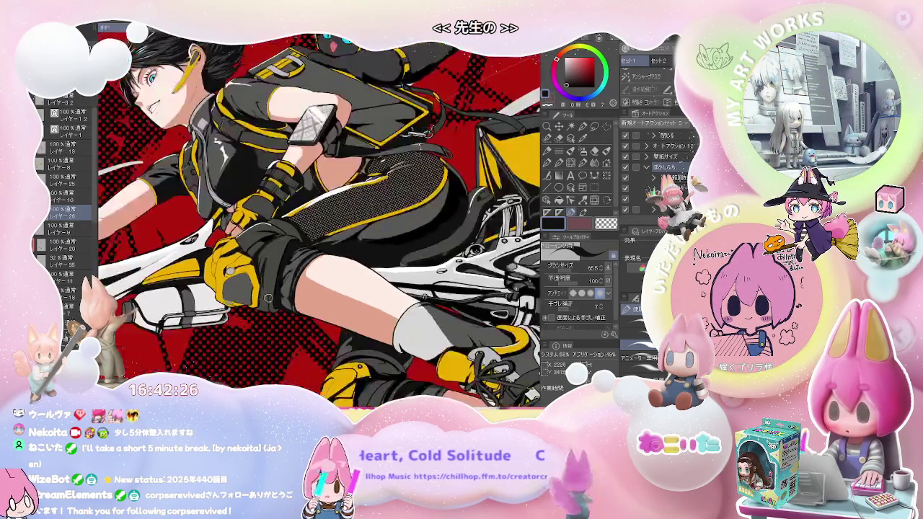
pyautogui.press('^')
pyautogui.press('^')
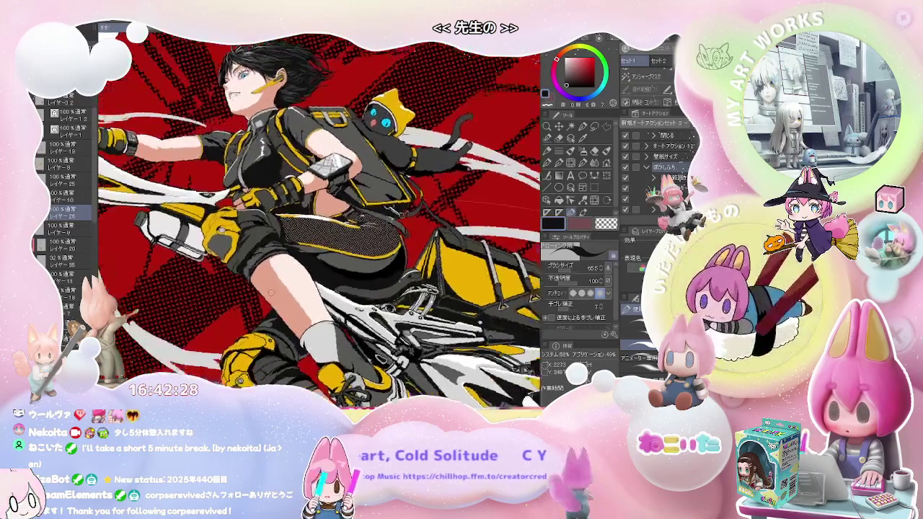
pyautogui.press('^')
pyautogui.scroll(-3, 272, 293)
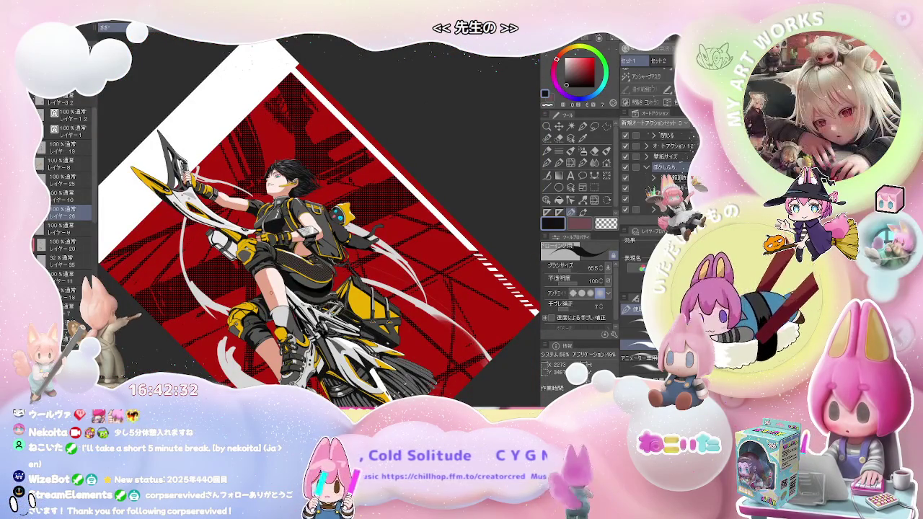
pyautogui.scroll(3, 271, 293)
pyautogui.scroll(-3, 271, 293)
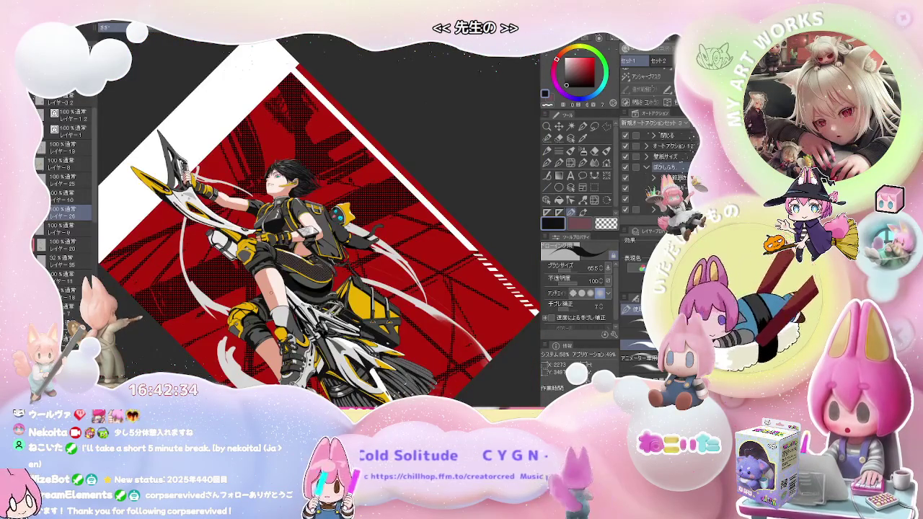
pyautogui.scroll(3, 153, 175)
pyautogui.scroll(3, 152, 174)
pyautogui.scroll(2, 153, 174)
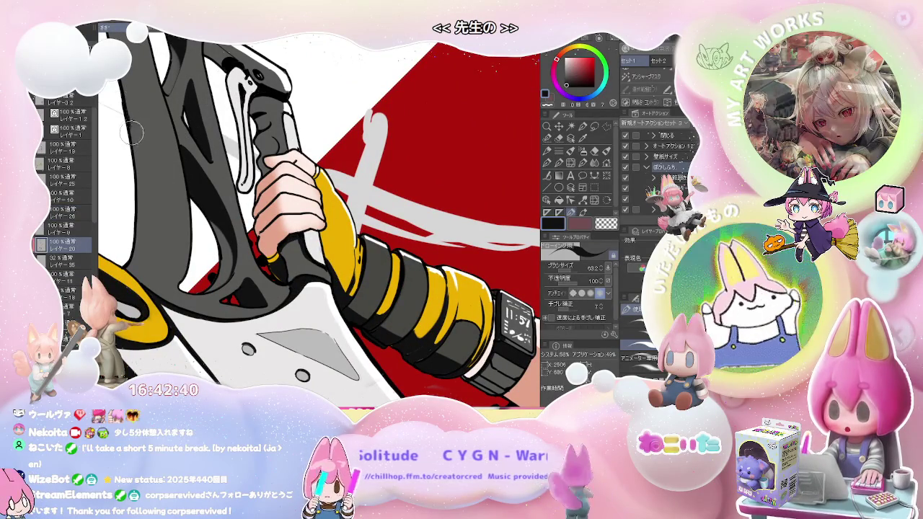
pyautogui.scroll(-1, 138, 137)
pyautogui.scroll(-1, 143, 188)
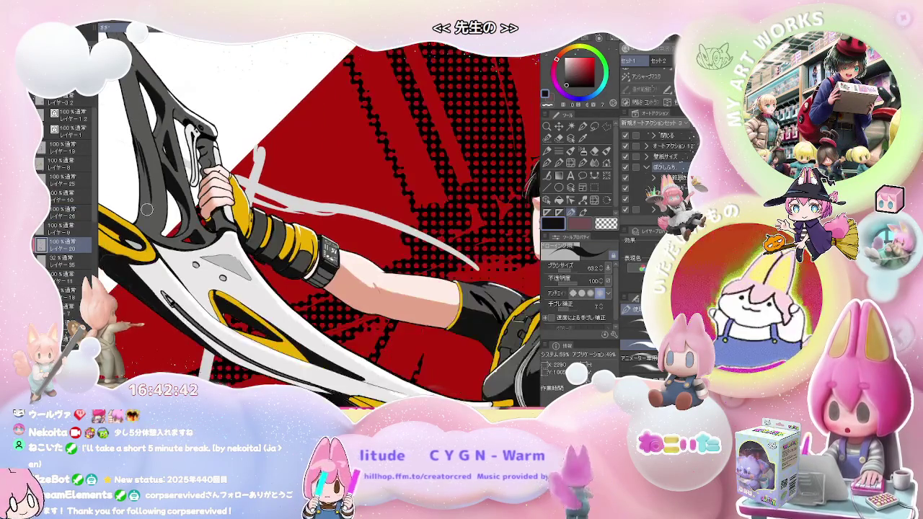
pyautogui.scroll(-1, 142, 202)
pyautogui.press('-')
pyautogui.press('-')
pyautogui.press('-')
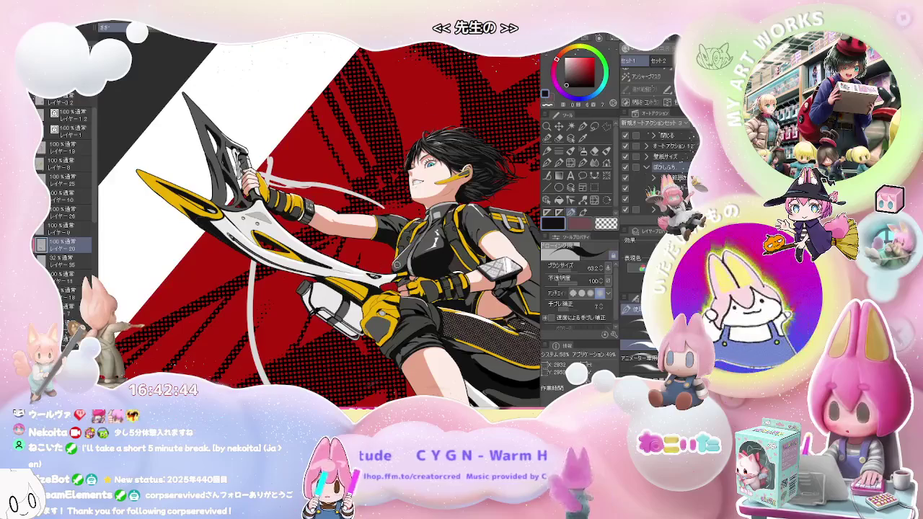
pyautogui.press('-')
pyautogui.press('-')
pyautogui.press('-')
pyautogui.scroll(2, 220, 353)
pyautogui.scroll(1, 220, 354)
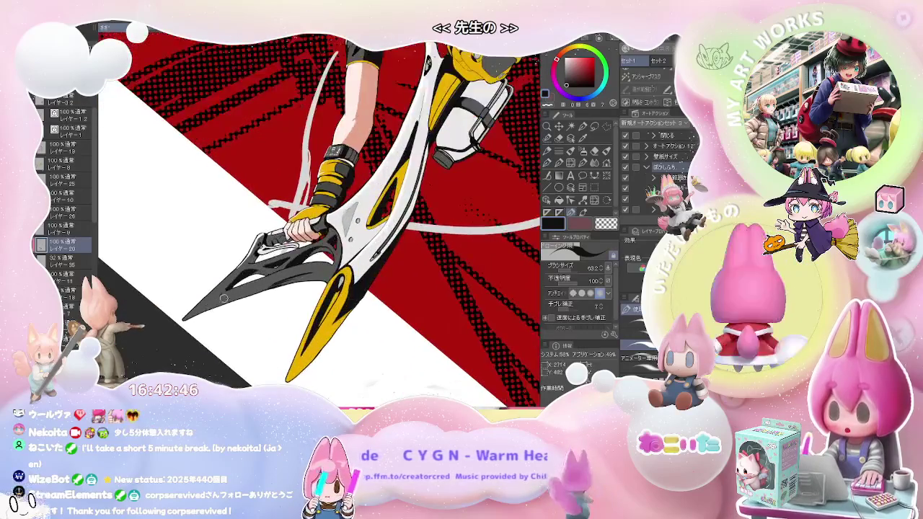
pyautogui.scroll(2, 220, 353)
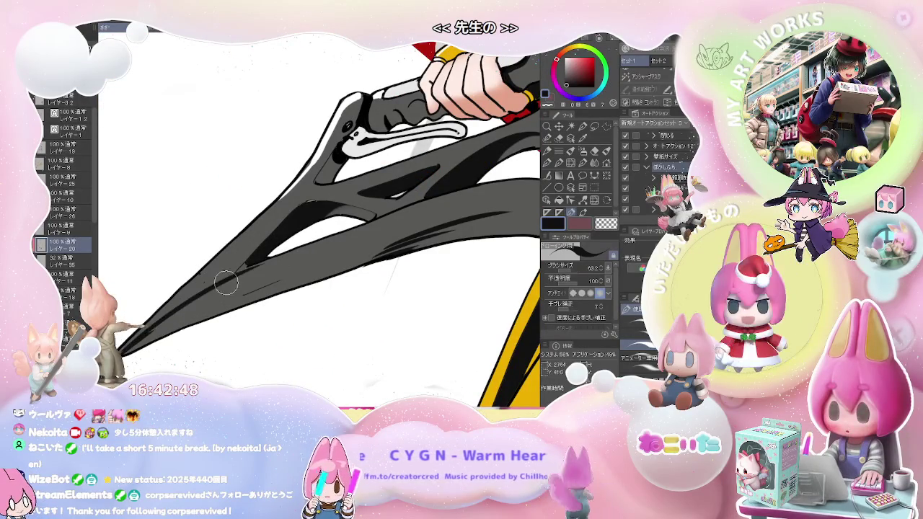
pyautogui.scroll(-2, 217, 288)
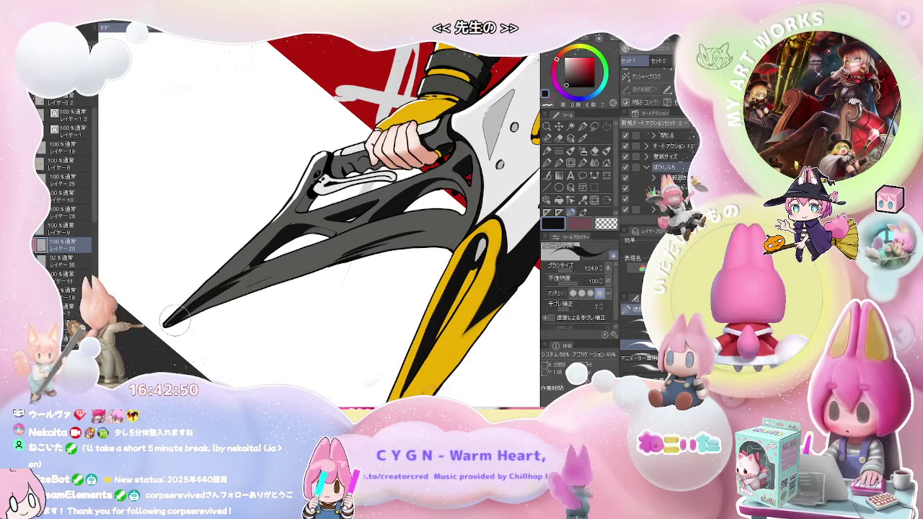
pyautogui.moveTo(173, 317)
pyautogui.mouseDown()
pyautogui.moveTo(288, 264)
pyautogui.moveTo(189, 319)
pyautogui.mouseUp()
pyautogui.moveTo(225, 288)
pyautogui.mouseDown()
pyautogui.moveTo(301, 254)
pyautogui.moveTo(242, 287)
pyautogui.mouseUp()
pyautogui.moveTo(337, 254); pyautogui.dragTo(254, 285)
pyautogui.scroll(-1, 319, 260)
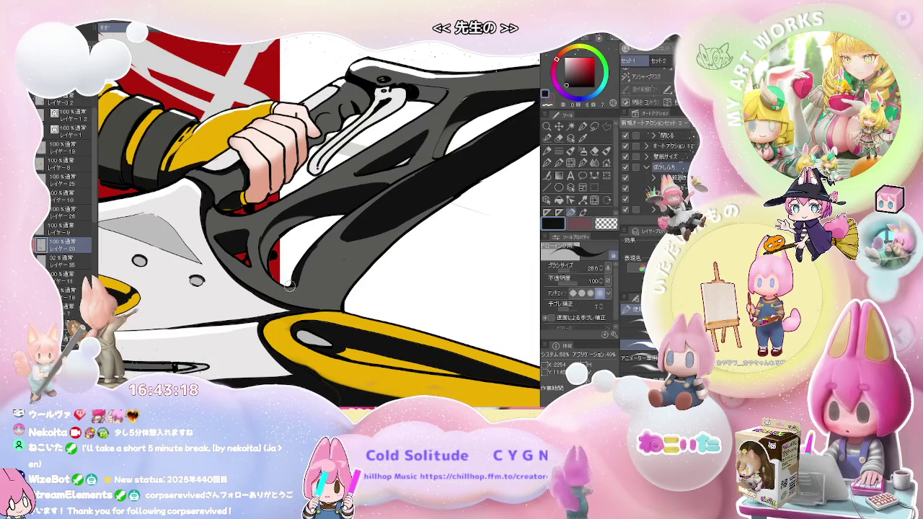
pyautogui.scroll(-2, 300, 272)
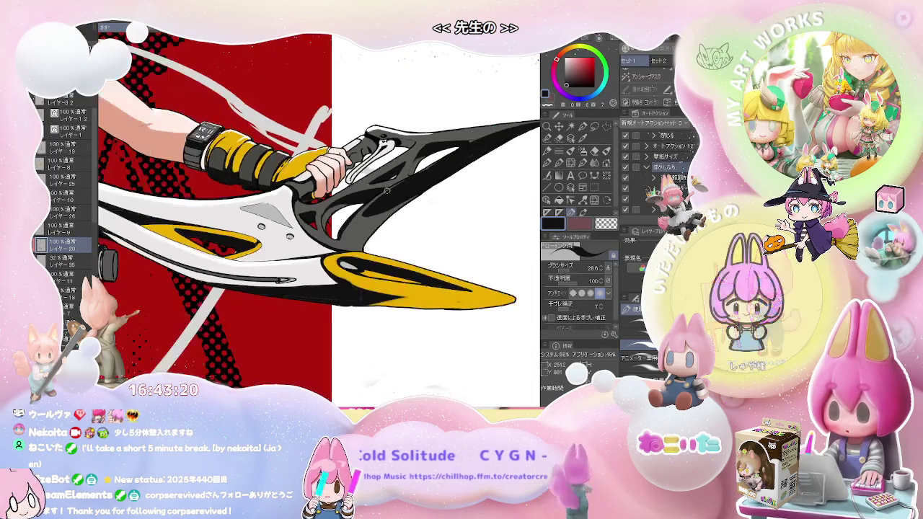
pyautogui.scroll(-1, 300, 272)
pyautogui.scroll(-1, 301, 272)
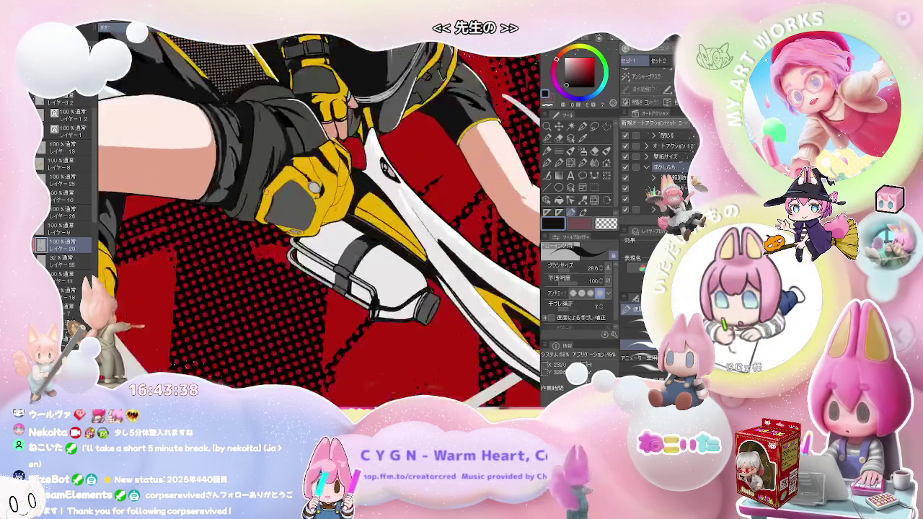
# Select レイヤー12, then レイヤー8, and finally settle on レイヤー26.
pyautogui.keyDown('ctrl'); pyautogui.keyDown('shift'); pyautogui.click(224, 226); pyautogui.keyUp('shift'); pyautogui.keyUp('ctrl')
pyautogui.keyDown('ctrl'); pyautogui.keyDown('shift'); pyautogui.click(222, 228); pyautogui.keyUp('shift'); pyautogui.keyUp('ctrl')
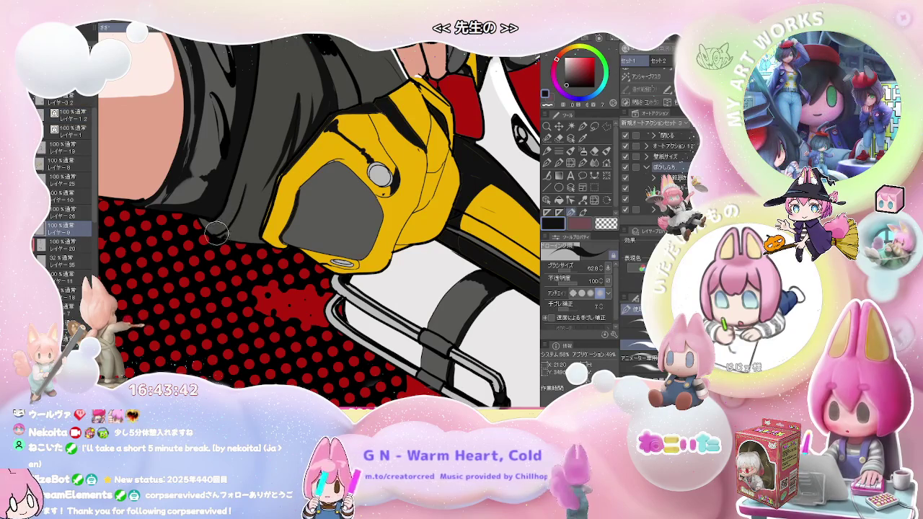
pyautogui.keyDown('ctrl'); pyautogui.keyDown('shift'); pyautogui.click(286, 148); pyautogui.keyUp('shift'); pyautogui.keyUp('ctrl')
# Resize the brush to about 108.8 and tilt the canvas view diagonally.
pyautogui.moveTo(234, 213); pyautogui.dragTo(199, 229)
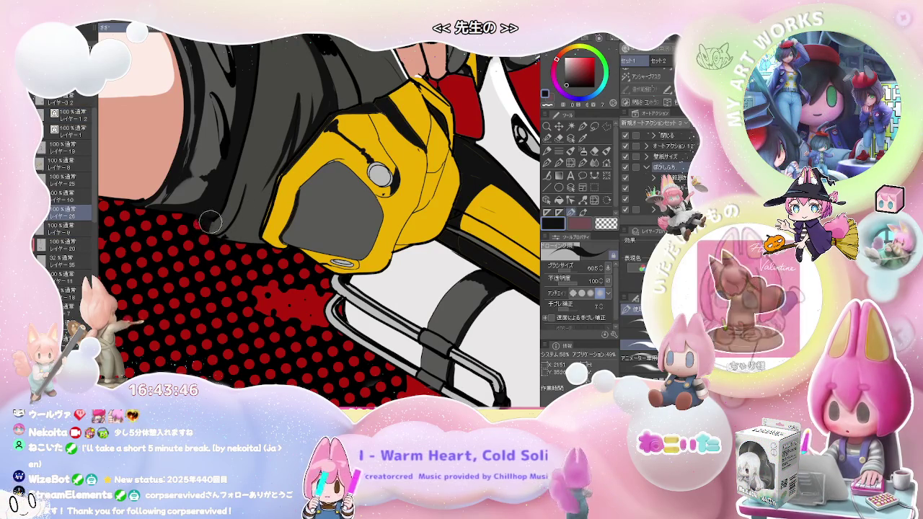
pyautogui.press('-')
pyautogui.moveTo(220, 224); pyautogui.dragTo(238, 229)
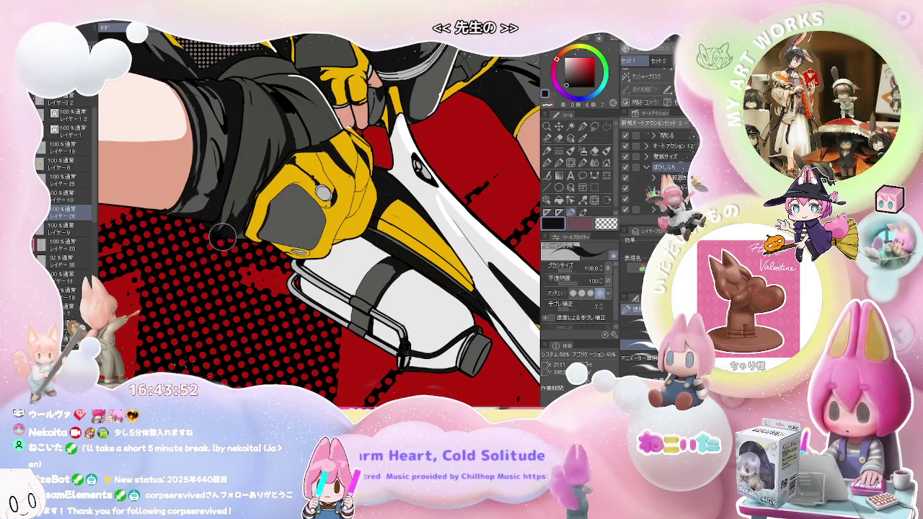
pyautogui.scroll(-2, 245, 246)
pyautogui.scroll(-2, 245, 245)
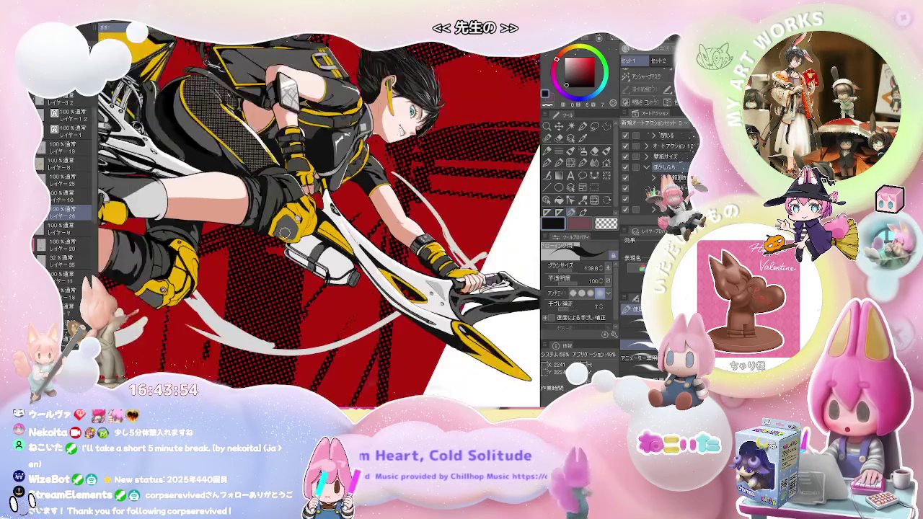
pyautogui.scroll(-2, 245, 246)
pyautogui.scroll(-1, 245, 245)
pyautogui.moveTo(404, 217); pyautogui.dragTo(359, 251)
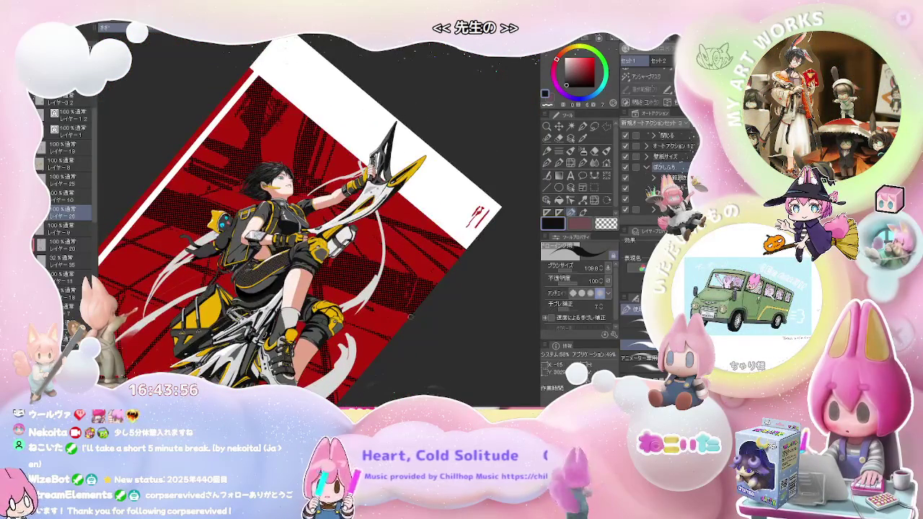
pyautogui.scroll(3, 360, 251)
pyautogui.scroll(3, 236, 191)
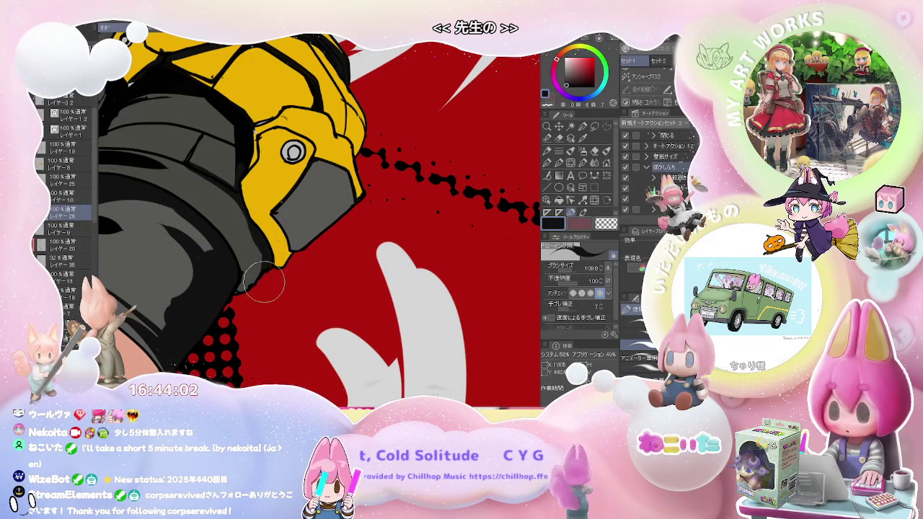
pyautogui.scroll(-1, 264, 283)
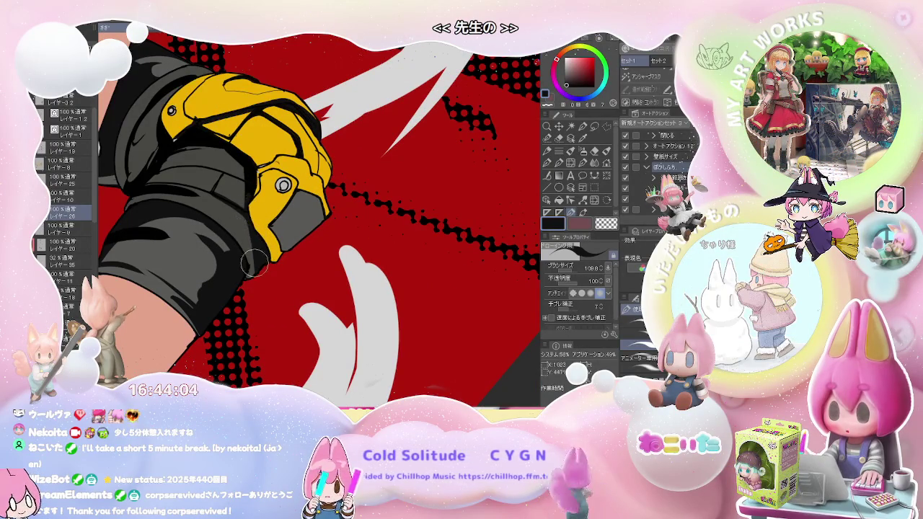
pyautogui.scroll(-1, 245, 231)
pyautogui.scroll(-2, 245, 231)
pyautogui.scroll(-1, 245, 230)
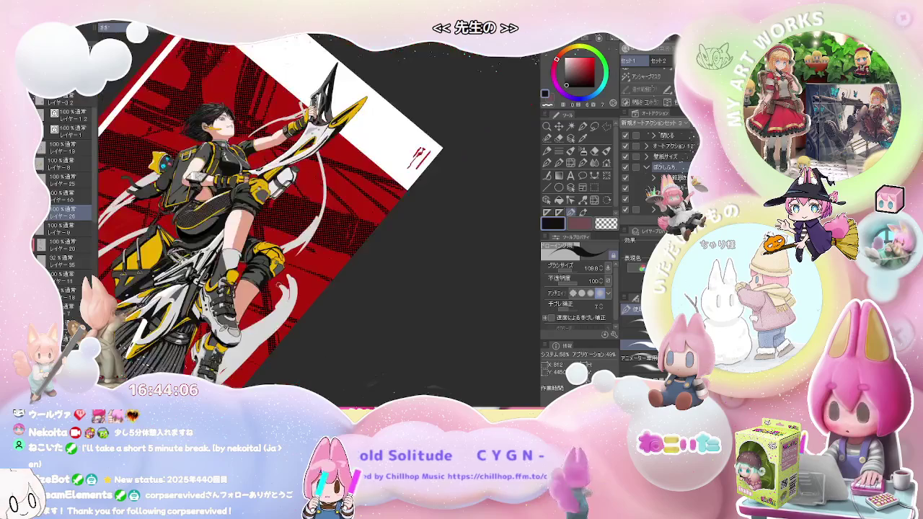
pyautogui.moveTo(290, 285); pyautogui.dragTo(303, 284)
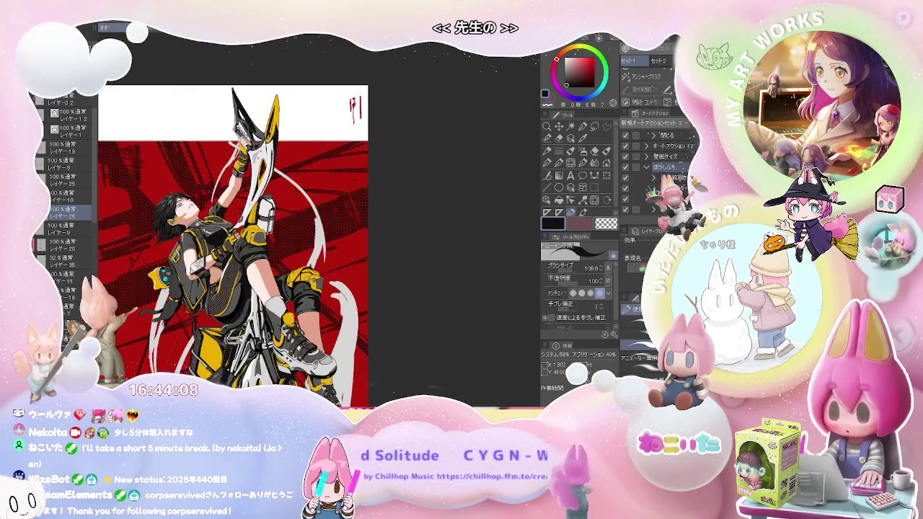
pyautogui.moveTo(337, 275); pyautogui.dragTo(337, 274)
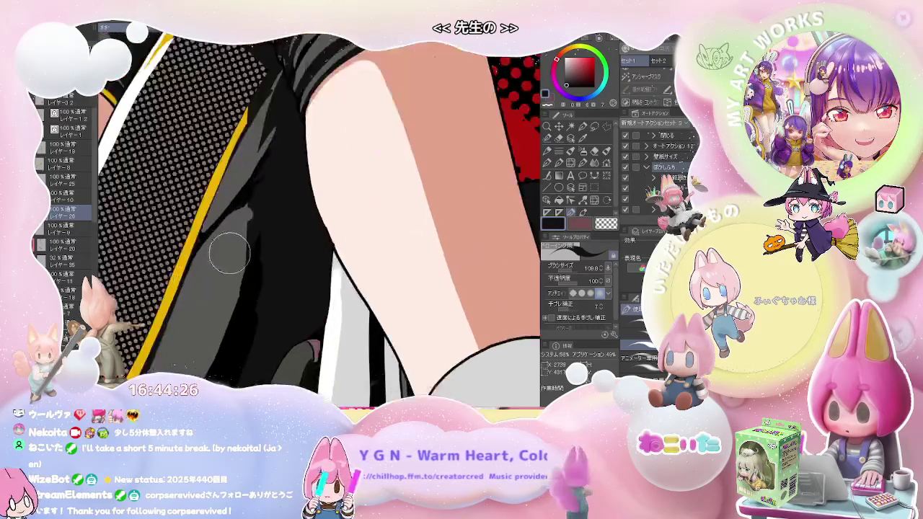
# Select a layer lower in the stack and zoom out.
pyautogui.keyDown('ctrl'); pyautogui.keyDown('shift'); pyautogui.click(243, 206); pyautogui.keyUp('shift'); pyautogui.keyUp('ctrl')
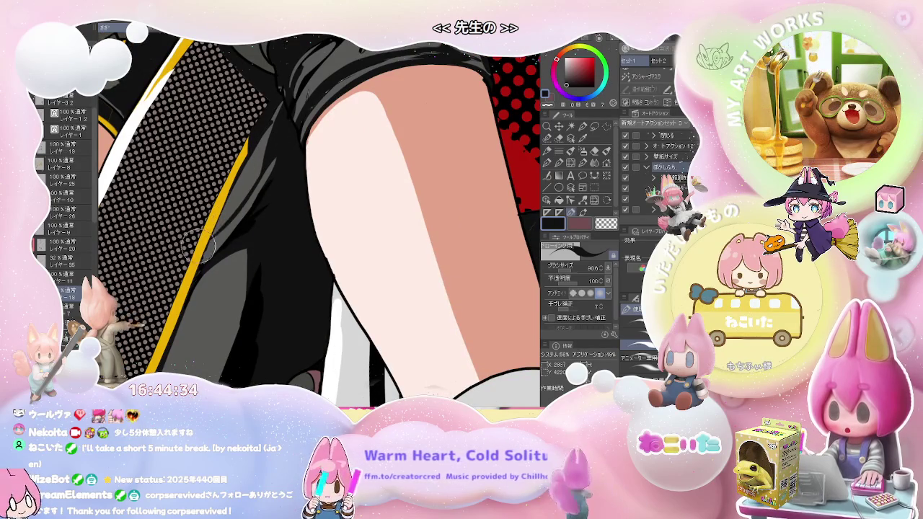
pyautogui.scroll(-1, 259, 159)
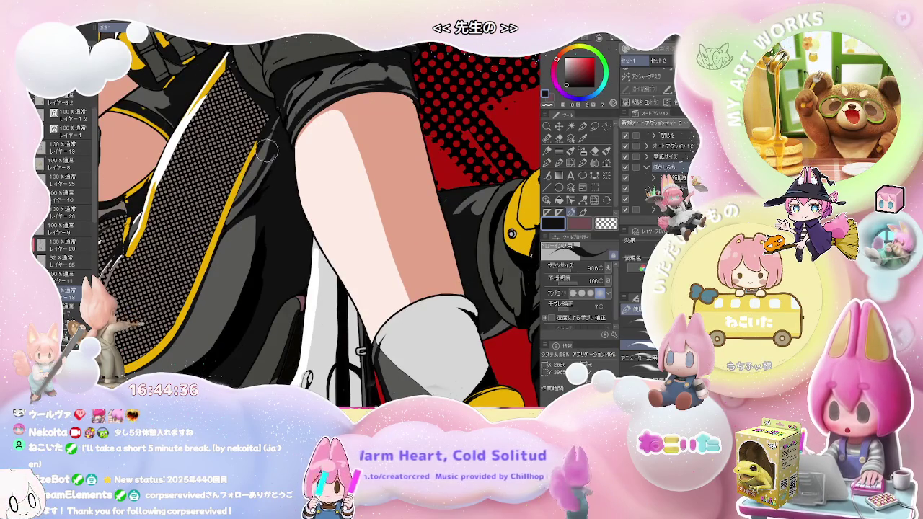
pyautogui.scroll(-1, 241, 191)
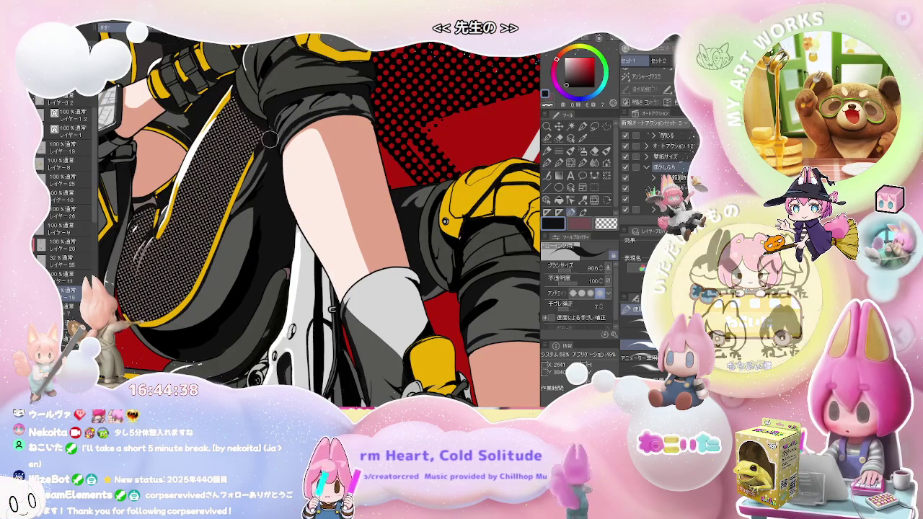
pyautogui.scroll(-1, 264, 152)
pyautogui.scroll(-2, 264, 153)
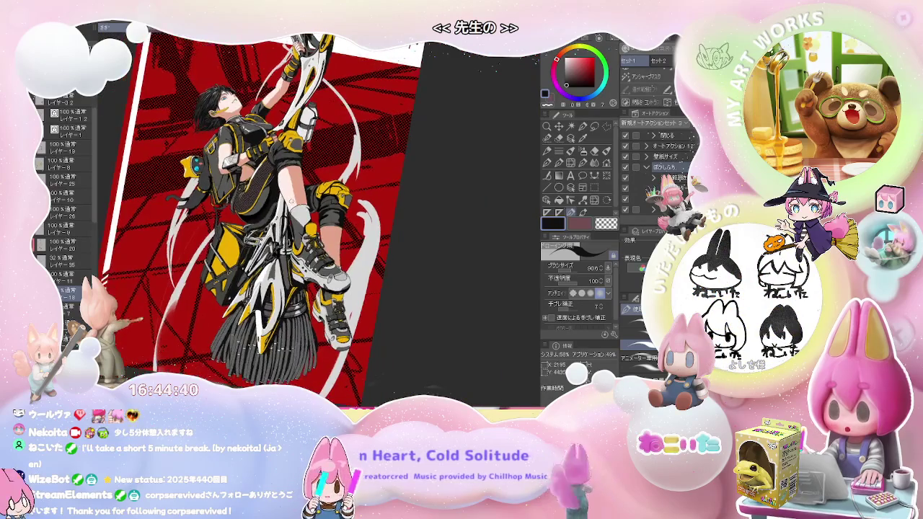
# Turn the view about 90° toward the legs and zoom in and out to check them.
pyautogui.moveTo(288, 196); pyautogui.dragTo(371, 176)
pyautogui.scroll(3, 371, 176)
pyautogui.scroll(1, 373, 176)
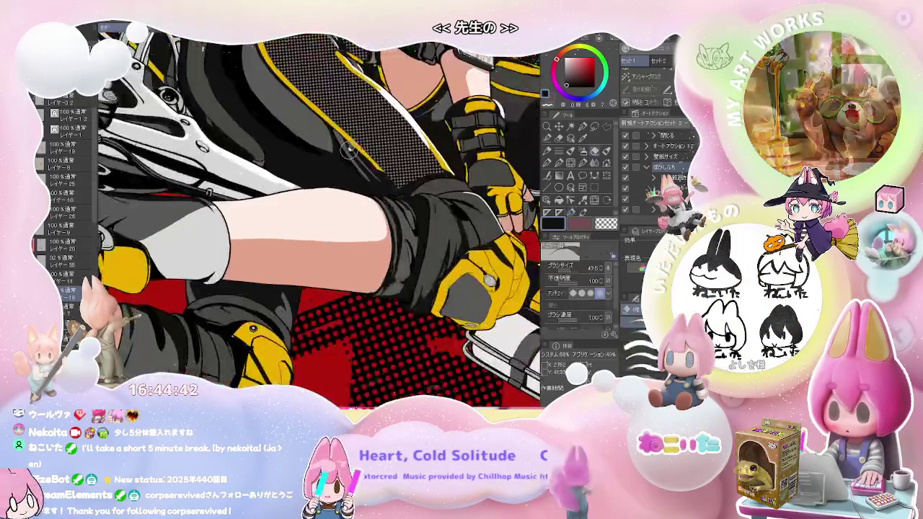
pyautogui.scroll(1, 343, 145)
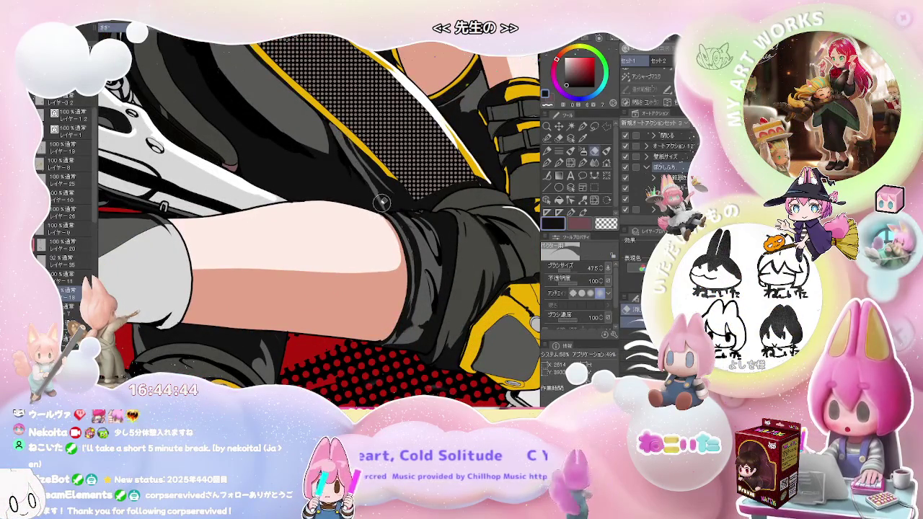
pyautogui.scroll(-1, 376, 209)
pyautogui.scroll(-1, 384, 204)
pyautogui.scroll(-3, 385, 205)
pyautogui.scroll(1, 386, 217)
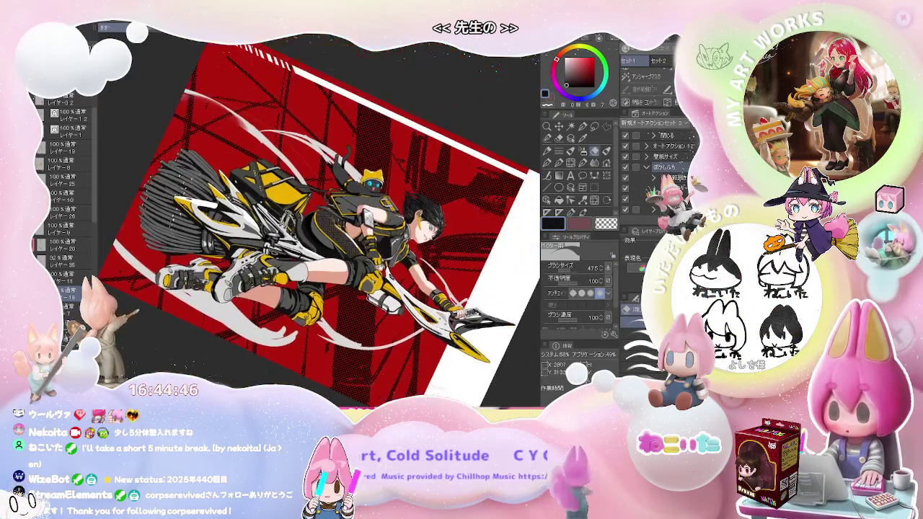
# Cycle through pen (8.0), eraser (146.7) and brush (47.5) tools, ending on the eraser.
pyautogui.scroll(1, 404, 231)
pyautogui.scroll(1, 413, 223)
pyautogui.scroll(2, 404, 216)
pyautogui.scroll(2, 325, 202)
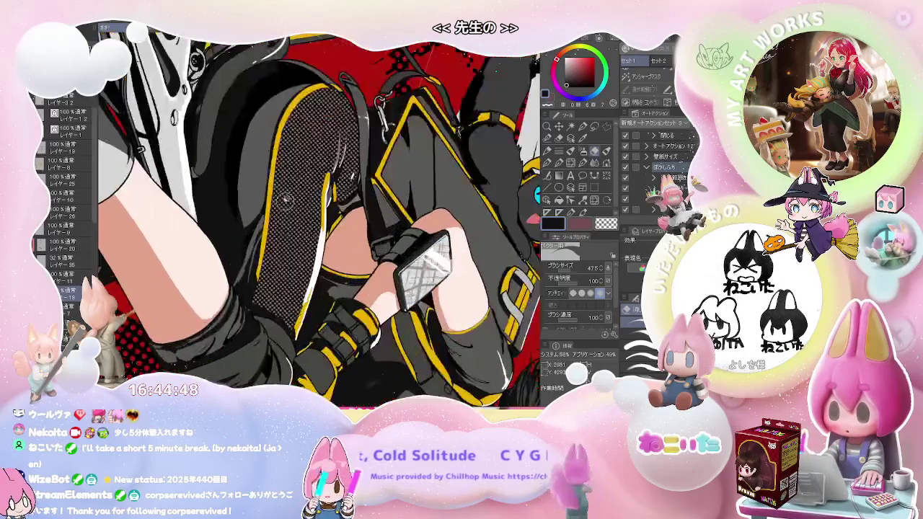
pyautogui.press('p')
pyautogui.press('e')
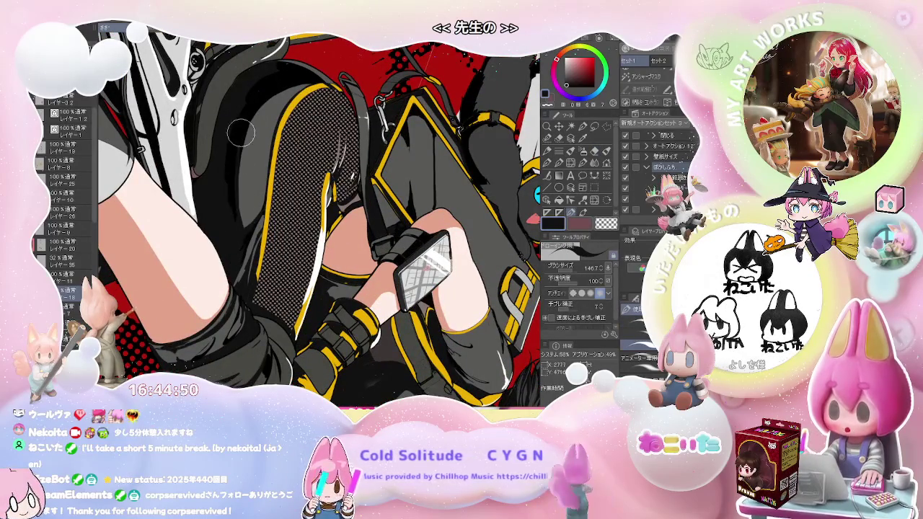
pyautogui.scroll(-2, 243, 159)
pyautogui.scroll(-1, 244, 187)
pyautogui.scroll(1, 245, 217)
pyautogui.press('b')
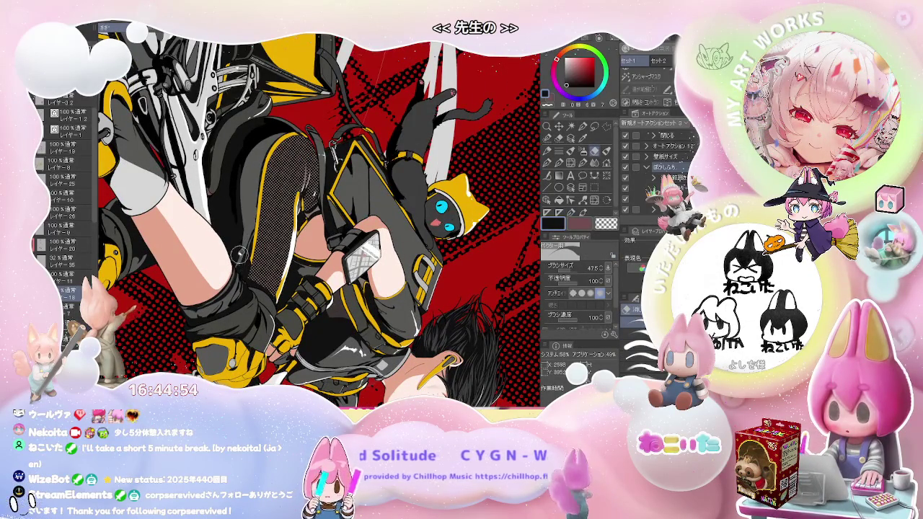
pyautogui.press('e')
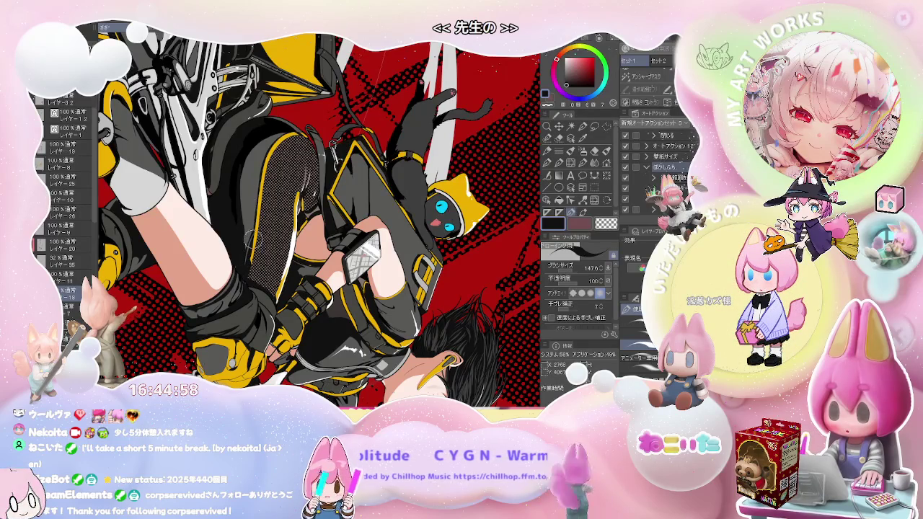
# Zoom in on the artwork and switch from the eraser back to the pen.
pyautogui.scroll(-5, 317, 216)
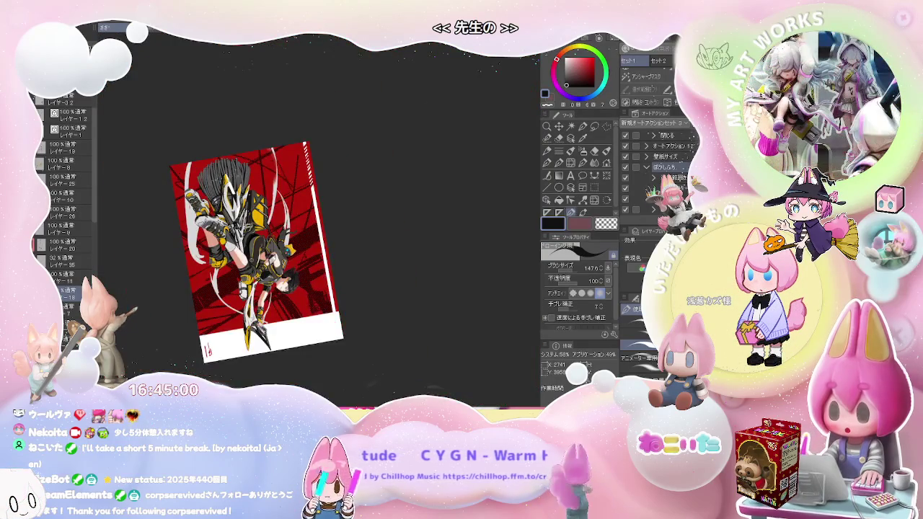
pyautogui.scroll(5, 317, 217)
pyautogui.scroll(2, 317, 216)
pyautogui.scroll(1, 369, 213)
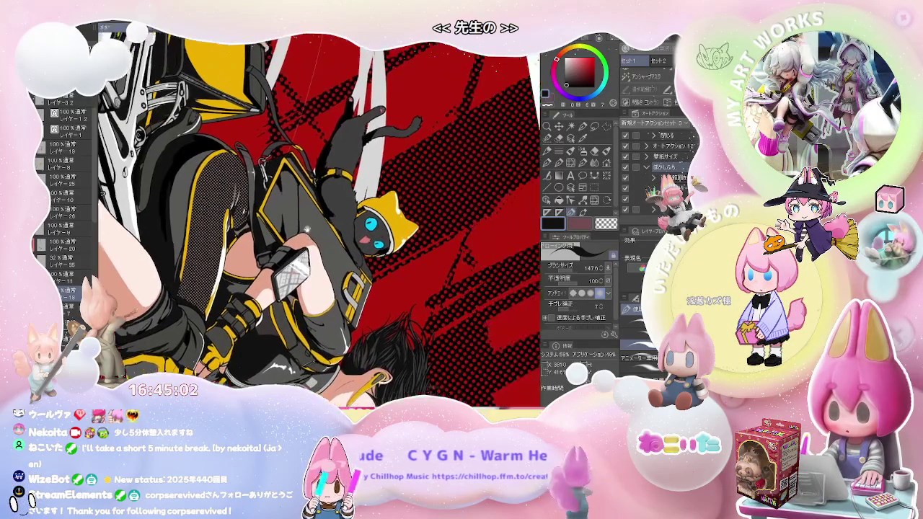
pyautogui.scroll(1, 325, 214)
pyautogui.scroll(1, 274, 216)
pyautogui.scroll(1, 232, 218)
pyautogui.press('e')
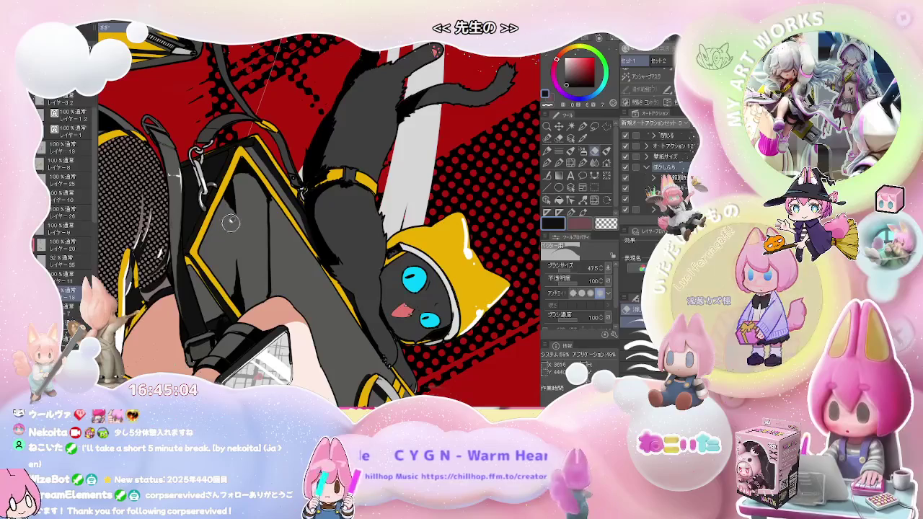
pyautogui.scroll(-1, 229, 239)
pyautogui.press('p')
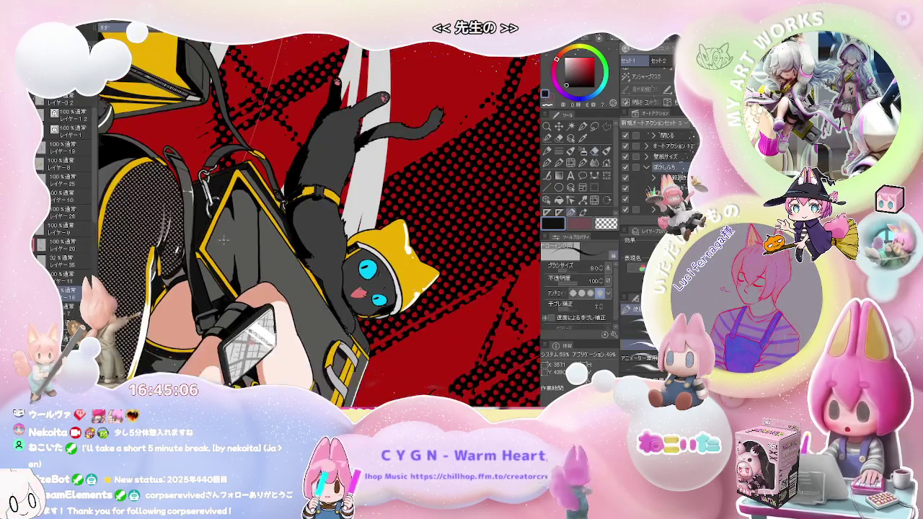
# Zoom in and out around the cat to review the artwork.
pyautogui.scroll(-1, 208, 232)
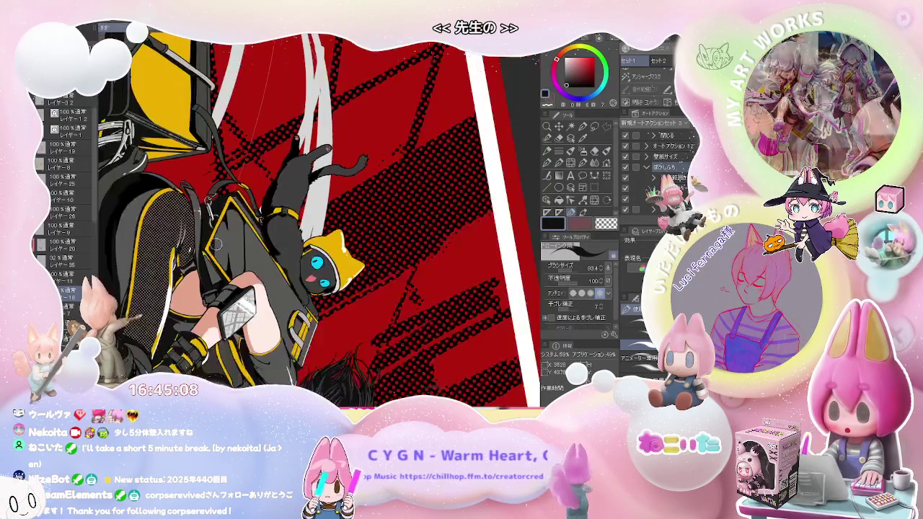
pyautogui.scroll(-1, 208, 234)
pyautogui.scroll(1, 241, 294)
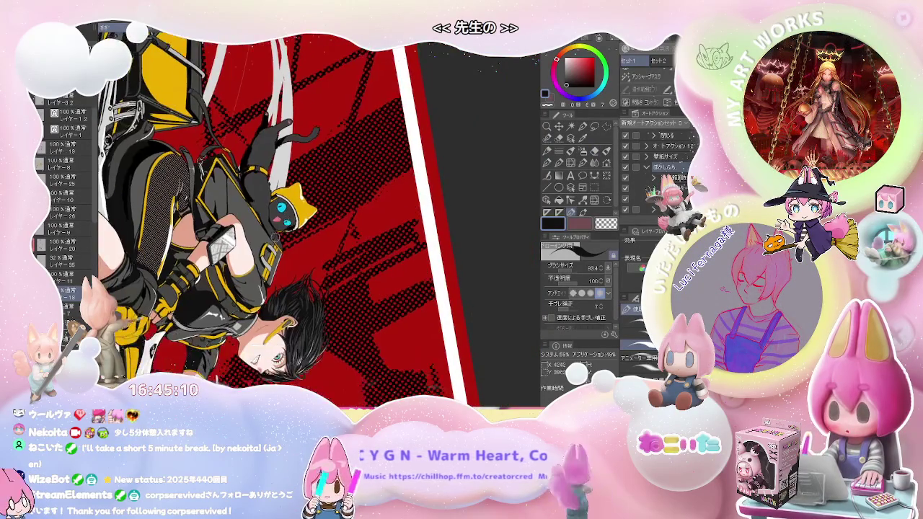
pyautogui.scroll(1, 240, 295)
pyautogui.scroll(2, 239, 296)
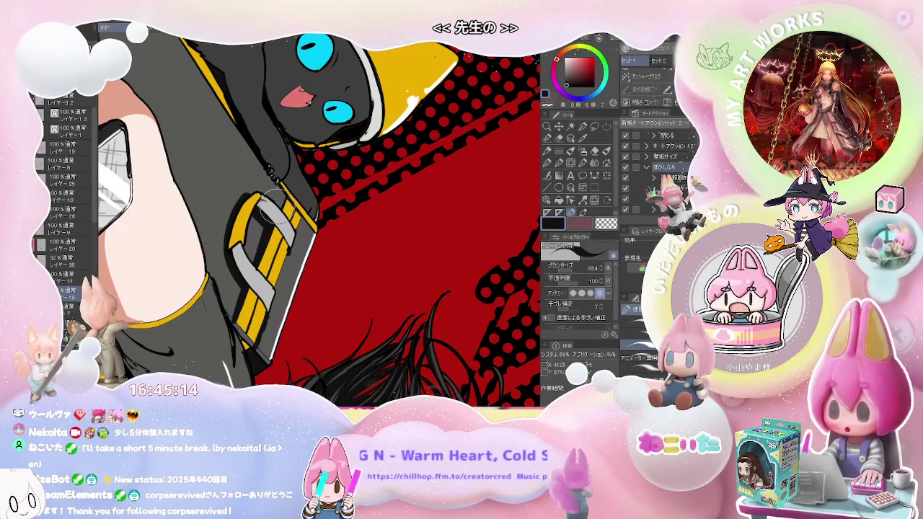
pyautogui.scroll(-1, 281, 202)
pyautogui.scroll(-2, 281, 213)
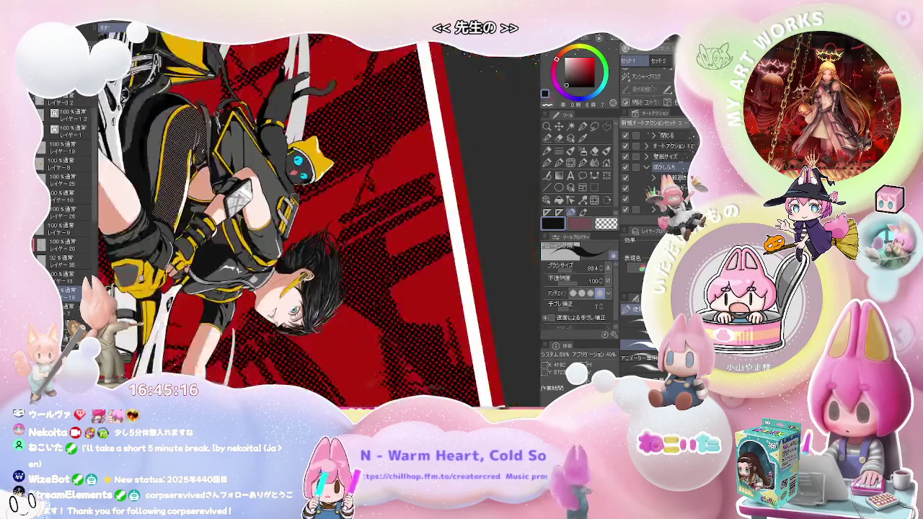
pyautogui.scroll(-1, 283, 225)
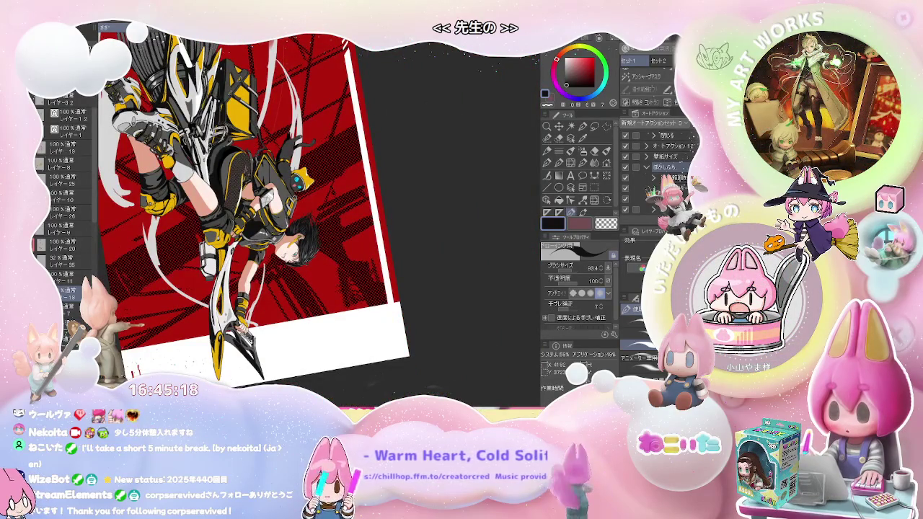
pyautogui.scroll(2, 357, 286)
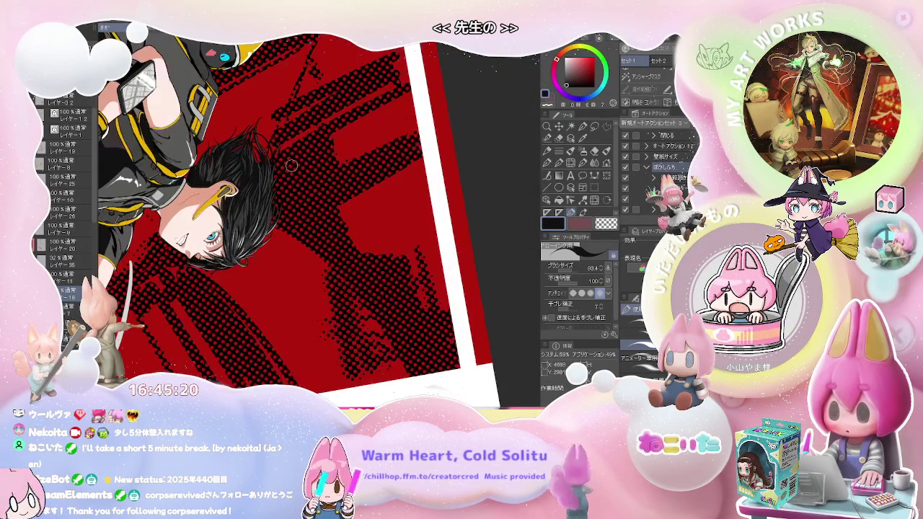
pyautogui.scroll(2, 231, 140)
pyautogui.scroll(2, 224, 144)
pyautogui.scroll(1, 216, 148)
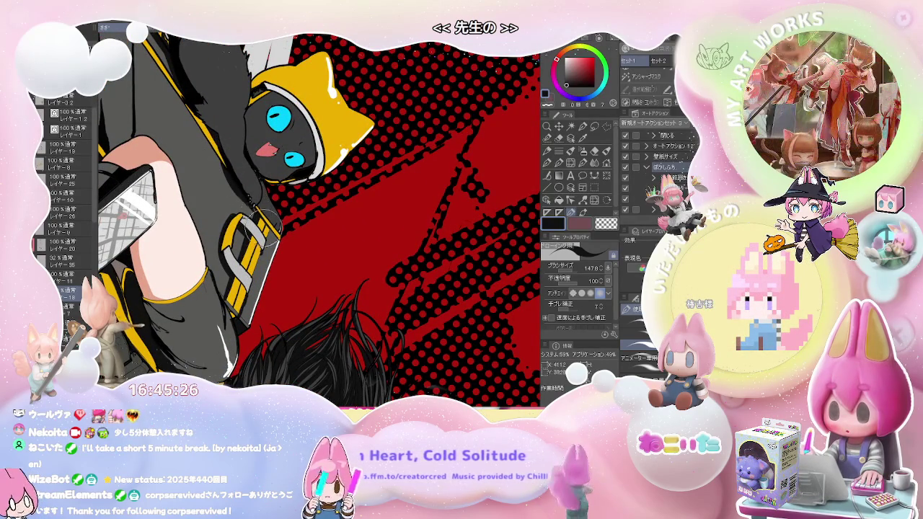
pyautogui.scroll(-1, 271, 220)
pyautogui.scroll(-1, 283, 225)
pyautogui.scroll(-1, 283, 225)
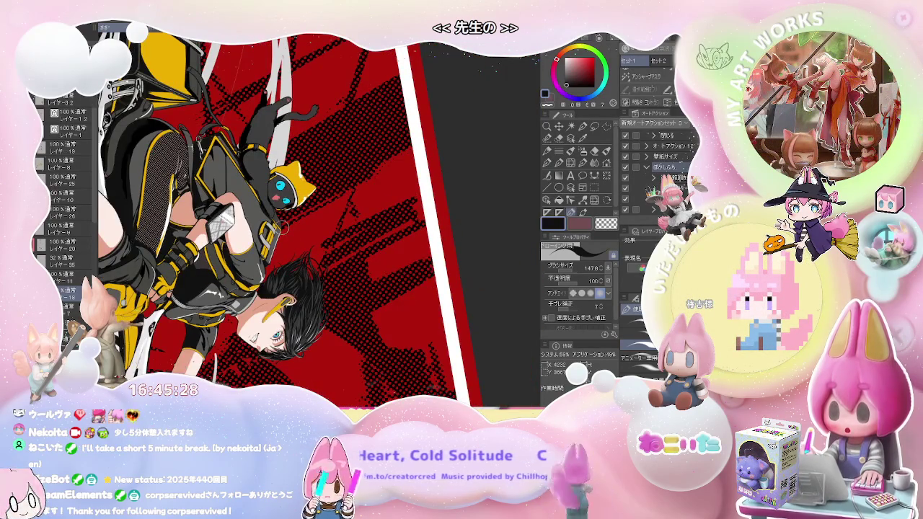
# Rotate the view nearly upright, mirror it horizontally, and zoom in on the cat.
pyautogui.moveTo(282, 227); pyautogui.dragTo(332, 144)
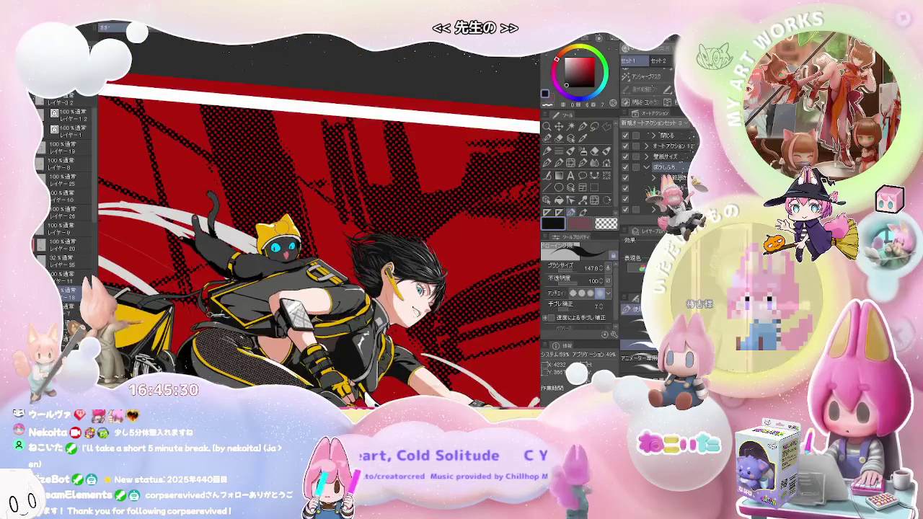
pyautogui.press('h')
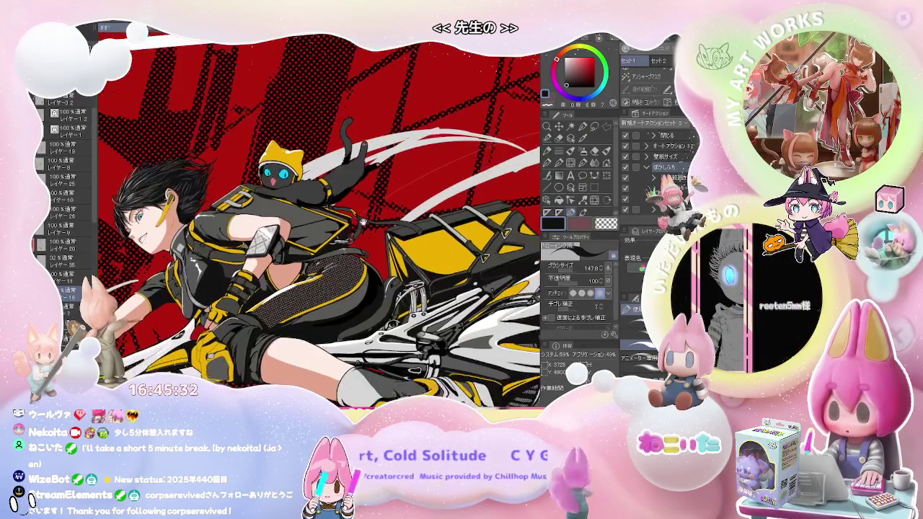
pyautogui.scroll(-3, 364, 227)
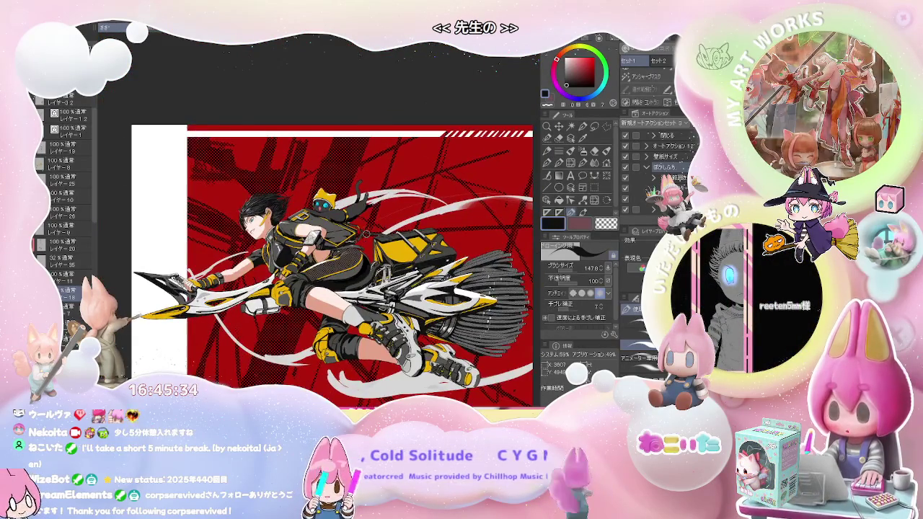
pyautogui.scroll(5, 344, 202)
pyautogui.scroll(2, 344, 204)
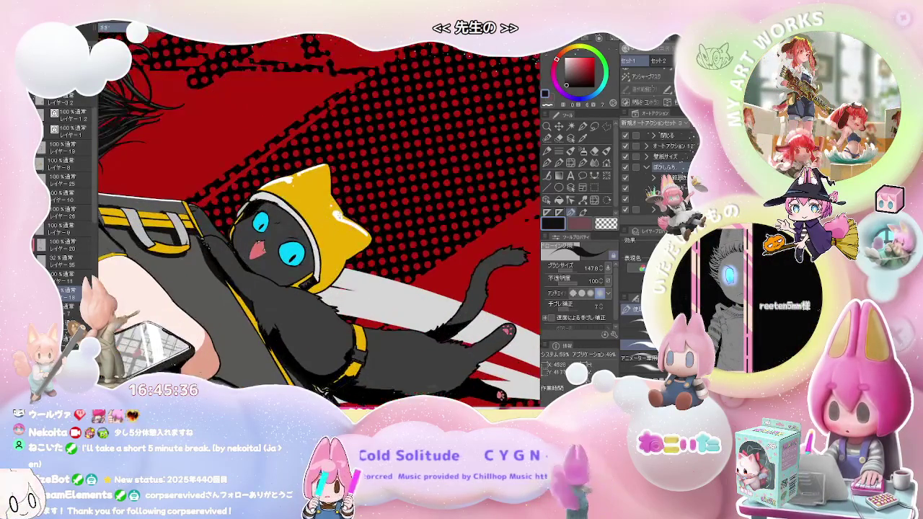
pyautogui.scroll(2, 339, 214)
pyautogui.scroll(1, 317, 231)
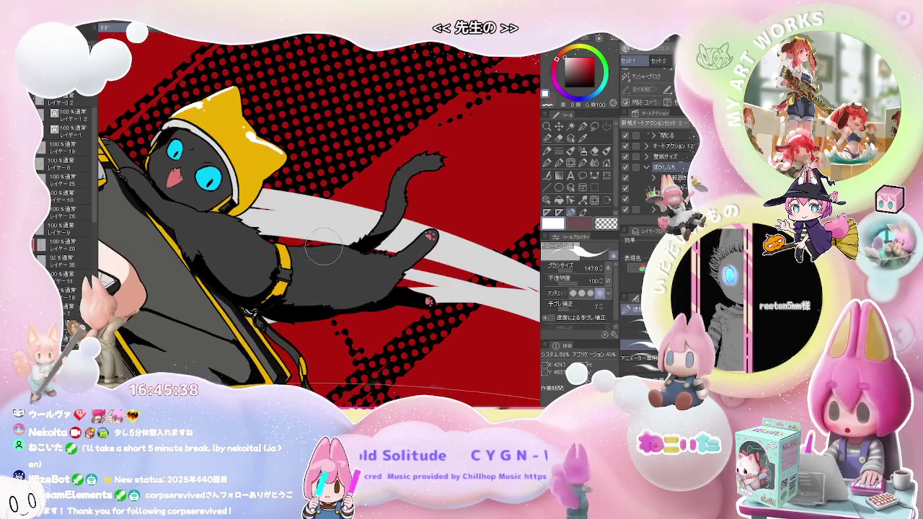
# Switch the colour to white and draw thin rim-light strokes along the black cat's back.
pyautogui.press('x')
pyautogui.scroll(2, 292, 245)
pyautogui.moveTo(274, 248); pyautogui.dragTo(345, 246)
pyautogui.scroll(-3, 303, 250)
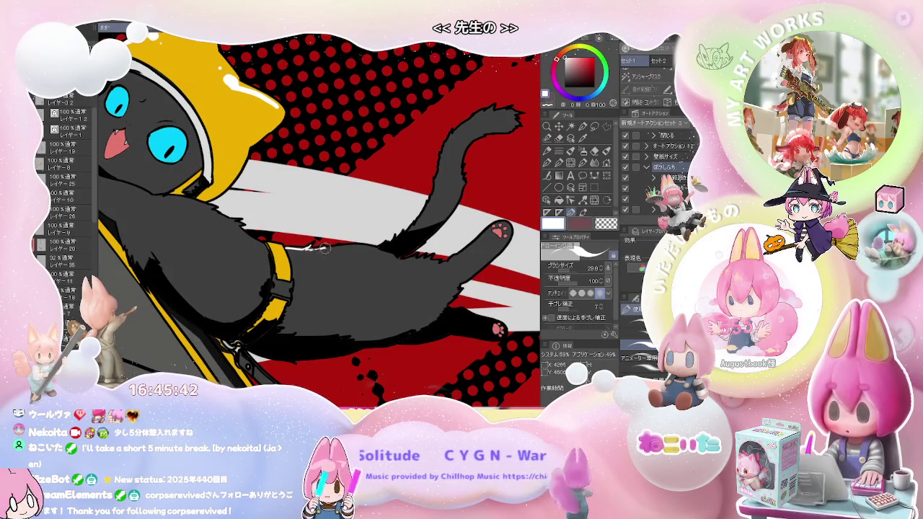
pyautogui.scroll(-3, 380, 254)
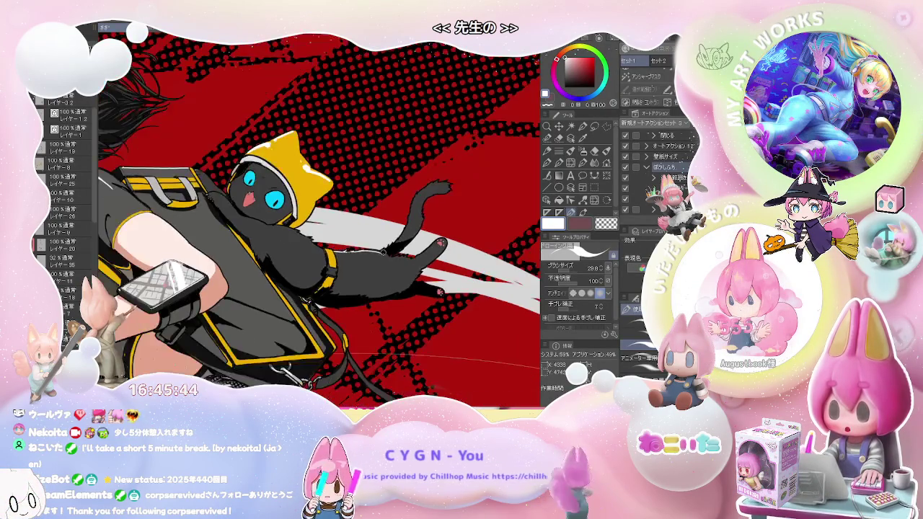
pyautogui.scroll(-2, 379, 254)
pyautogui.scroll(2, 272, 281)
pyautogui.scroll(2, 272, 282)
pyautogui.scroll(2, 272, 282)
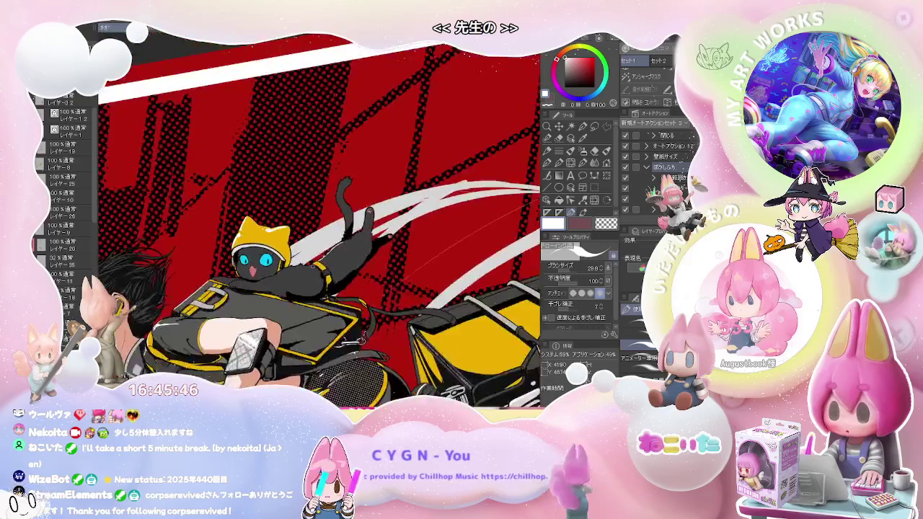
pyautogui.scroll(2, 272, 281)
pyautogui.scroll(2, 272, 281)
pyautogui.moveTo(220, 312); pyautogui.dragTo(288, 277)
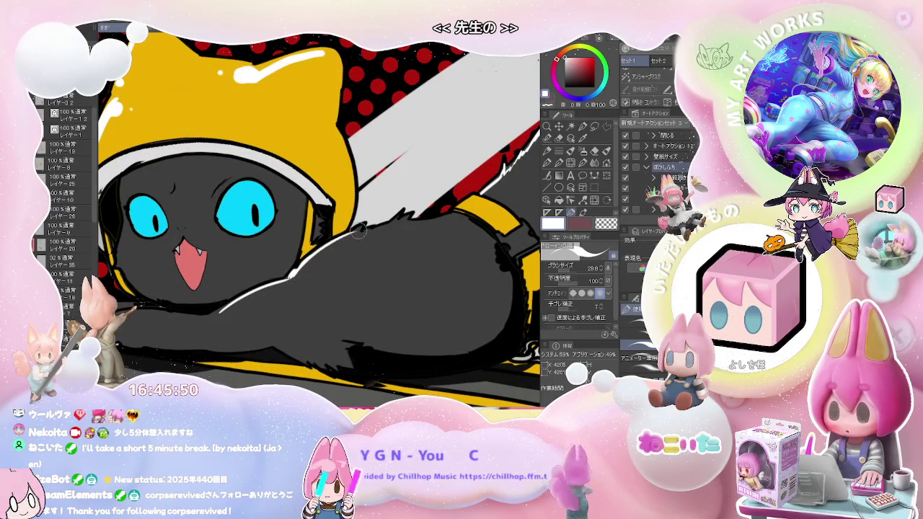
# Zoom in and out over the figure and rotate the canvas view back toward level.
pyautogui.scroll(-1, 359, 229)
pyautogui.scroll(-2, 346, 241)
pyautogui.scroll(-1, 336, 252)
pyautogui.scroll(-1, 330, 261)
pyautogui.scroll(1, 330, 261)
pyautogui.scroll(2, 303, 270)
pyautogui.scroll(2, 274, 281)
pyautogui.scroll(2, 249, 289)
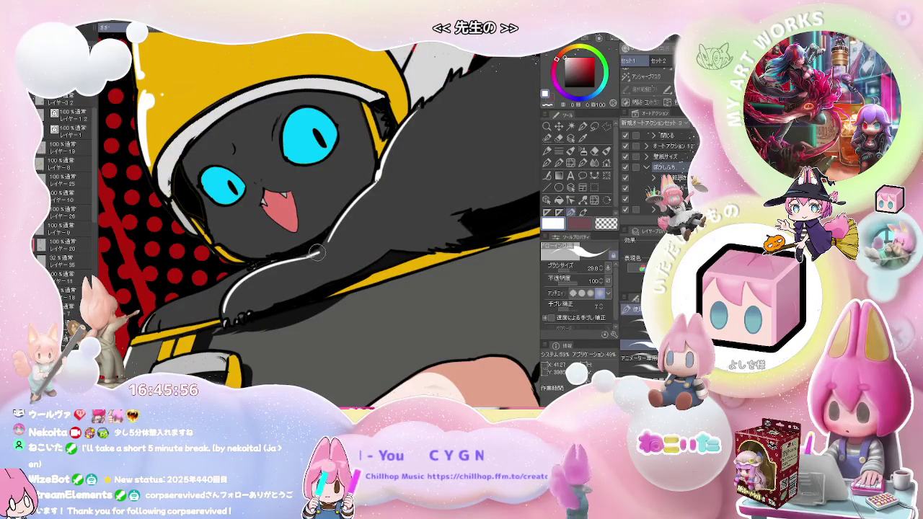
pyautogui.scroll(-1, 318, 253)
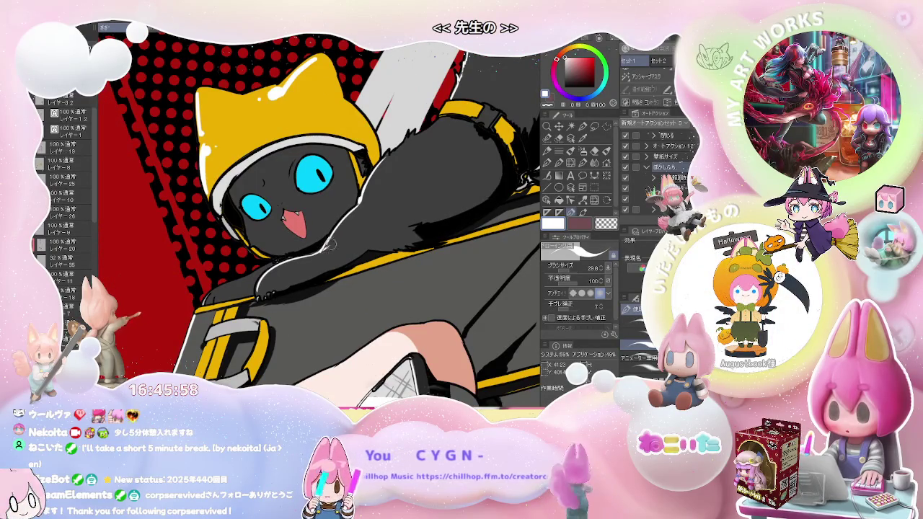
pyautogui.scroll(-1, 330, 244)
pyautogui.scroll(-1, 331, 246)
pyautogui.scroll(-1, 332, 249)
pyautogui.scroll(-2, 334, 254)
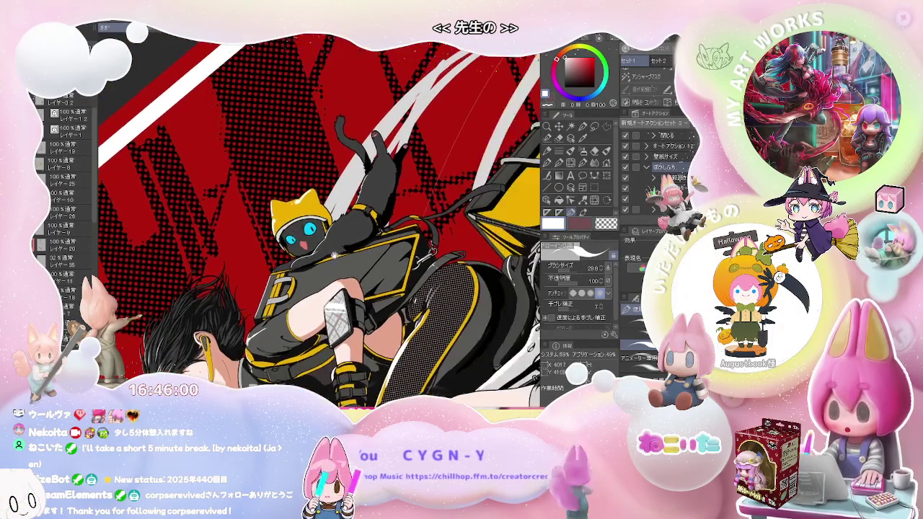
pyautogui.scroll(1, 317, 260)
pyautogui.scroll(2, 278, 268)
pyautogui.scroll(2, 245, 276)
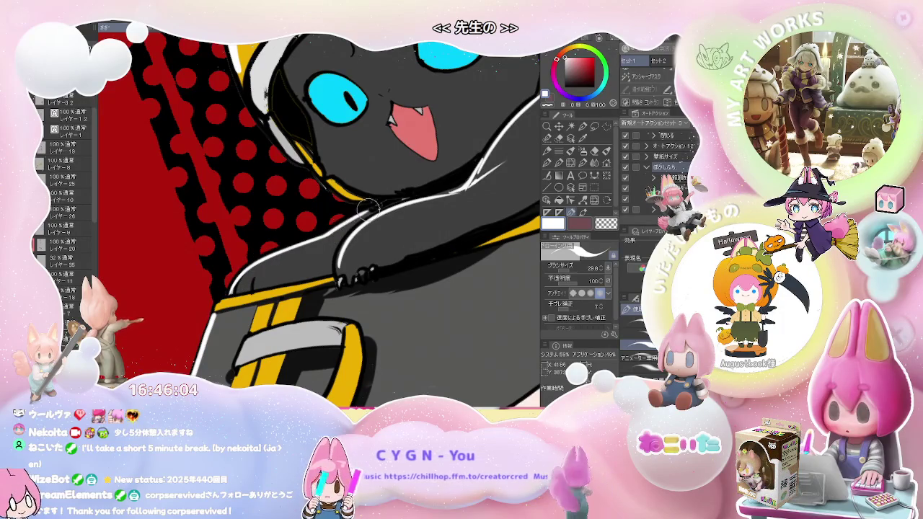
pyautogui.scroll(-2, 378, 206)
pyautogui.scroll(-1, 376, 216)
pyautogui.scroll(-1, 373, 228)
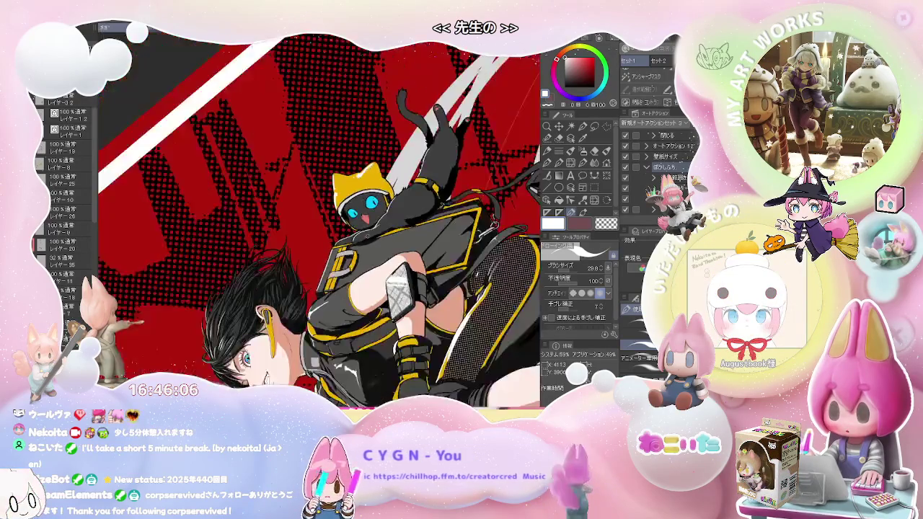
pyautogui.scroll(-1, 370, 235)
pyautogui.press('^')
pyautogui.press('^')
pyautogui.press('^')
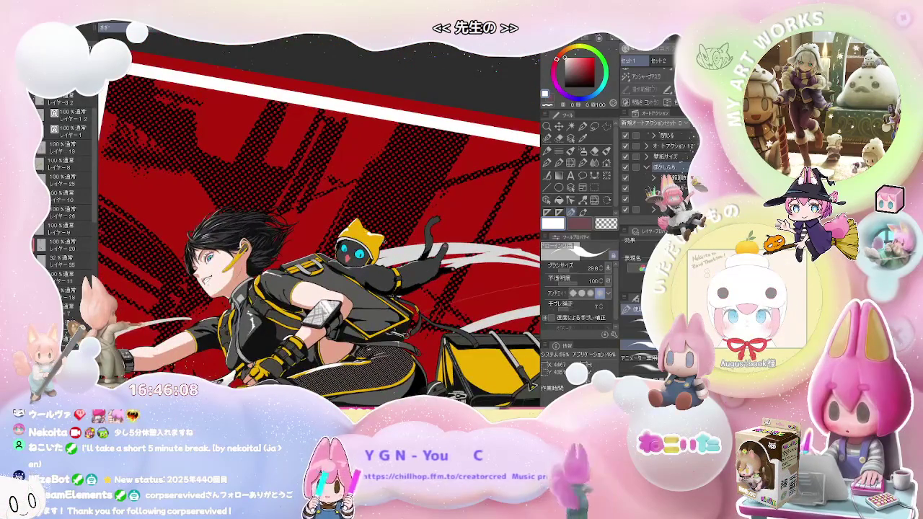
pyautogui.press('^')
# Extend a thin white highlight down the edge of the girl's thigh.
pyautogui.scroll(3, 303, 278)
pyautogui.scroll(2, 269, 289)
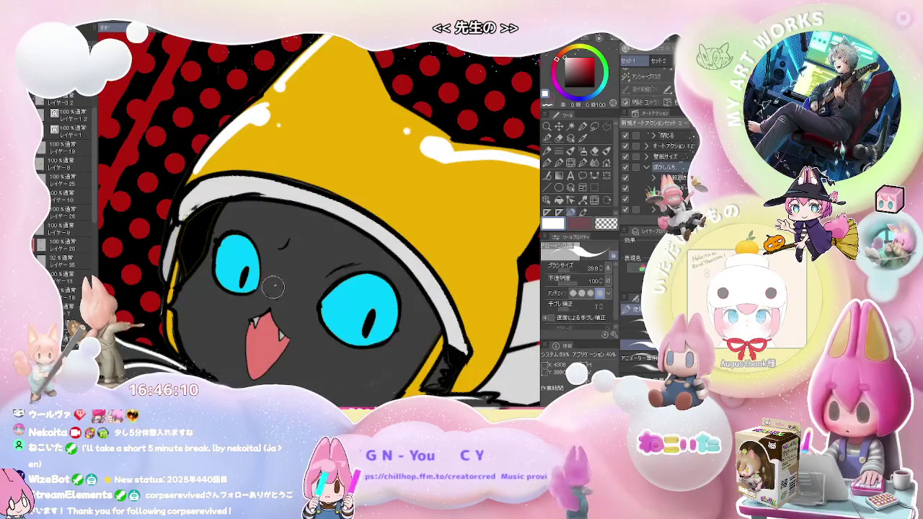
pyautogui.scroll(-2, 280, 287)
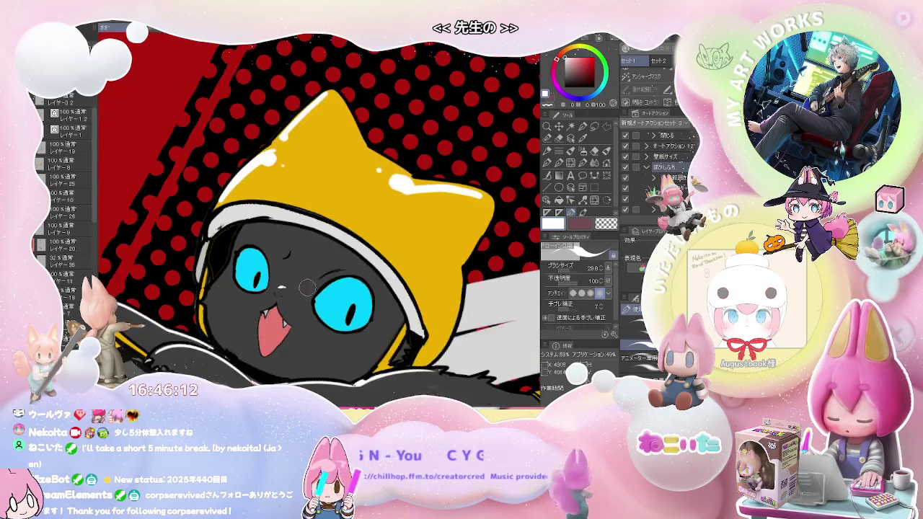
pyautogui.scroll(-1, 346, 297)
pyautogui.scroll(2, 334, 296)
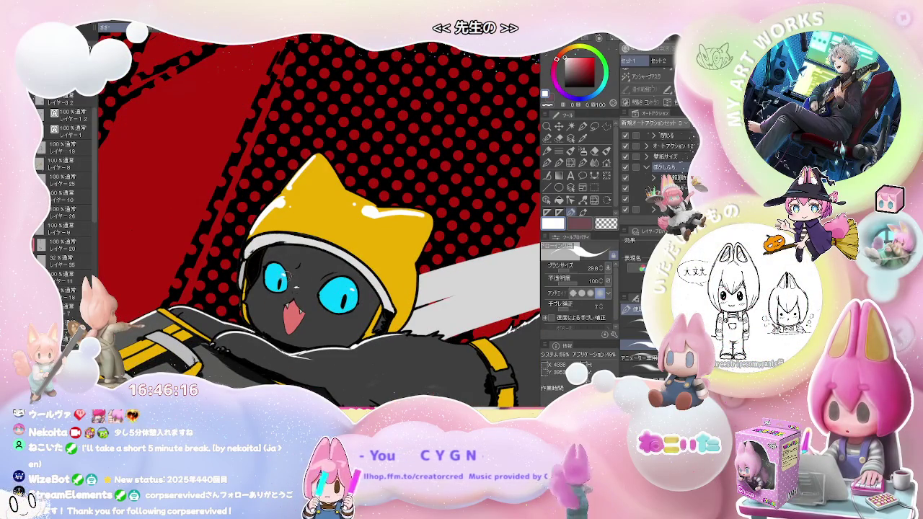
pyautogui.scroll(-2, 334, 296)
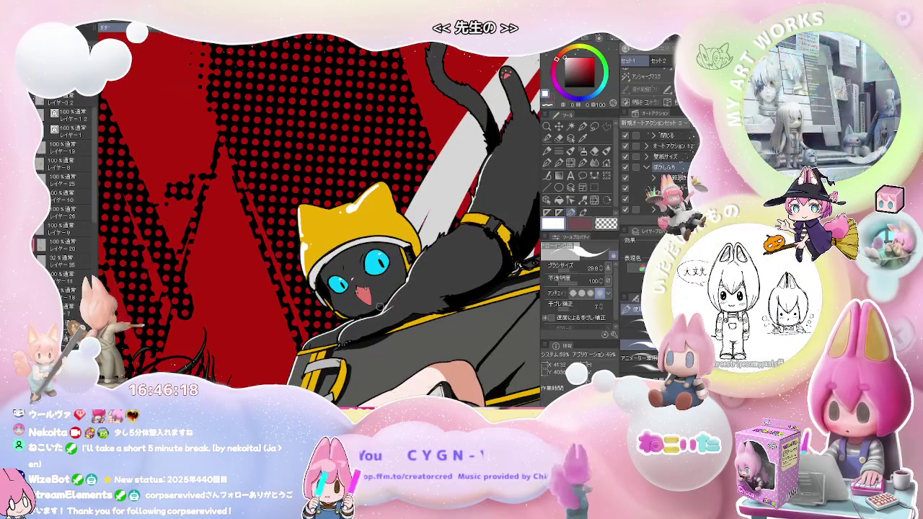
pyautogui.scroll(2, 379, 305)
pyautogui.scroll(1, 315, 282)
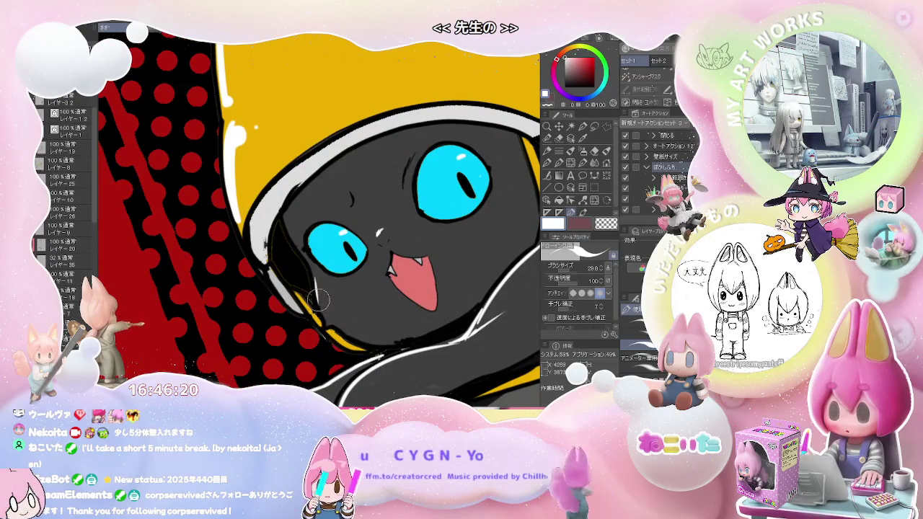
pyautogui.scroll(-1, 320, 306)
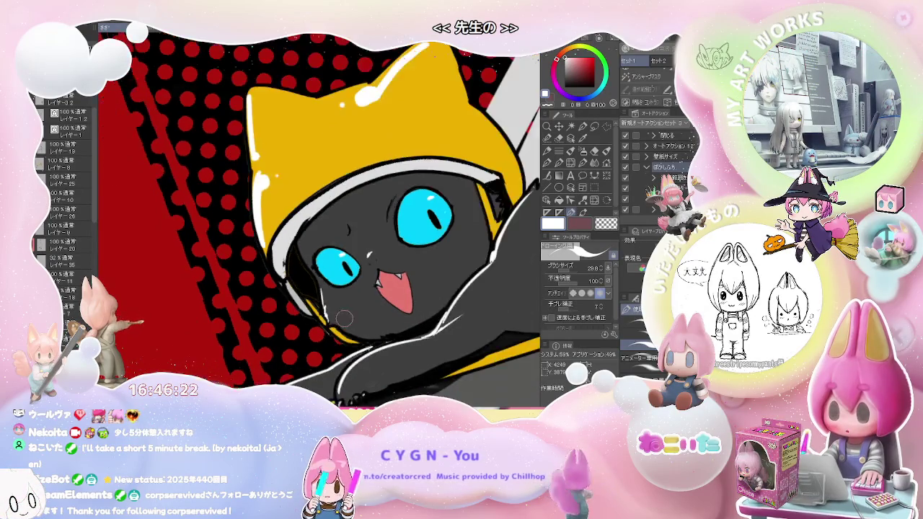
pyautogui.scroll(-1, 375, 299)
pyautogui.scroll(-1, 438, 292)
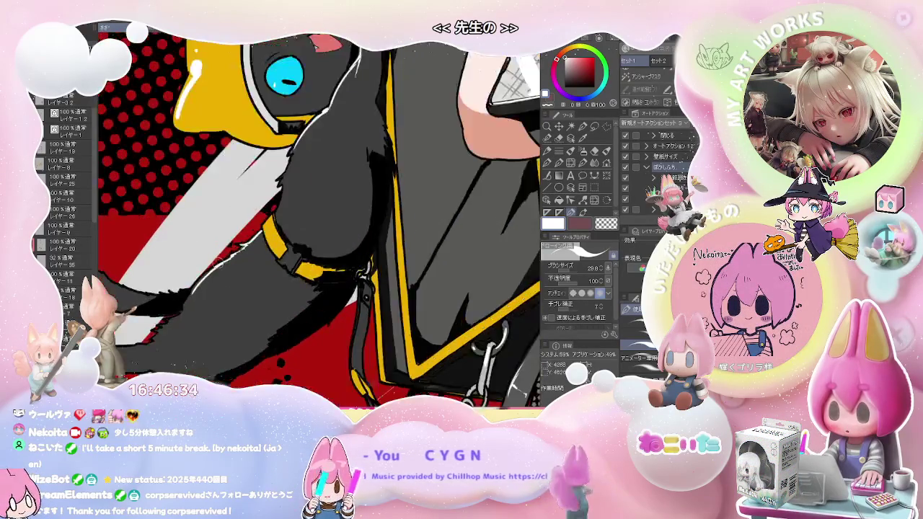
pyautogui.moveTo(181, 307); pyautogui.dragTo(167, 335)
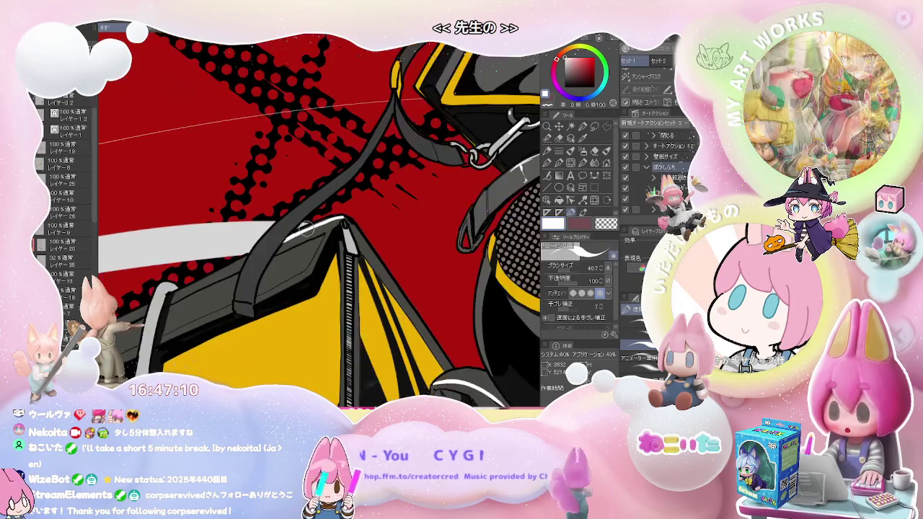
# Paint a short white highlight along the bag's grey top band, redoing overlong strokes.
pyautogui.scroll(2, 407, 257)
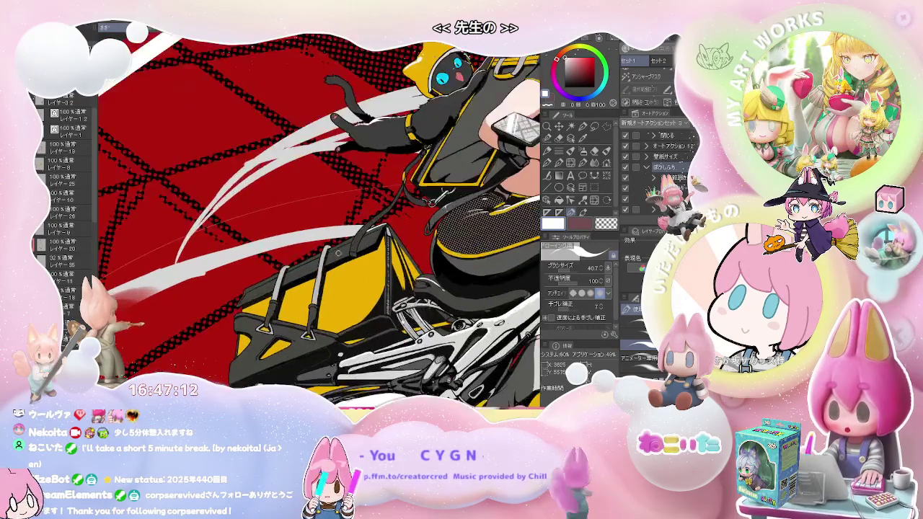
pyautogui.scroll(2, 382, 256)
pyautogui.scroll(2, 346, 252)
pyautogui.scroll(1, 315, 250)
pyautogui.moveTo(225, 272); pyautogui.dragTo(312, 235)
pyautogui.hotkey('ctrl', 'z')
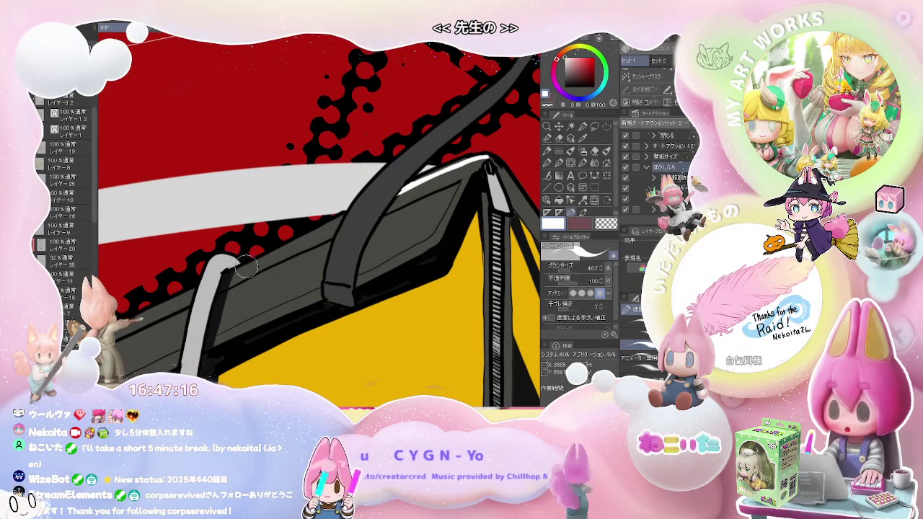
pyautogui.moveTo(228, 273); pyautogui.dragTo(278, 251)
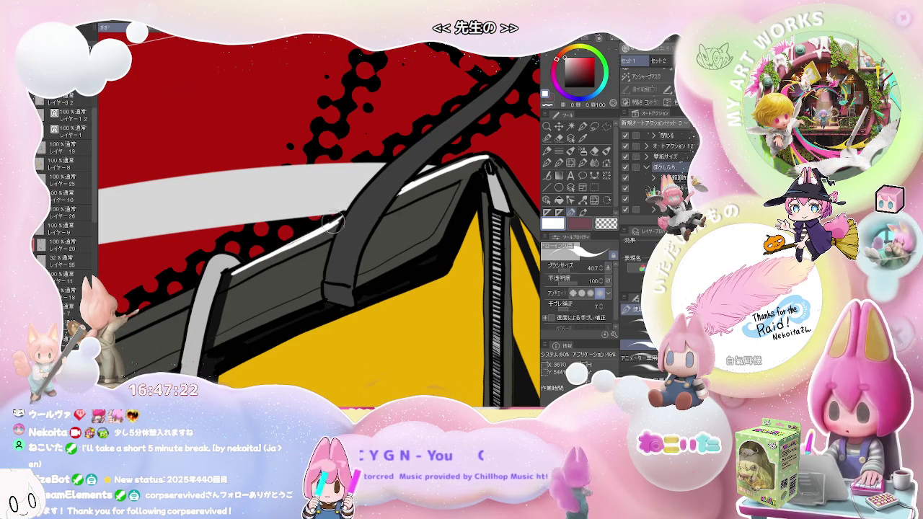
pyautogui.moveTo(339, 222); pyautogui.dragTo(229, 280)
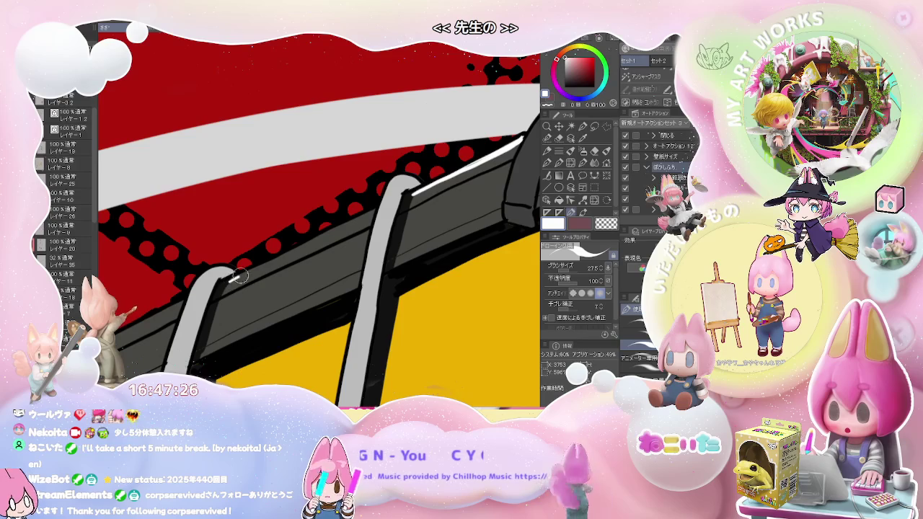
pyautogui.hotkey('ctrl', 'z')
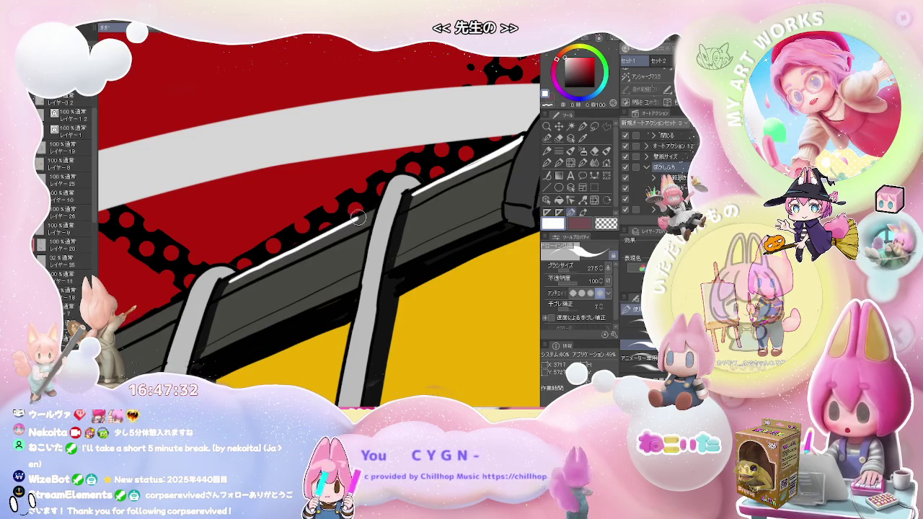
pyautogui.moveTo(314, 240); pyautogui.dragTo(372, 210)
# Extend the white highlight along the bag's top edge past the strap to its left end.
pyautogui.scroll(-3, 373, 209)
pyautogui.scroll(-3, 374, 209)
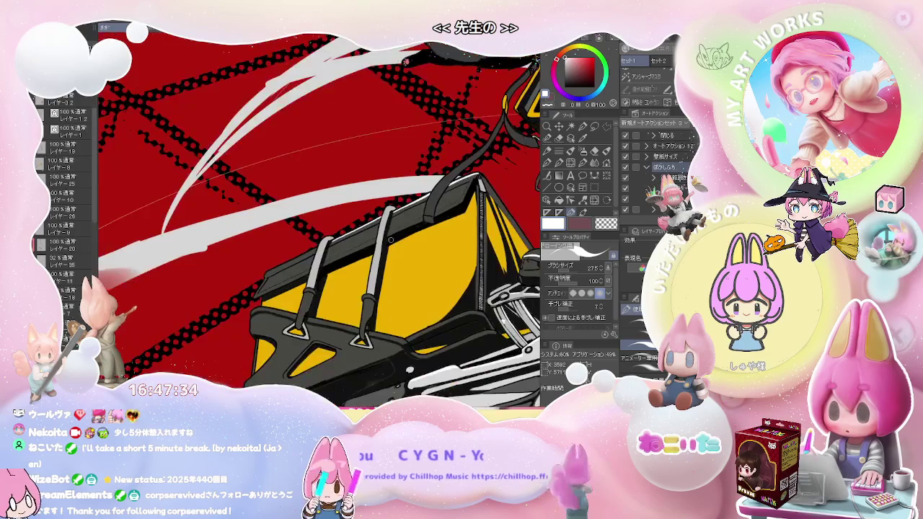
pyautogui.scroll(-3, 373, 209)
pyautogui.scroll(-3, 373, 209)
pyautogui.scroll(-3, 373, 209)
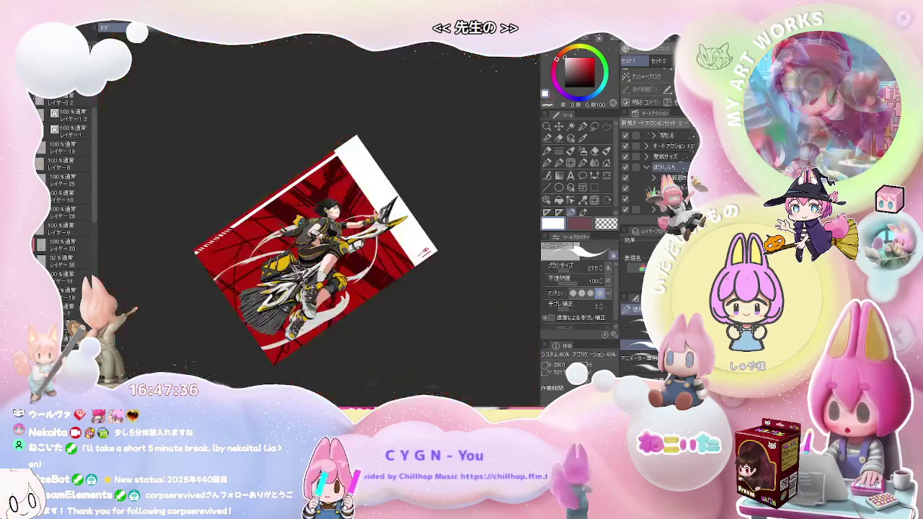
pyautogui.scroll(3, 144, 324)
pyautogui.scroll(3, 155, 323)
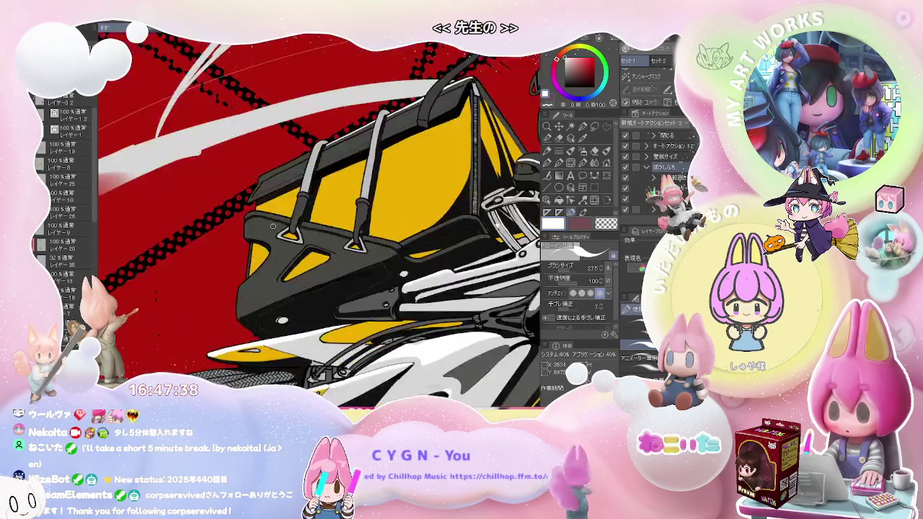
pyautogui.scroll(3, 166, 323)
pyautogui.scroll(2, 177, 323)
pyautogui.scroll(-1, 177, 322)
pyautogui.moveTo(138, 250); pyautogui.dragTo(261, 189)
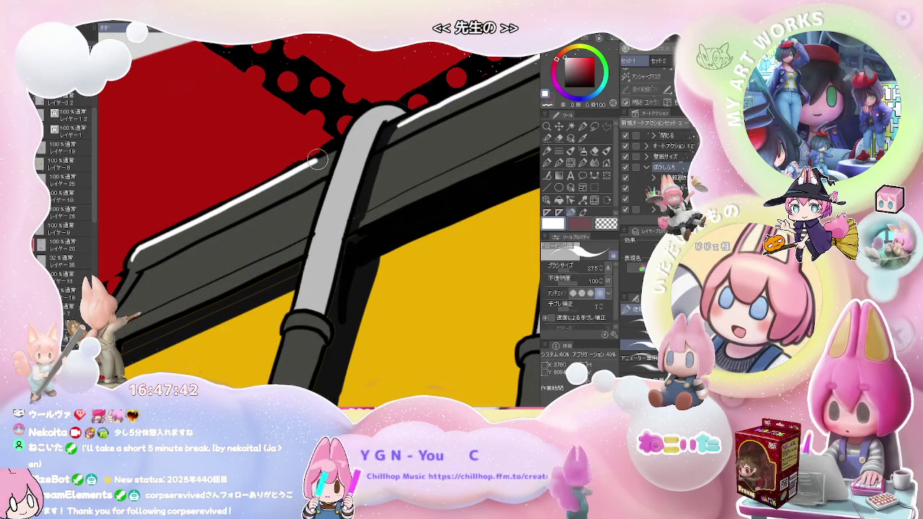
# Switch to a different painting tool and enlarge the brush to about 36.
pyautogui.press('e')
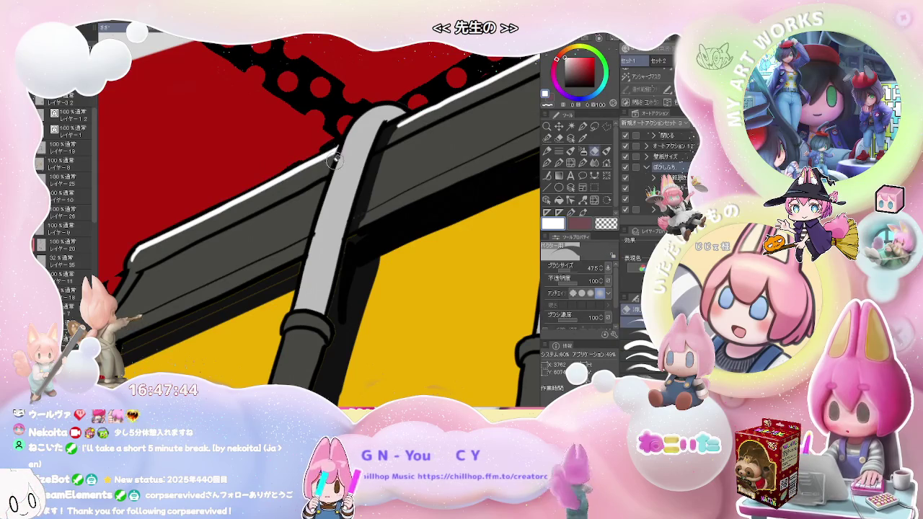
pyautogui.scroll(-1, 225, 232)
pyautogui.moveTo(176, 245); pyautogui.dragTo(176, 243)
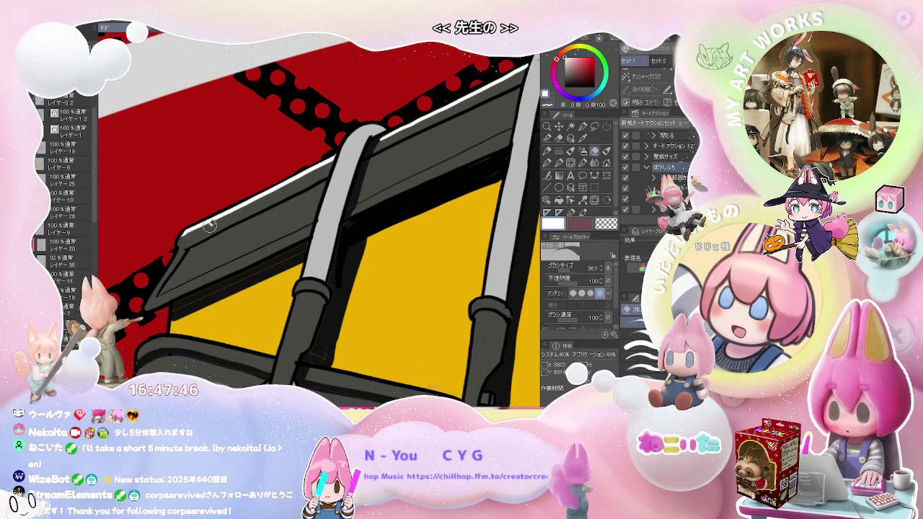
pyautogui.scroll(-2, 210, 225)
pyautogui.scroll(-1, 245, 209)
pyautogui.scroll(-1, 283, 189)
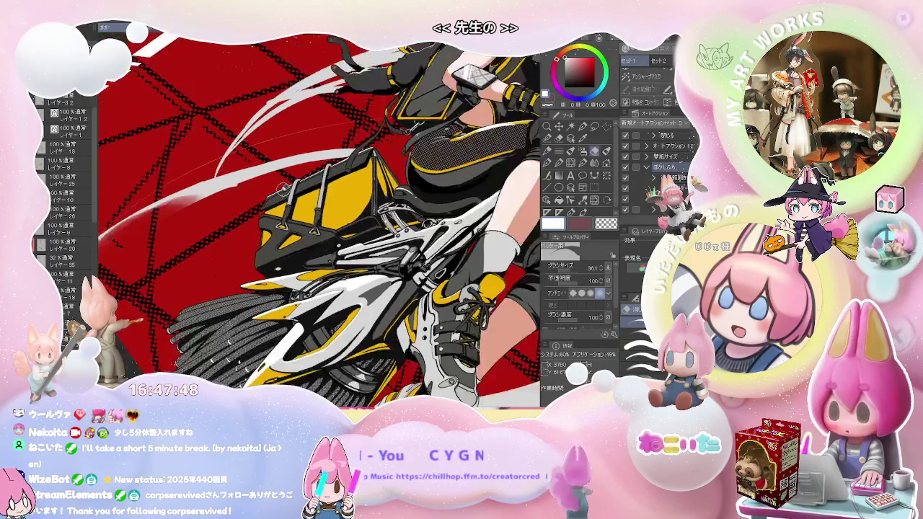
pyautogui.scroll(-2, 283, 189)
pyautogui.scroll(1, 250, 243)
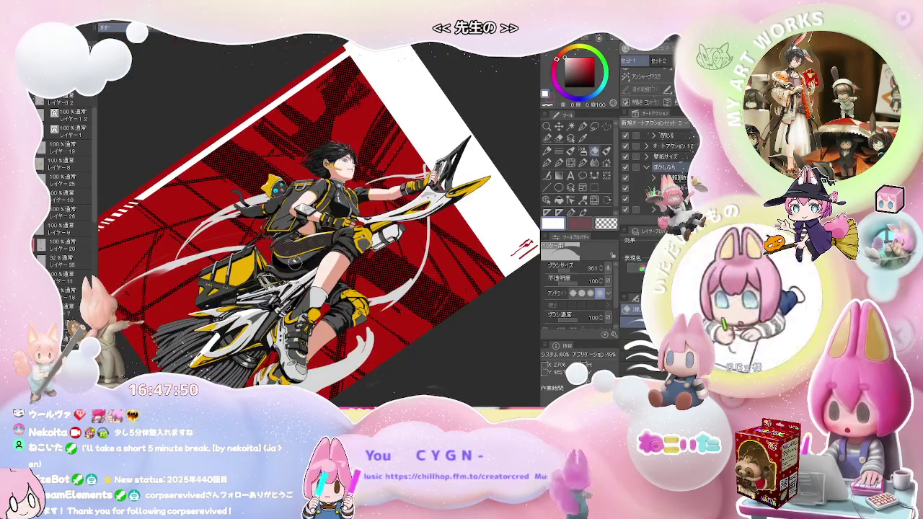
pyautogui.scroll(2, 250, 243)
pyautogui.scroll(2, 250, 243)
pyautogui.scroll(2, 251, 243)
# Switch to a fine pen, level then re-angle the canvas rotation, and select layer レイヤー10.
pyautogui.press('p')
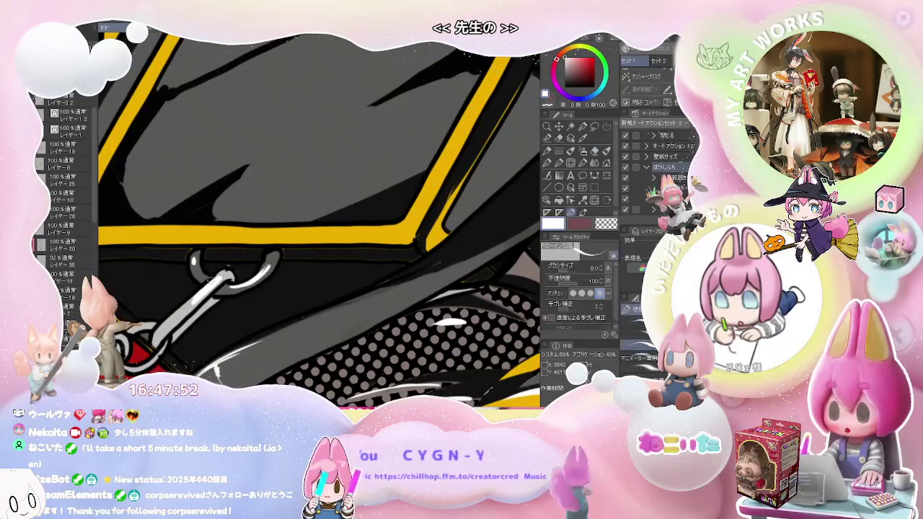
pyautogui.scroll(-1, 195, 257)
pyautogui.scroll(-1, 280, 256)
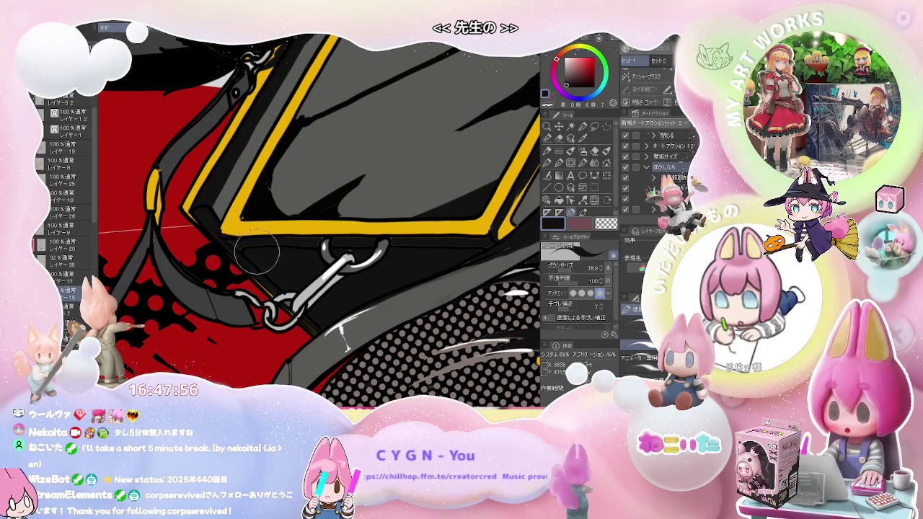
pyautogui.keyDown('ctrl'); pyautogui.keyDown('shift'); pyautogui.click(238, 245); pyautogui.keyUp('shift'); pyautogui.keyUp('ctrl')
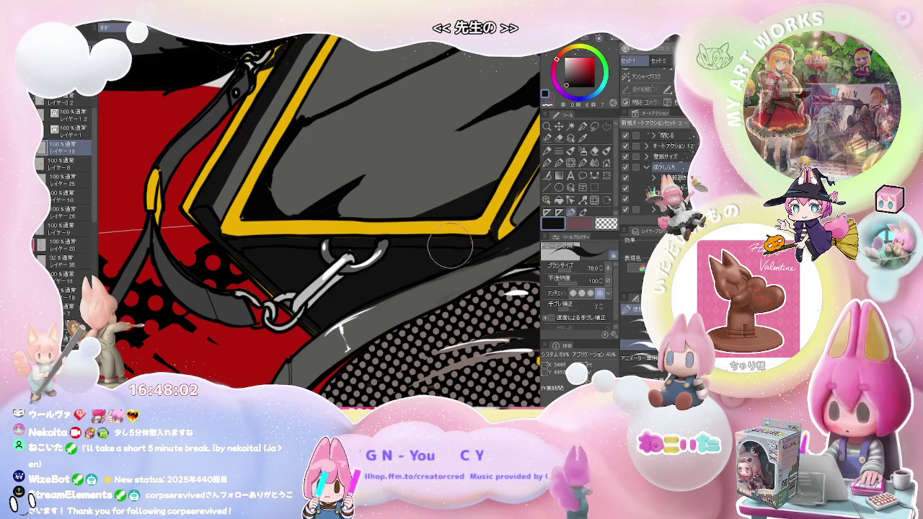
pyautogui.scroll(-2, 505, 245)
pyautogui.scroll(-1, 428, 267)
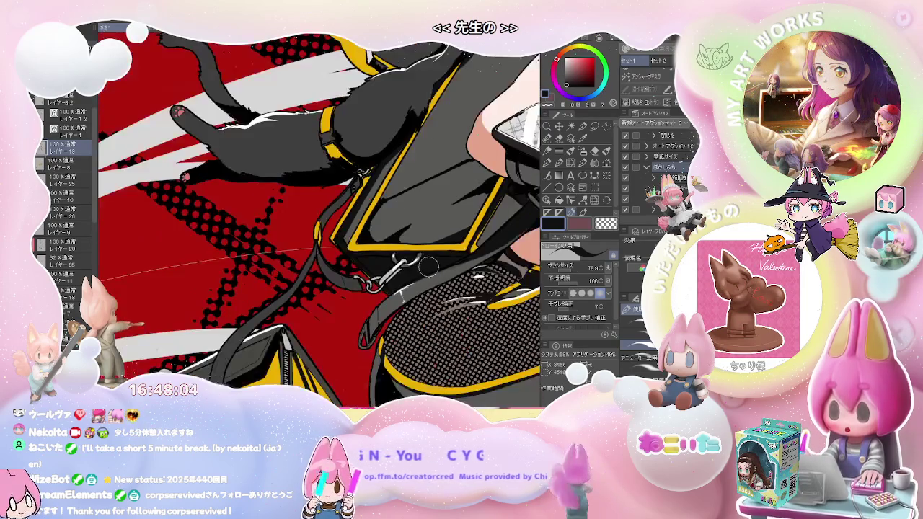
pyautogui.scroll(-2, 376, 269)
pyautogui.scroll(-1, 339, 238)
pyautogui.scroll(-1, 291, 180)
pyautogui.scroll(-2, 265, 297)
pyautogui.scroll(-3, 265, 297)
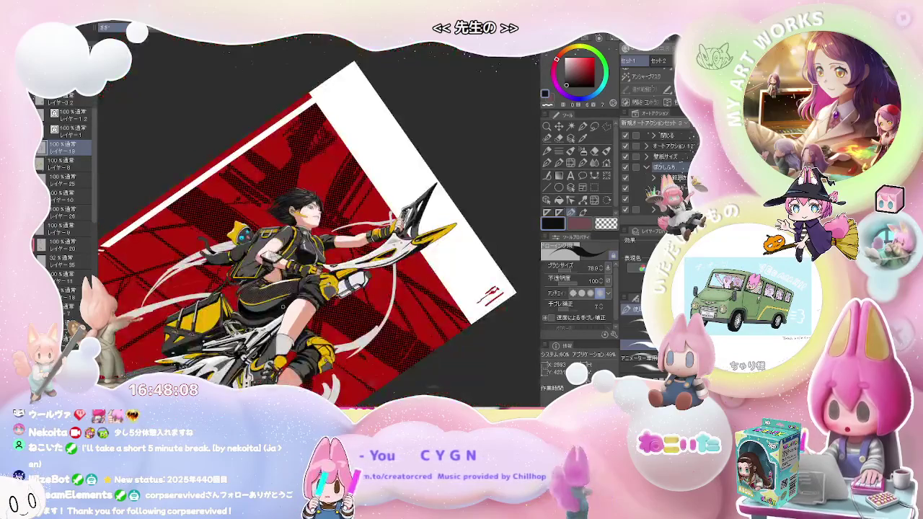
pyautogui.hotkey('ctrl', '@')
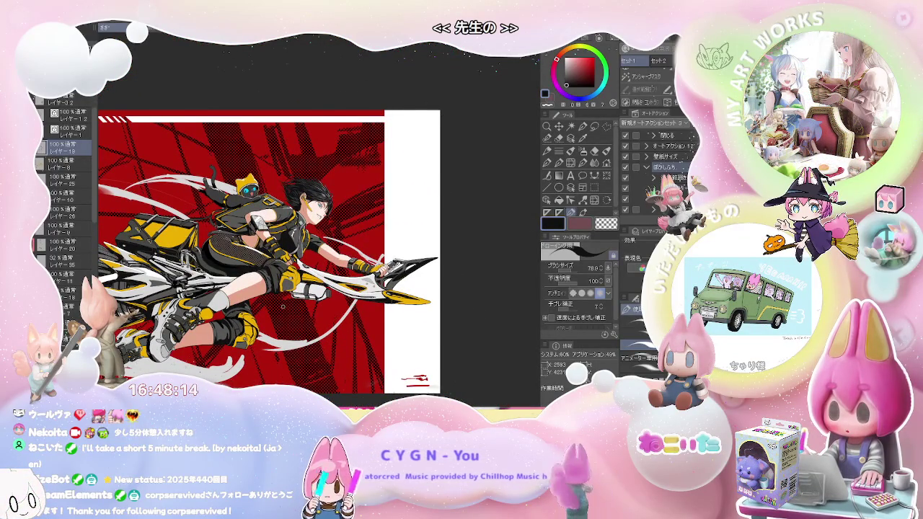
pyautogui.scroll(1, 283, 306)
pyautogui.press('-')
pyautogui.press('-')
pyautogui.press('-')
pyautogui.scroll(2, 282, 307)
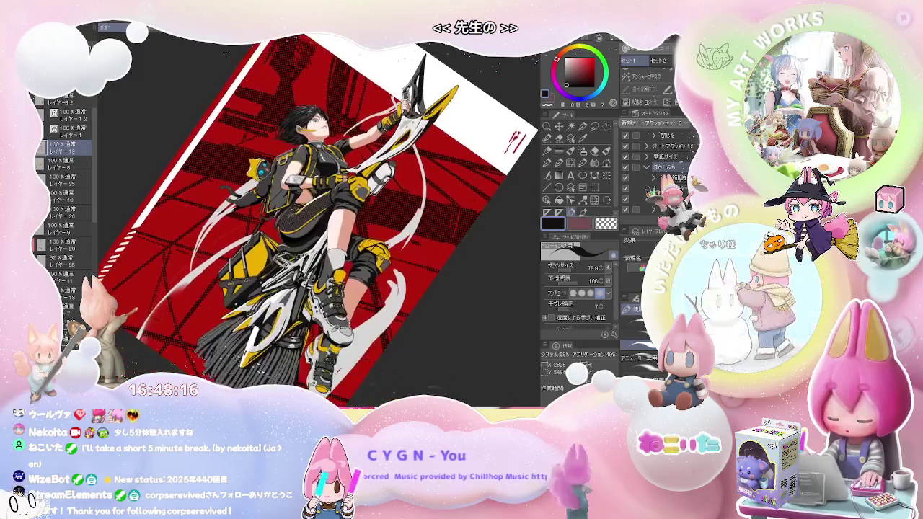
pyautogui.scroll(3, 206, 273)
pyautogui.scroll(2, 206, 273)
pyautogui.click(72, 195)
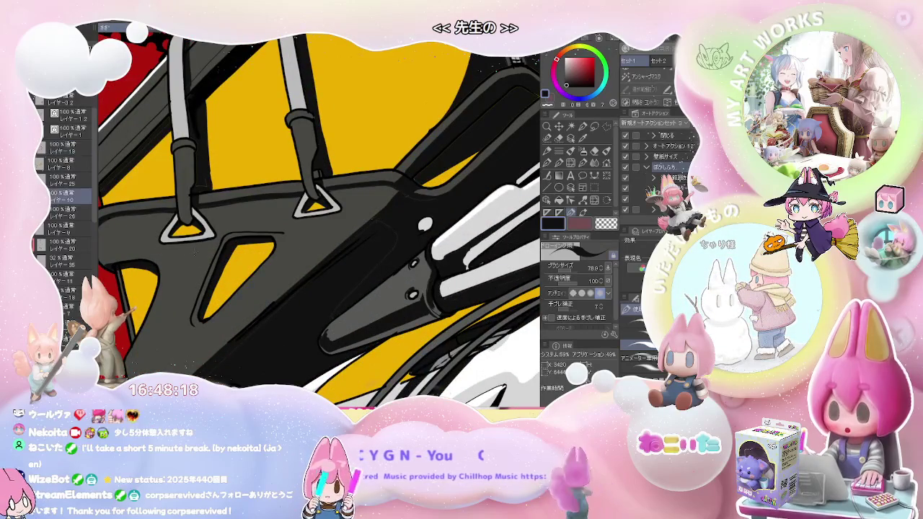
# Add a thin line inside the bag handle's white outline.
pyautogui.scroll(-2, 68, 180)
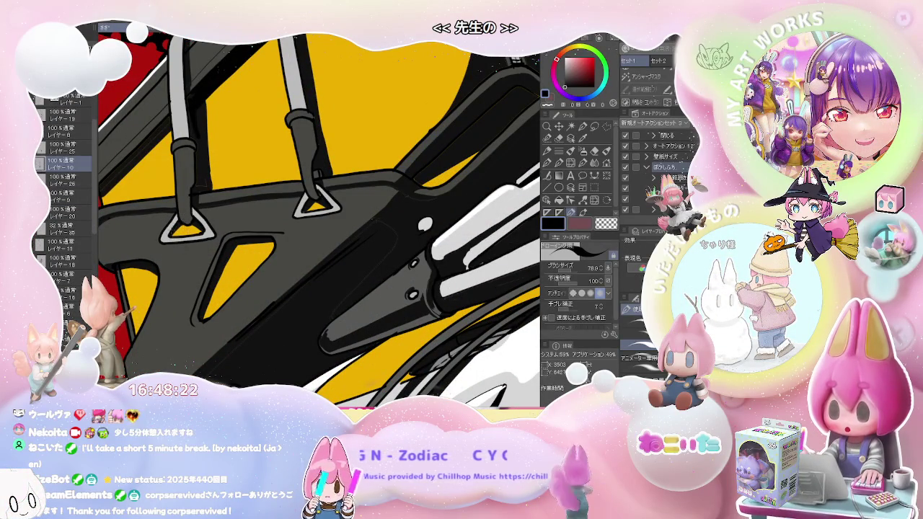
pyautogui.scroll(-5, 69, 180)
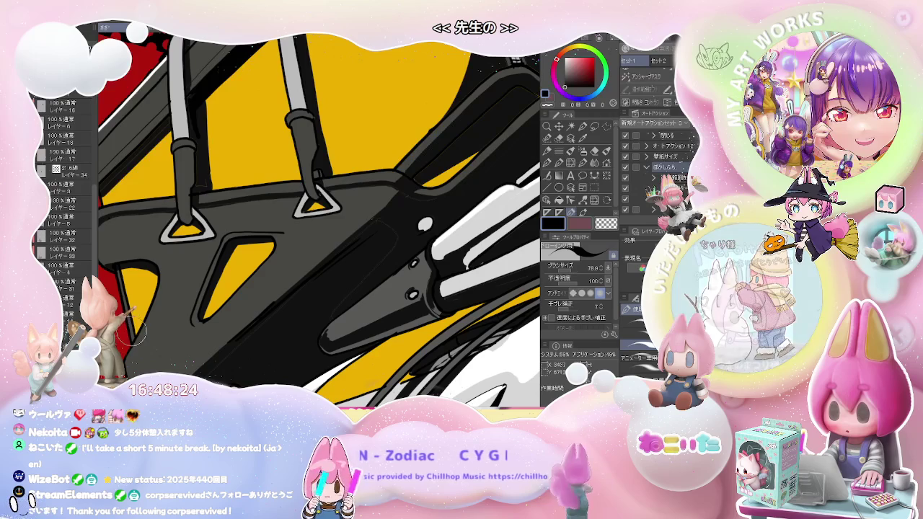
pyautogui.scroll(3, 179, 261)
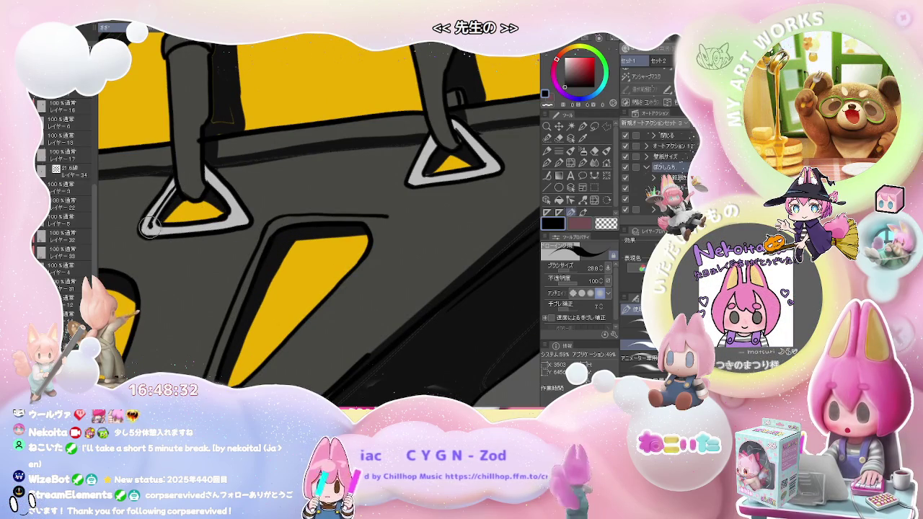
pyautogui.scroll(-2, 149, 228)
pyautogui.scroll(-2, 181, 234)
pyautogui.scroll(-2, 217, 242)
pyautogui.scroll(-2, 285, 255)
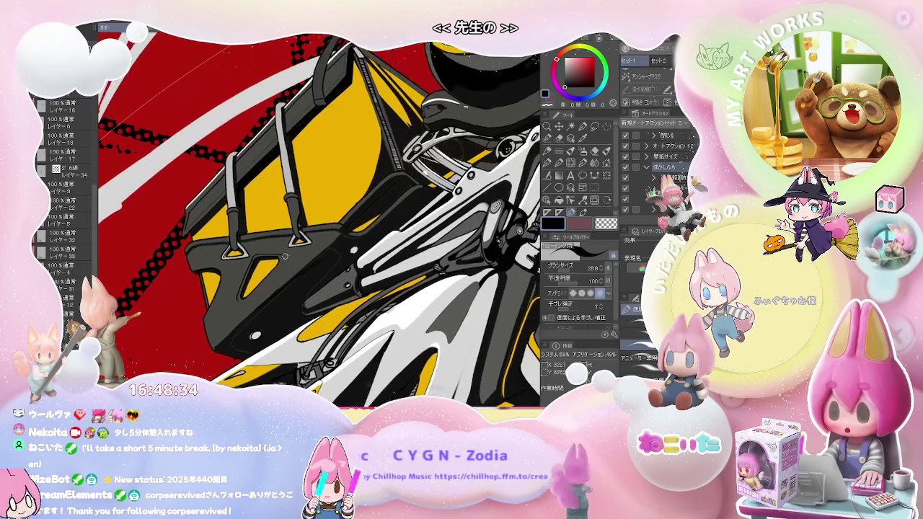
pyautogui.scroll(2, 285, 256)
pyautogui.scroll(2, 224, 238)
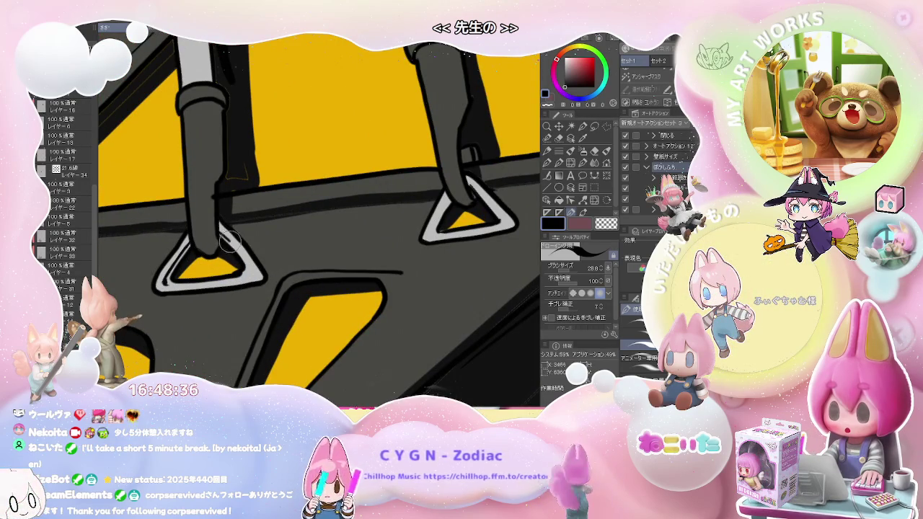
pyautogui.scroll(-2, 274, 261)
pyautogui.scroll(-2, 303, 260)
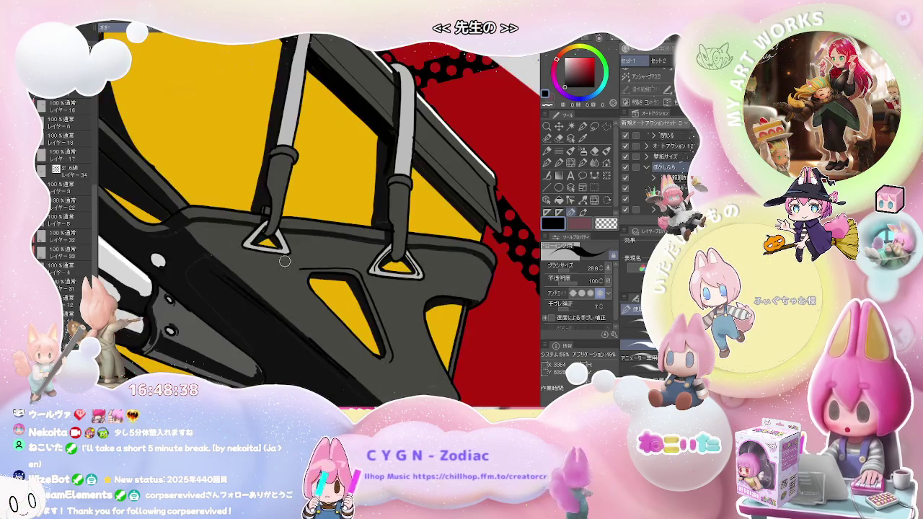
pyautogui.scroll(-1, 395, 251)
pyautogui.scroll(2, 395, 250)
pyautogui.scroll(2, 324, 245)
pyautogui.scroll(2, 253, 240)
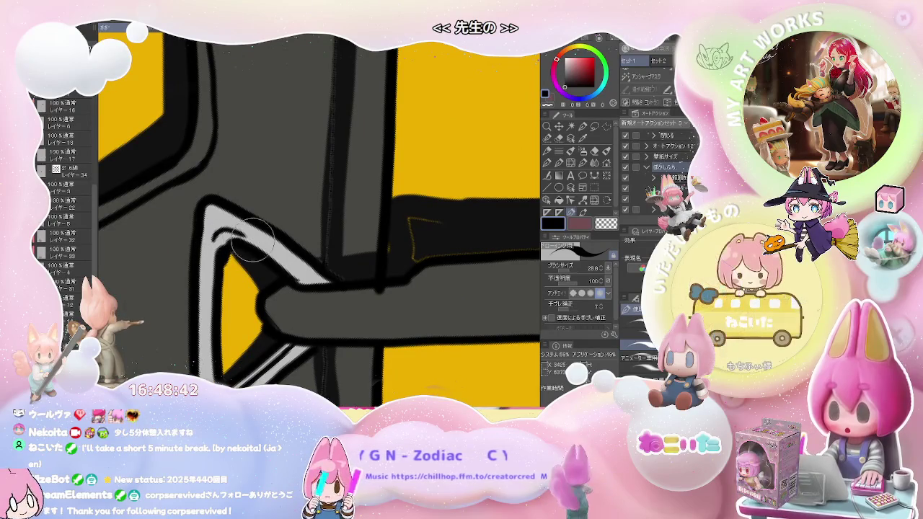
pyautogui.moveTo(215, 235); pyautogui.dragTo(278, 252)
pyautogui.scroll(-1, 277, 253)
pyautogui.scroll(2, 281, 274)
pyautogui.scroll(1, 288, 302)
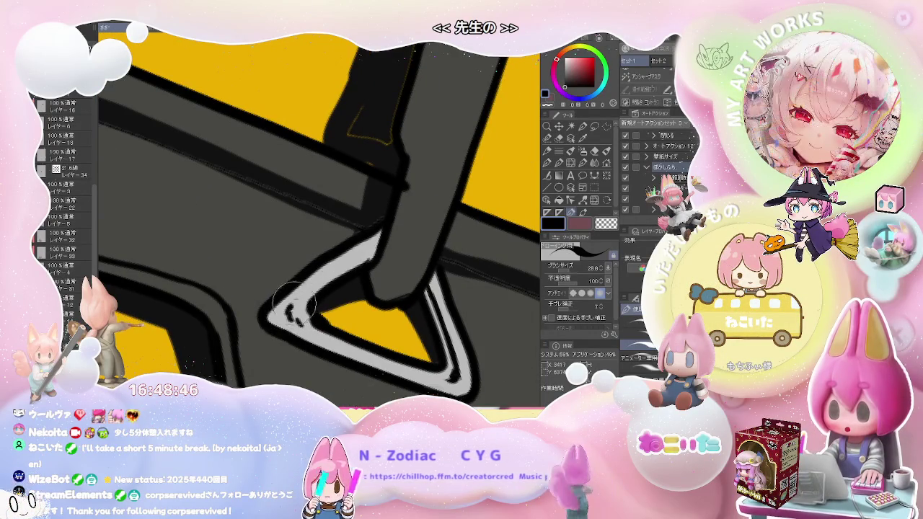
# Draw a dark line inside the buckle's left corner and rotate the view so the bag sits level.
pyautogui.moveTo(296, 318); pyautogui.dragTo(368, 254)
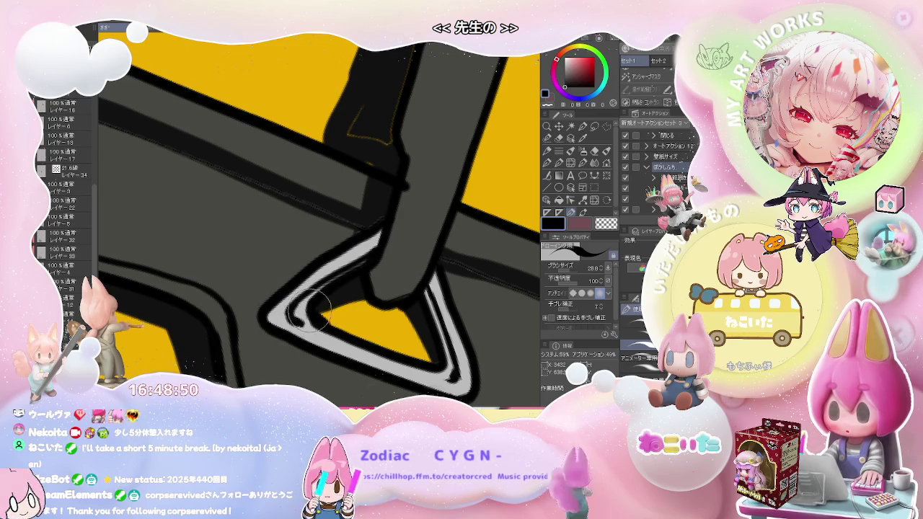
pyautogui.scroll(-2, 310, 310)
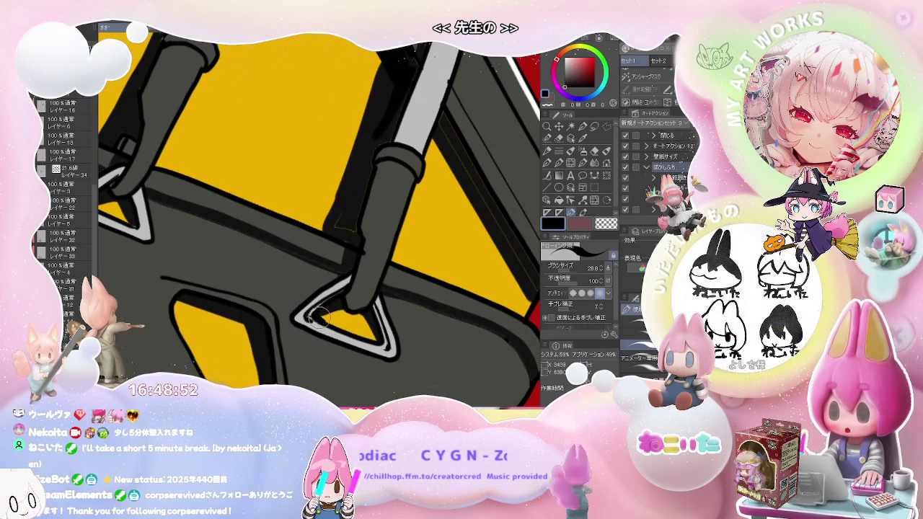
pyautogui.scroll(-2, 310, 314)
pyautogui.scroll(-2, 409, 326)
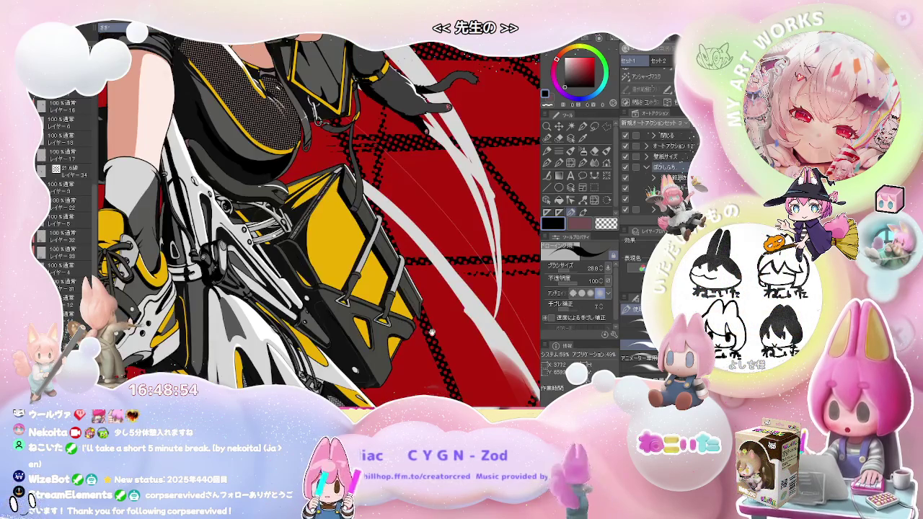
pyautogui.moveTo(409, 326); pyautogui.dragTo(346, 288)
pyautogui.scroll(2, 258, 294)
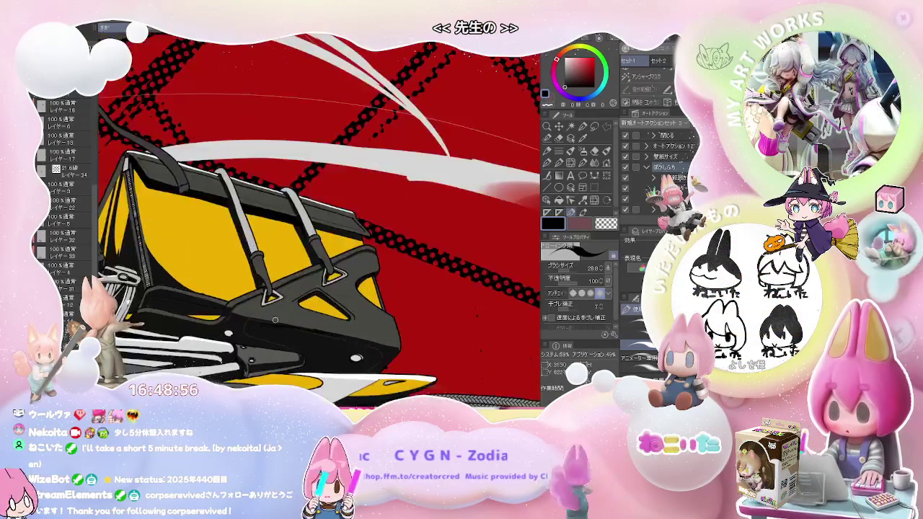
pyautogui.scroll(2, 259, 294)
pyautogui.scroll(2, 259, 295)
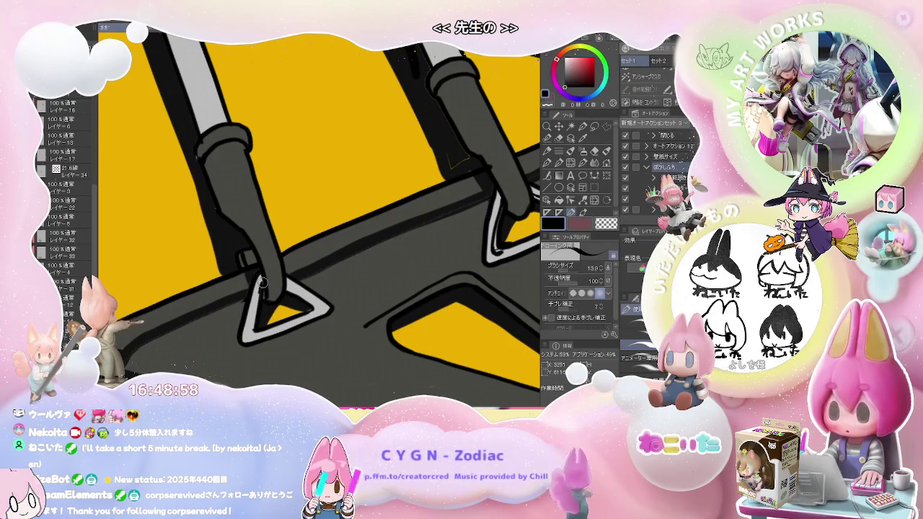
# Extend the handle's dark line down into the triangular buckle.
pyautogui.moveTo(261, 280); pyautogui.dragTo(254, 307)
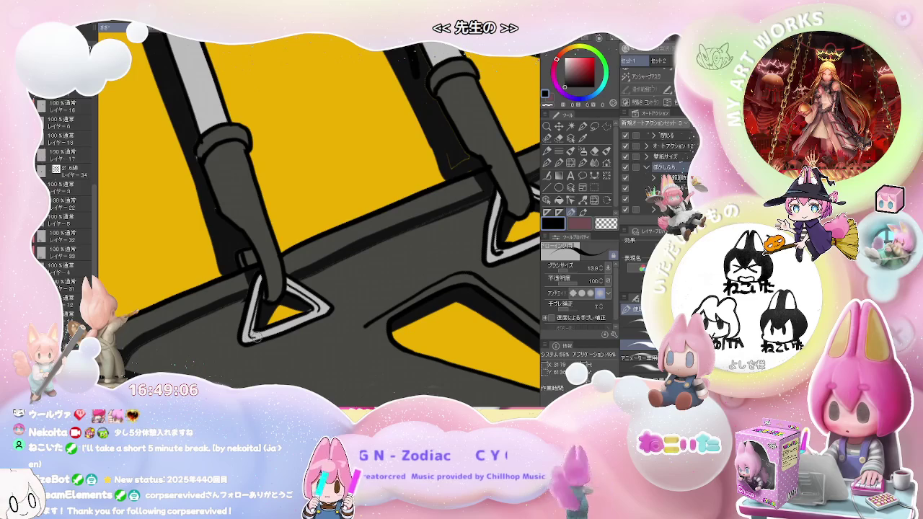
pyautogui.scroll(-2, 319, 313)
pyautogui.scroll(-3, 360, 309)
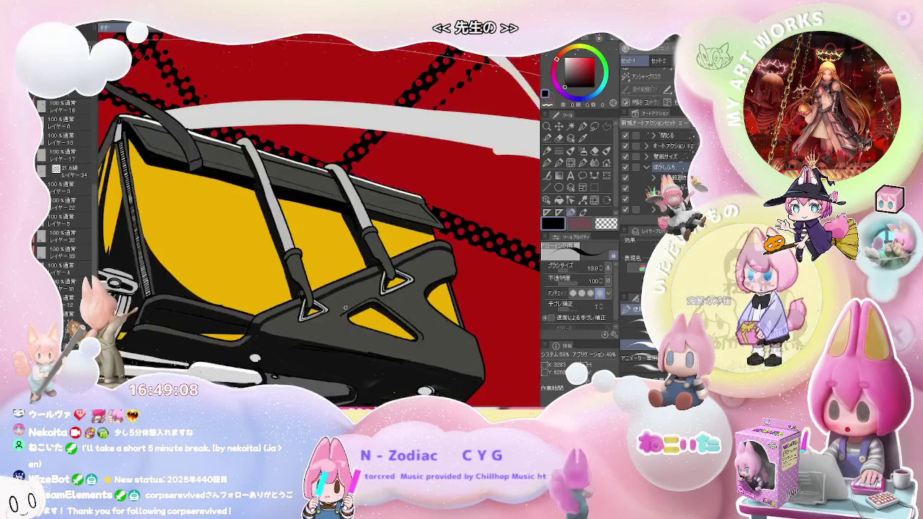
pyautogui.scroll(-3, 390, 306)
pyautogui.scroll(-2, 411, 304)
pyautogui.scroll(2, 400, 304)
pyautogui.scroll(3, 361, 303)
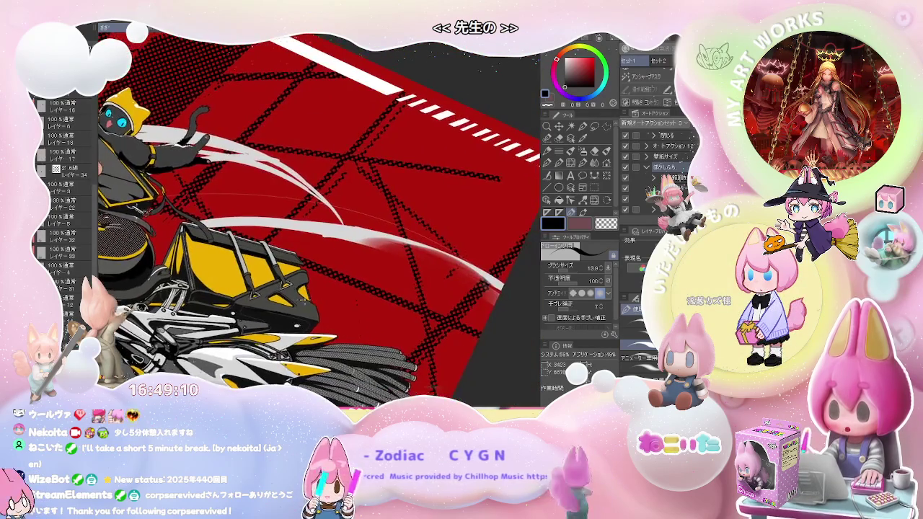
pyautogui.scroll(3, 303, 302)
pyautogui.scroll(2, 245, 300)
pyautogui.scroll(2, 239, 298)
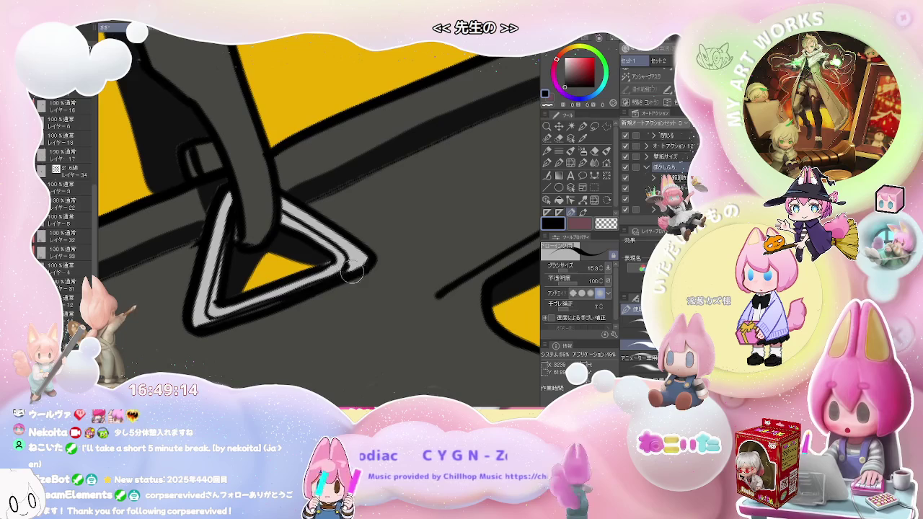
pyautogui.scroll(-3, 361, 267)
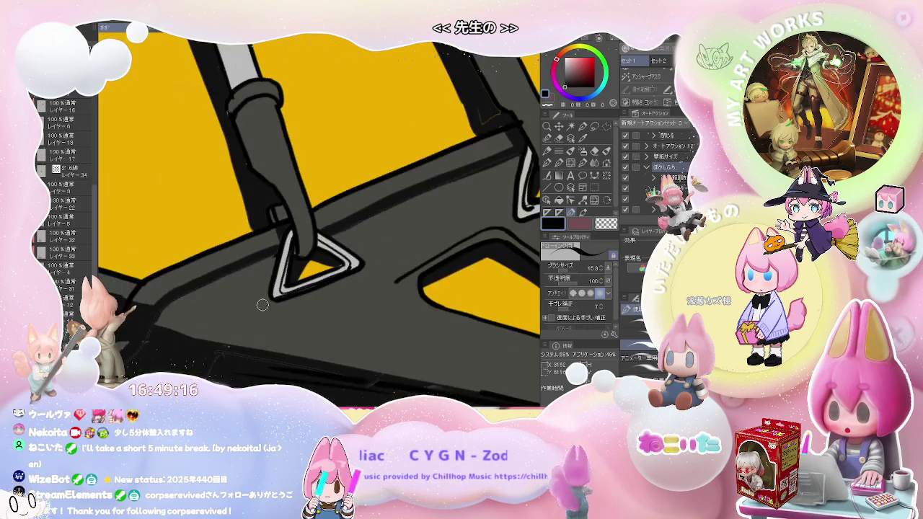
pyautogui.scroll(-2, 273, 296)
pyautogui.scroll(-1, 399, 287)
pyautogui.scroll(1, 399, 288)
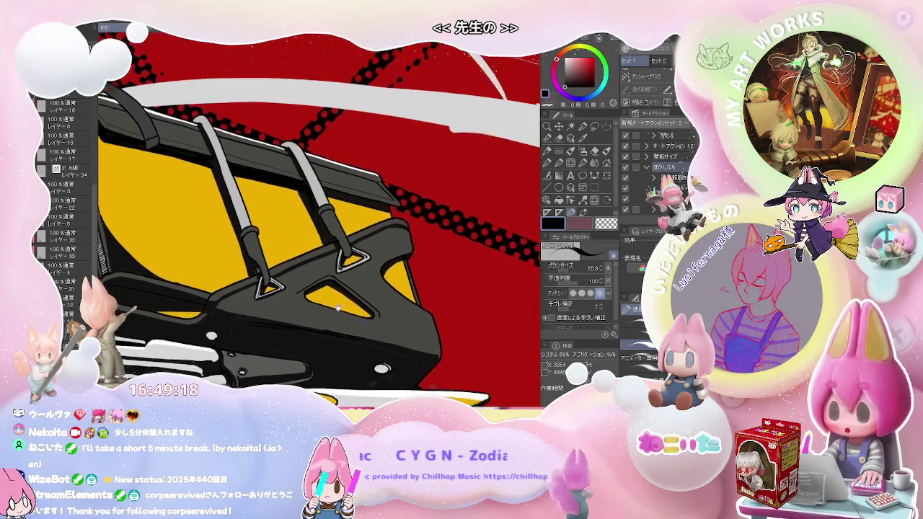
pyautogui.scroll(2, 325, 281)
pyautogui.scroll(2, 265, 280)
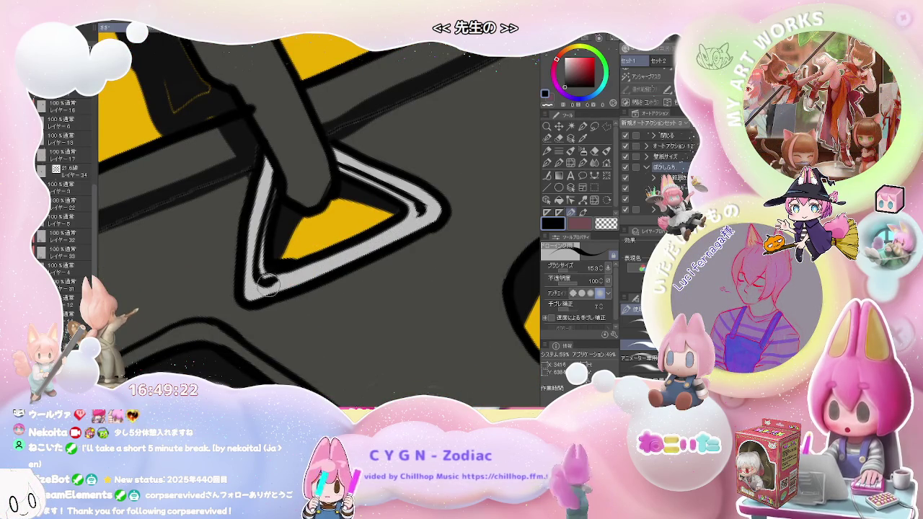
# Darken the buckle's bottom edges and clean its white bottom band, enlarging the brush midway.
pyautogui.moveTo(267, 284); pyautogui.dragTo(341, 261)
pyautogui.moveTo(419, 223); pyautogui.dragTo(276, 282)
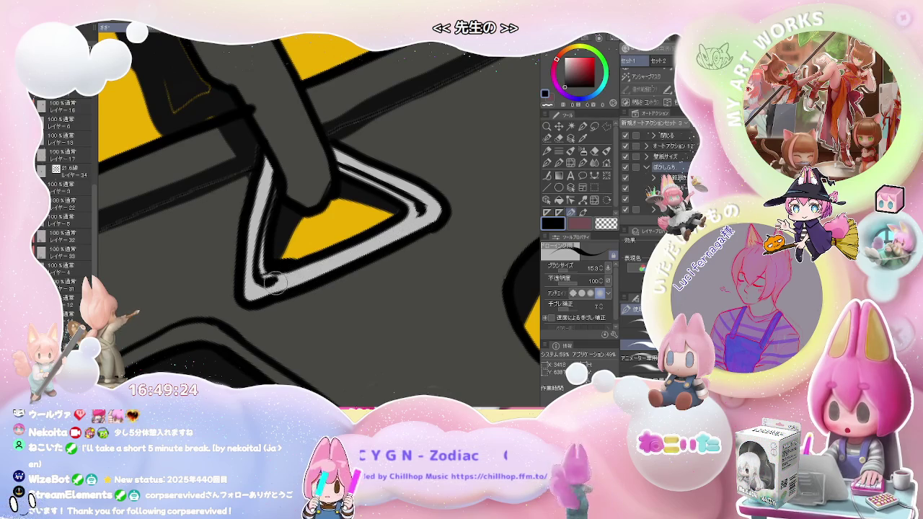
pyautogui.press(']')
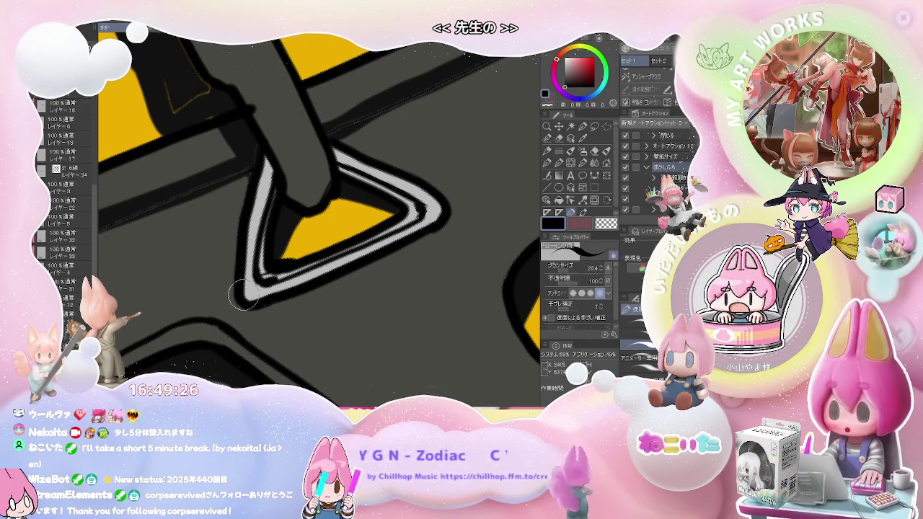
pyautogui.moveTo(242, 294); pyautogui.dragTo(306, 281)
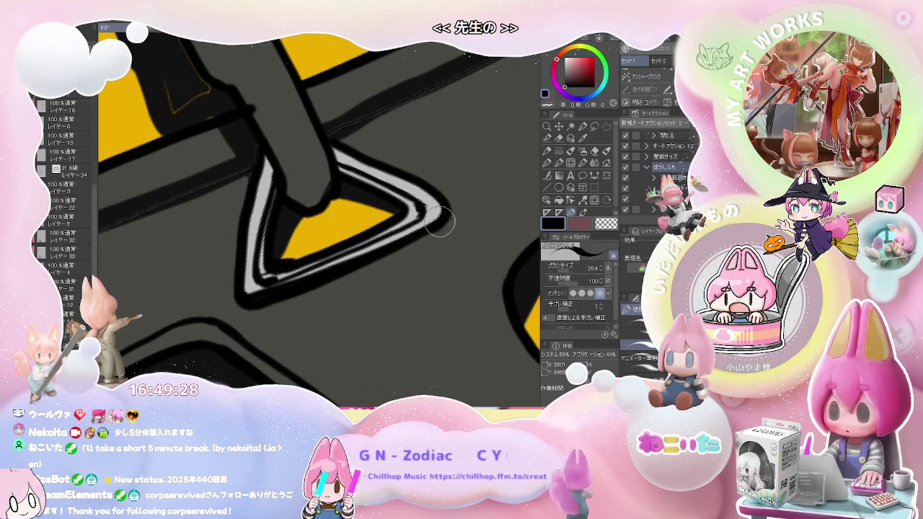
pyautogui.scroll(-2, 443, 224)
pyautogui.scroll(-2, 443, 224)
pyautogui.scroll(-1, 440, 252)
pyautogui.scroll(-1, 438, 278)
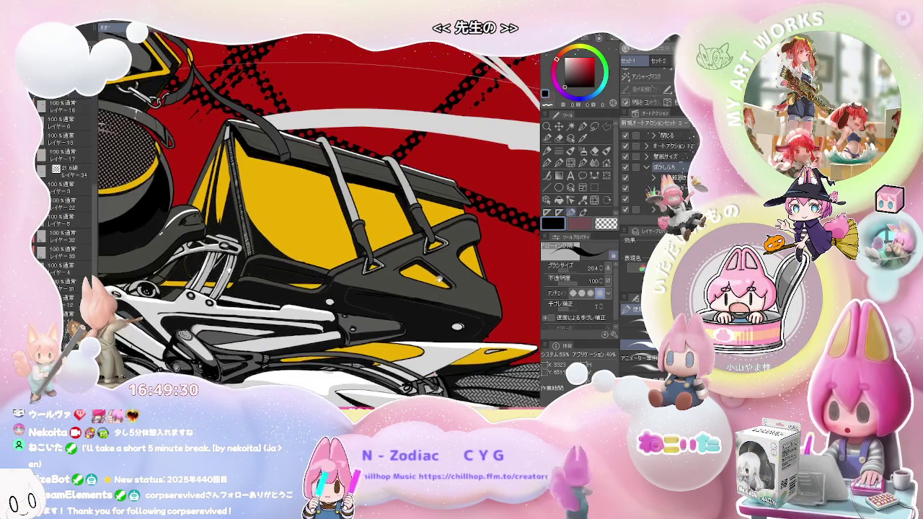
pyautogui.scroll(2, 442, 281)
pyautogui.scroll(1, 361, 280)
pyautogui.scroll(2, 221, 277)
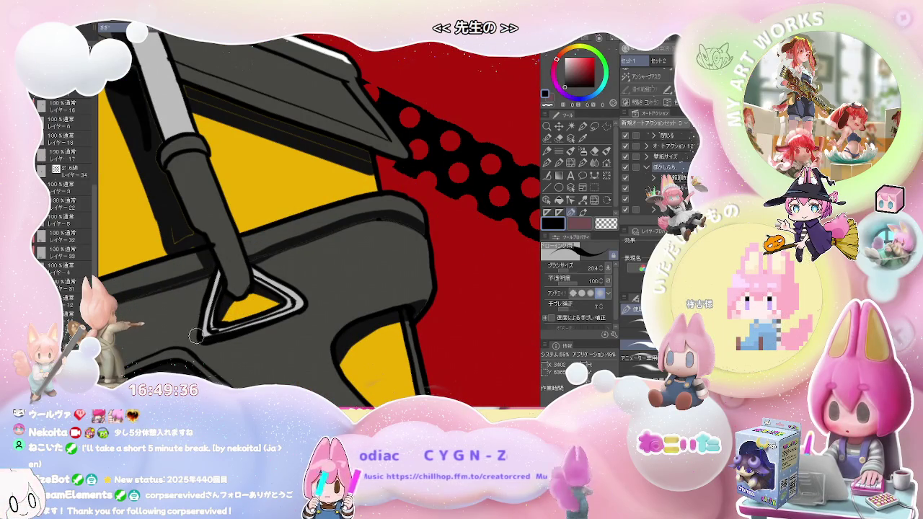
pyautogui.scroll(-2, 217, 310)
pyautogui.scroll(-2, 216, 310)
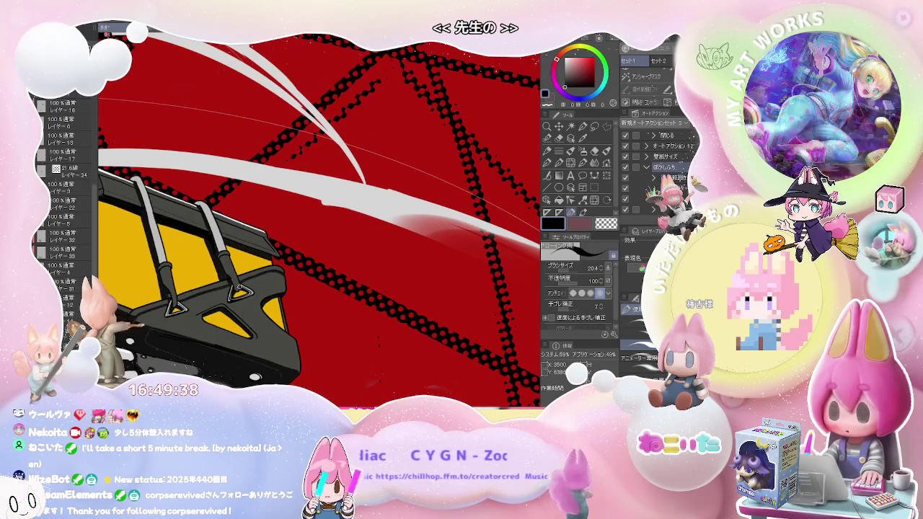
pyautogui.scroll(-1, 217, 310)
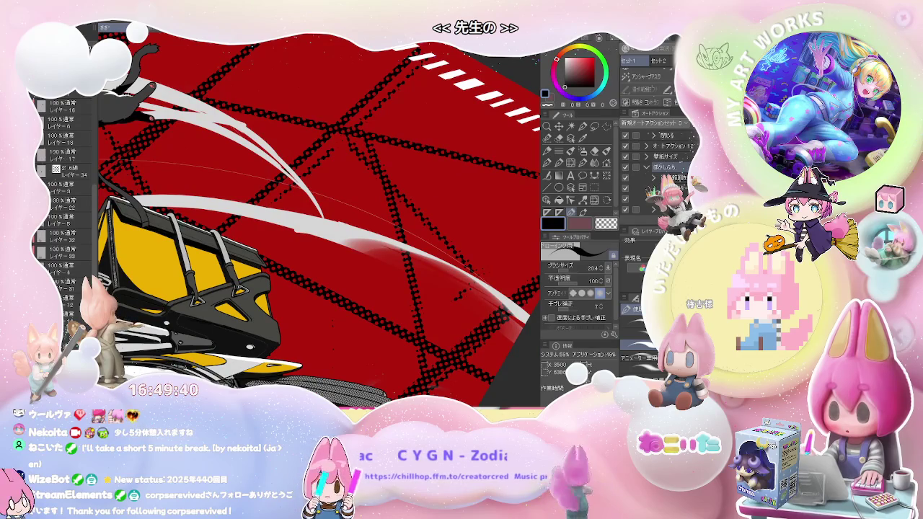
pyautogui.scroll(1, 245, 288)
pyautogui.scroll(1, 246, 289)
pyautogui.scroll(1, 245, 289)
pyautogui.scroll(1, 246, 288)
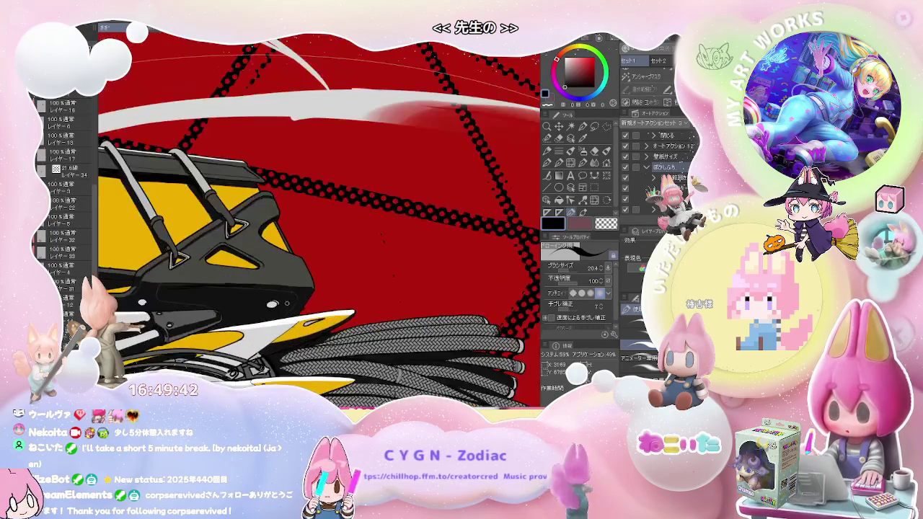
pyautogui.scroll(2, 274, 299)
pyautogui.scroll(2, 275, 300)
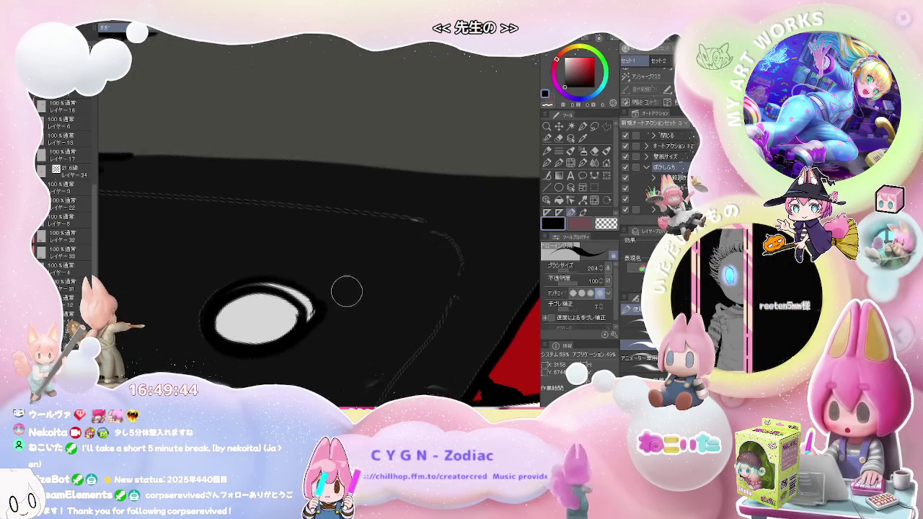
# Raise the brush size to 64.1, then settle it at 42.5 while inspecting the bag's underside.
pyautogui.scroll(-3, 470, 239)
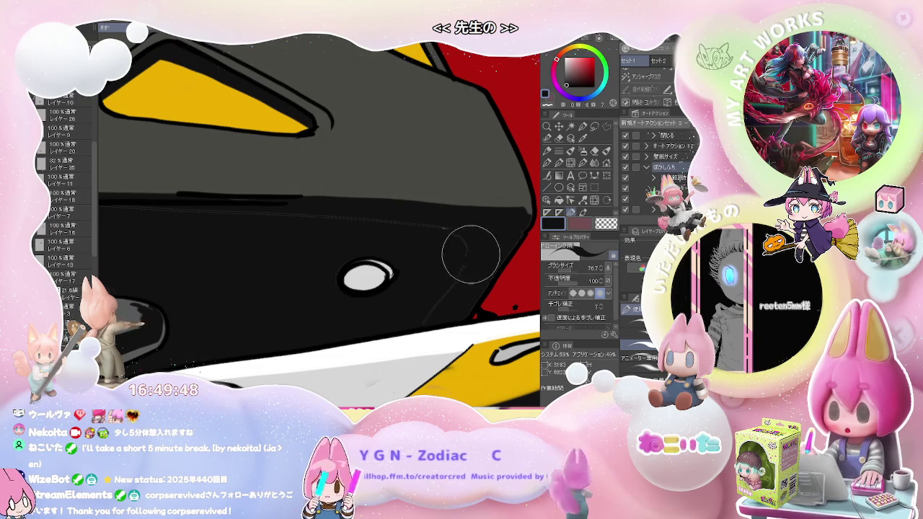
pyautogui.scroll(2, 441, 225)
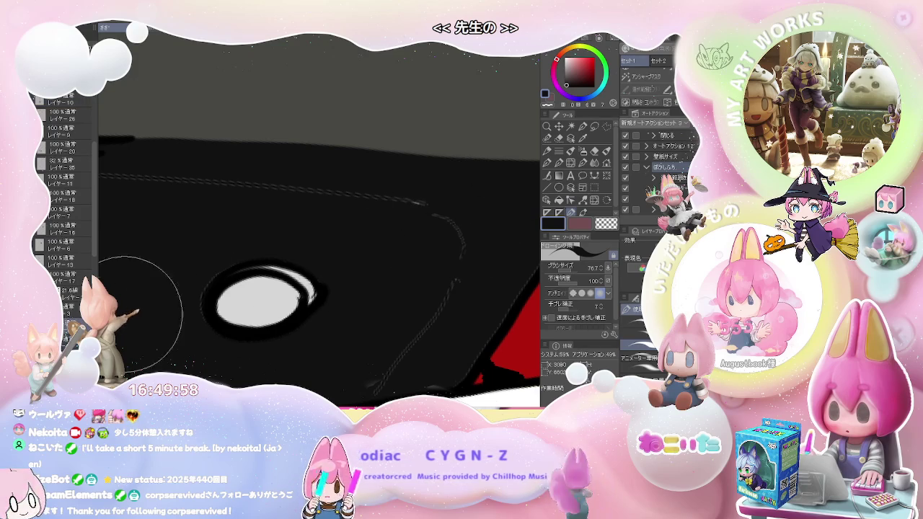
pyautogui.scroll(-2, 289, 282)
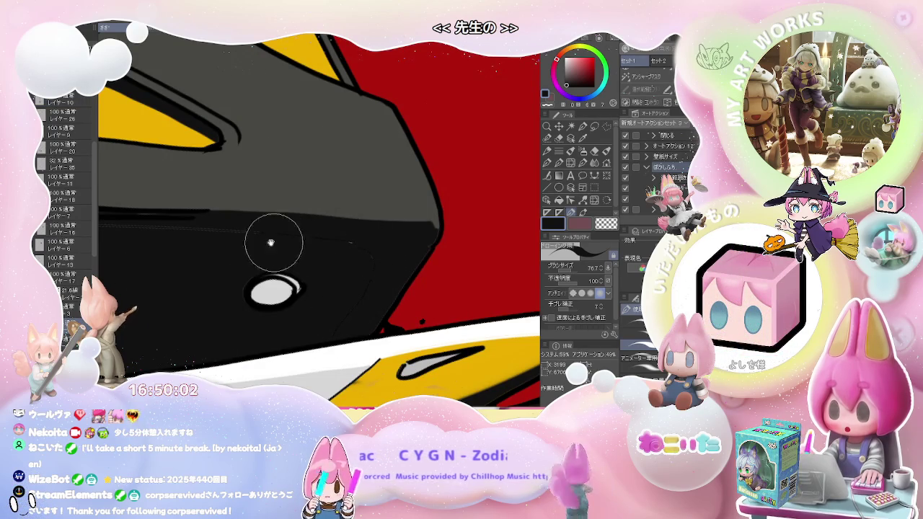
pyautogui.scroll(-2, 267, 237)
pyautogui.scroll(1, 310, 254)
pyautogui.moveTo(222, 253); pyautogui.dragTo(276, 255)
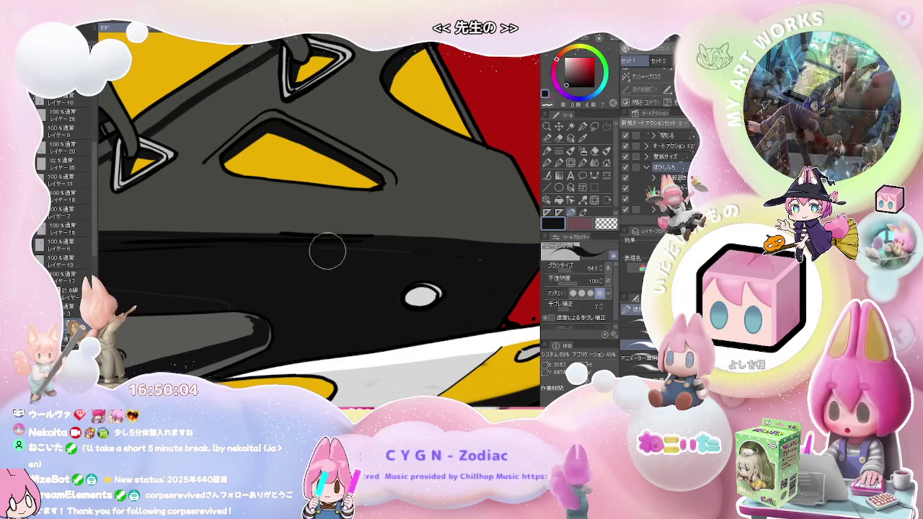
pyautogui.scroll(-1, 155, 255)
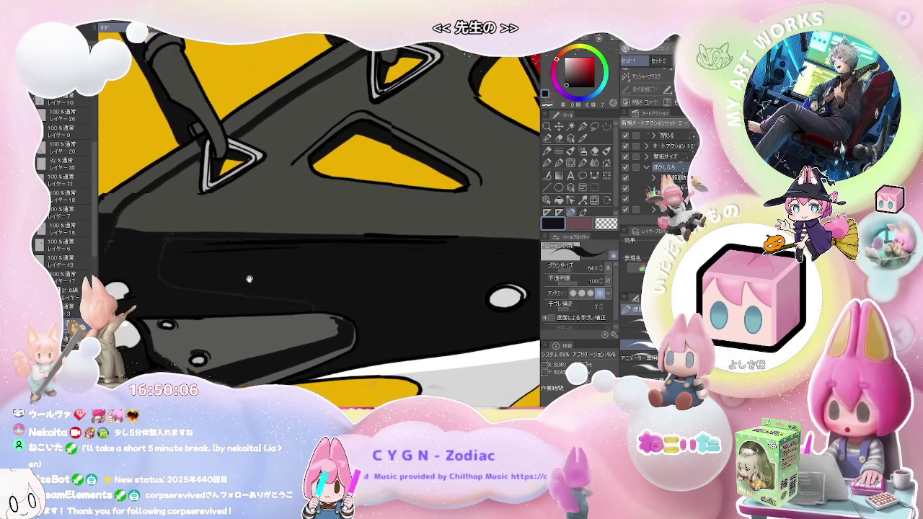
pyautogui.scroll(1, 187, 258)
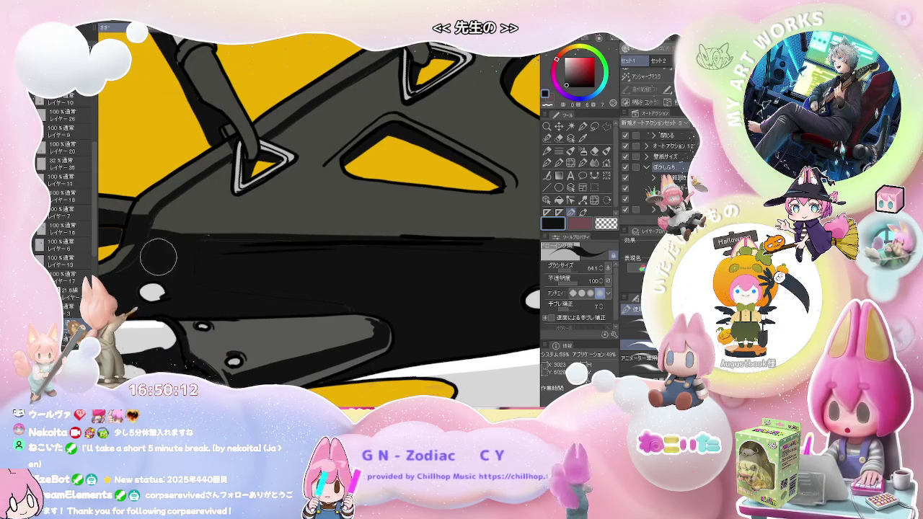
pyautogui.moveTo(158, 257); pyautogui.dragTo(149, 240)
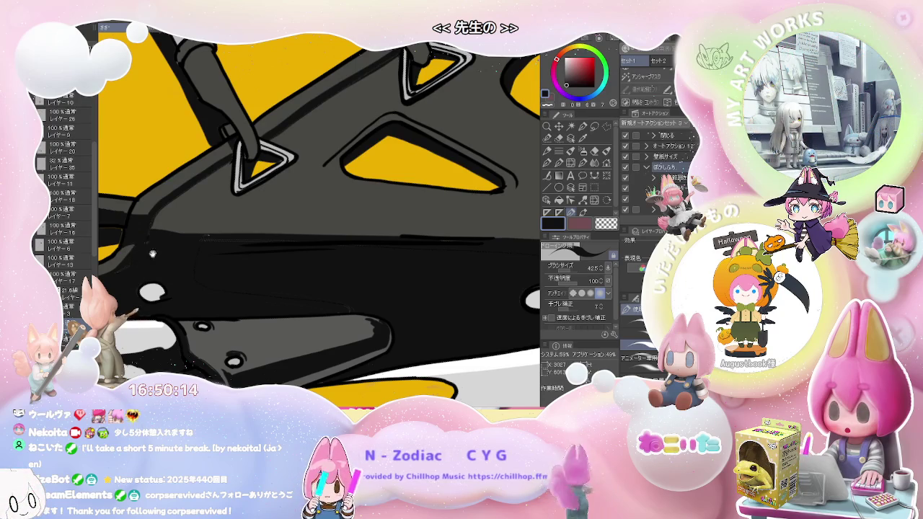
pyautogui.scroll(2, 152, 254)
pyautogui.scroll(2, 216, 260)
pyautogui.scroll(3, 299, 267)
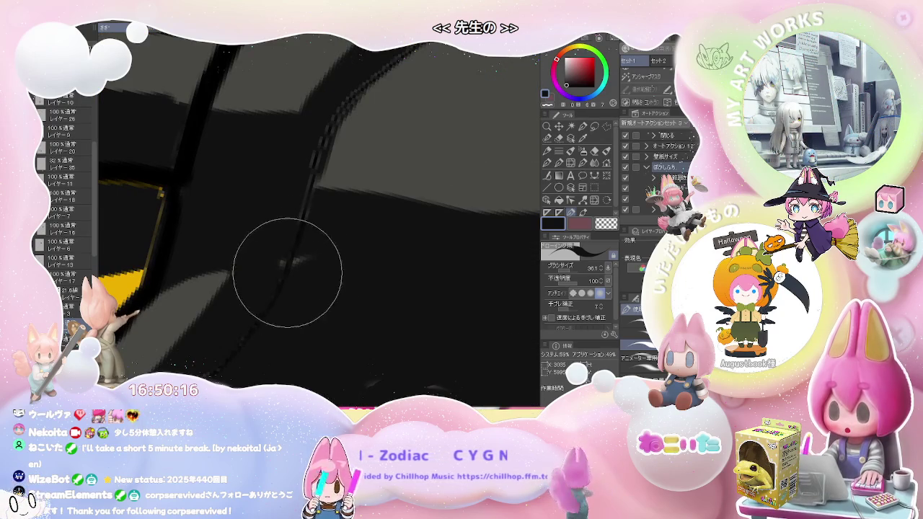
pyautogui.scroll(-3, 325, 259)
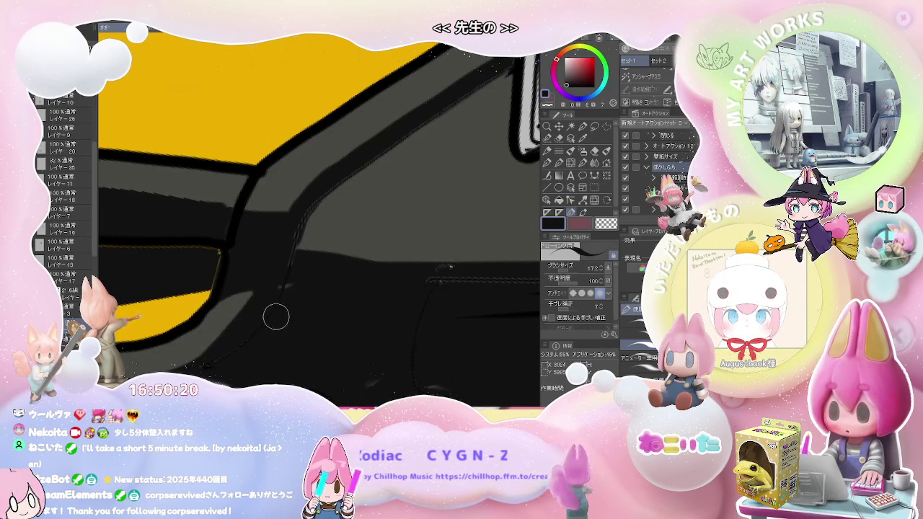
pyautogui.scroll(-2, 276, 317)
pyautogui.scroll(-2, 289, 317)
pyautogui.scroll(-2, 303, 319)
pyautogui.scroll(-1, 319, 321)
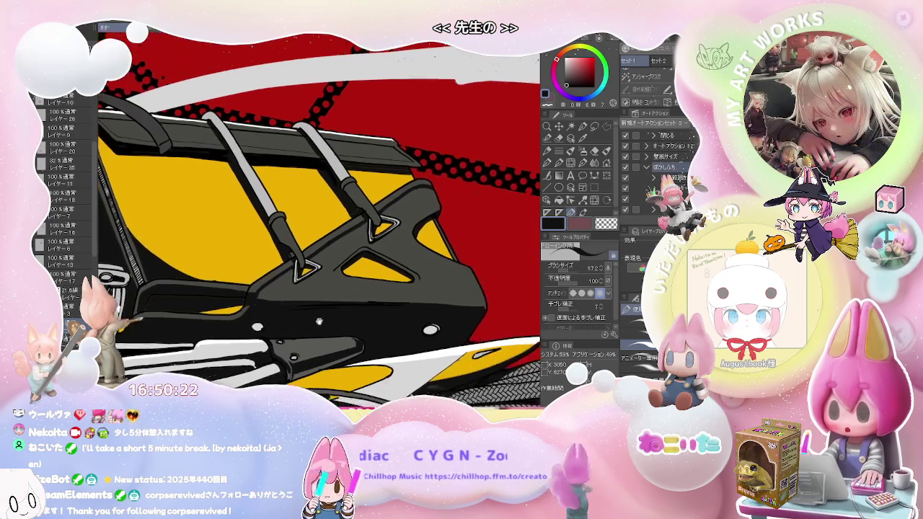
pyautogui.scroll(1, 319, 321)
pyautogui.scroll(1, 319, 321)
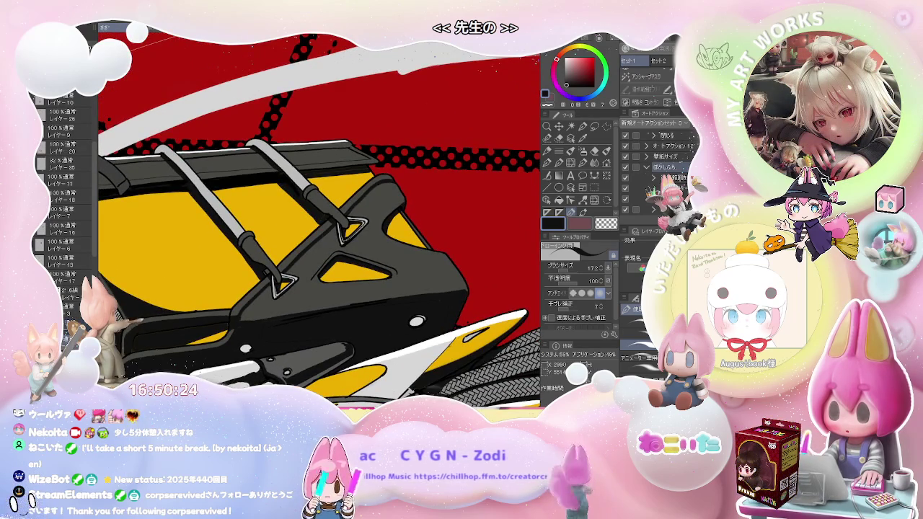
pyautogui.scroll(2, 233, 325)
pyautogui.scroll(2, 233, 329)
pyautogui.scroll(-1, 238, 313)
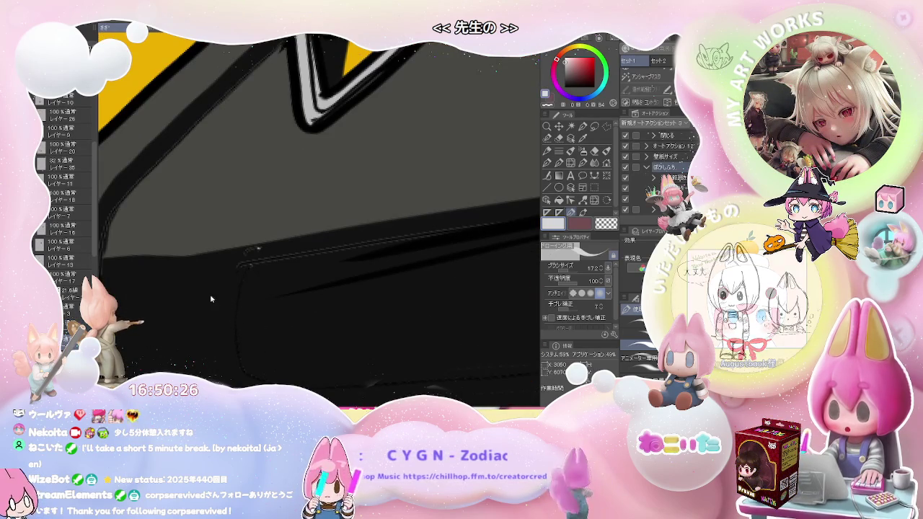
pyautogui.scroll(-2, 268, 248)
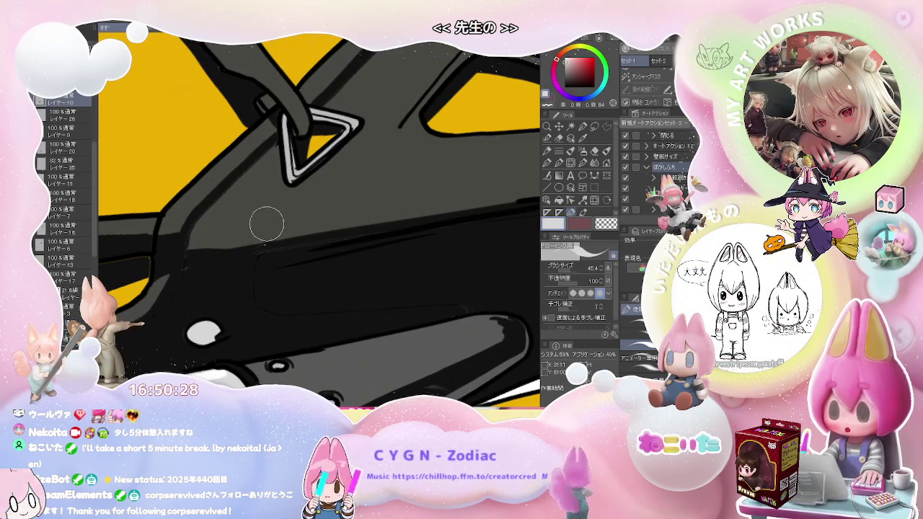
# Pick a greyish yellow colour and move the view around the bag and red background.
pyautogui.keyDown('alt'); pyautogui.click(267, 224); pyautogui.keyUp('alt')
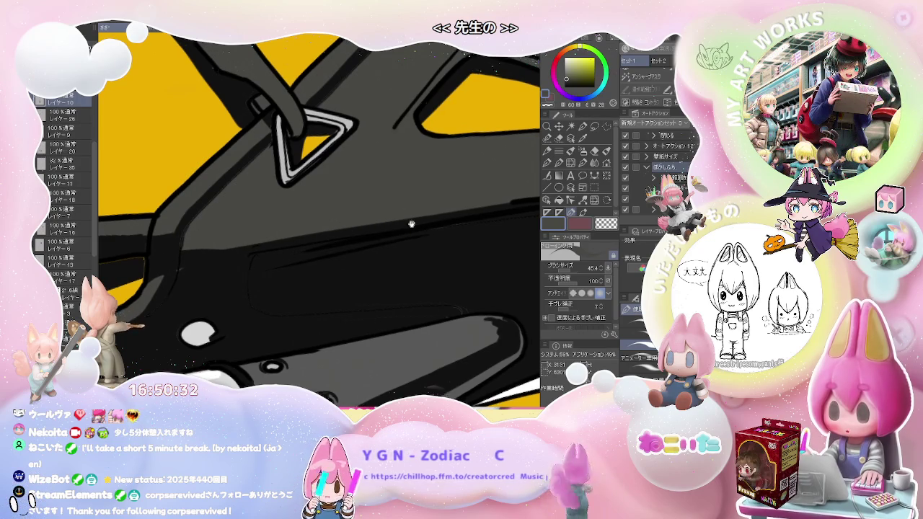
pyautogui.moveTo(258, 254); pyautogui.dragTo(149, 283)
pyautogui.moveTo(437, 241); pyautogui.dragTo(354, 261)
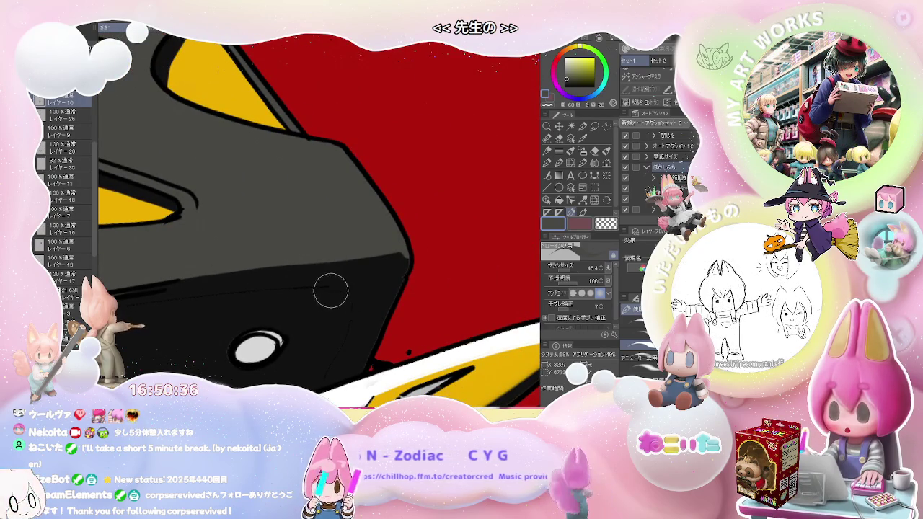
pyautogui.scroll(-2, 390, 264)
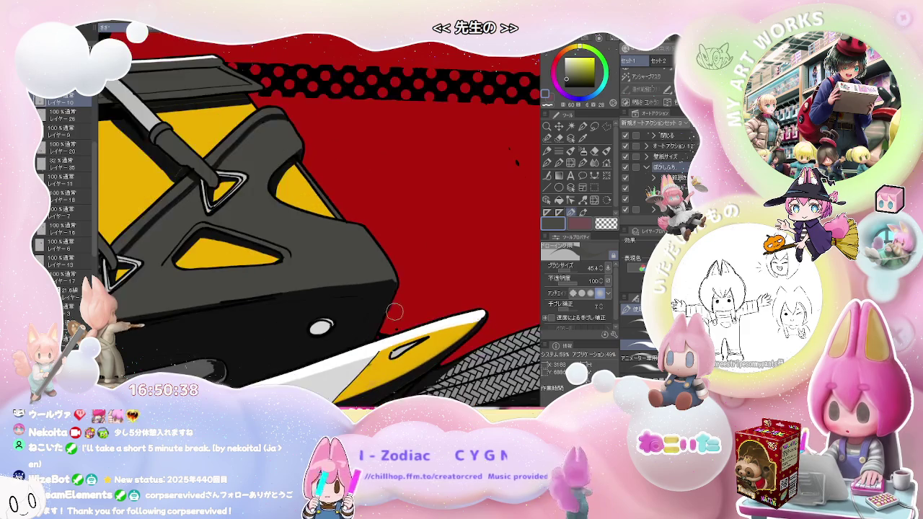
pyautogui.scroll(-2, 388, 289)
pyautogui.scroll(-2, 386, 309)
pyautogui.scroll(-2, 386, 309)
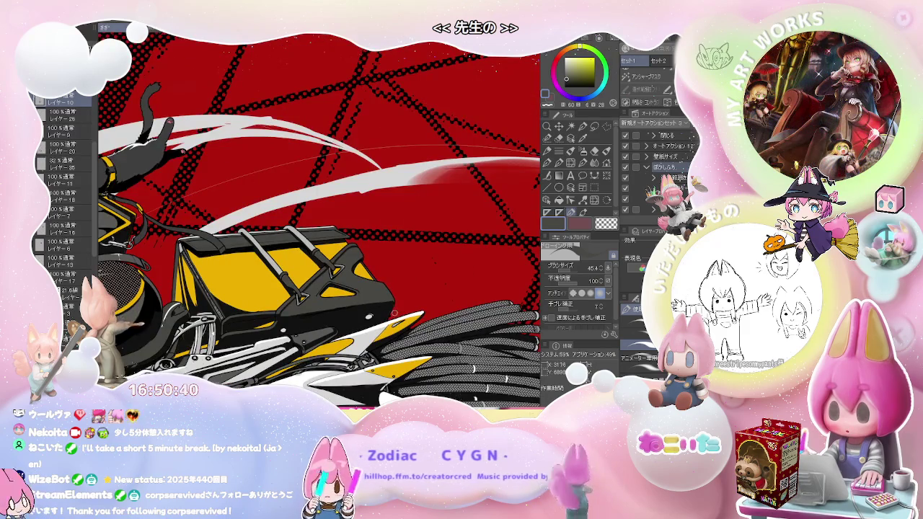
pyautogui.scroll(2, 393, 313)
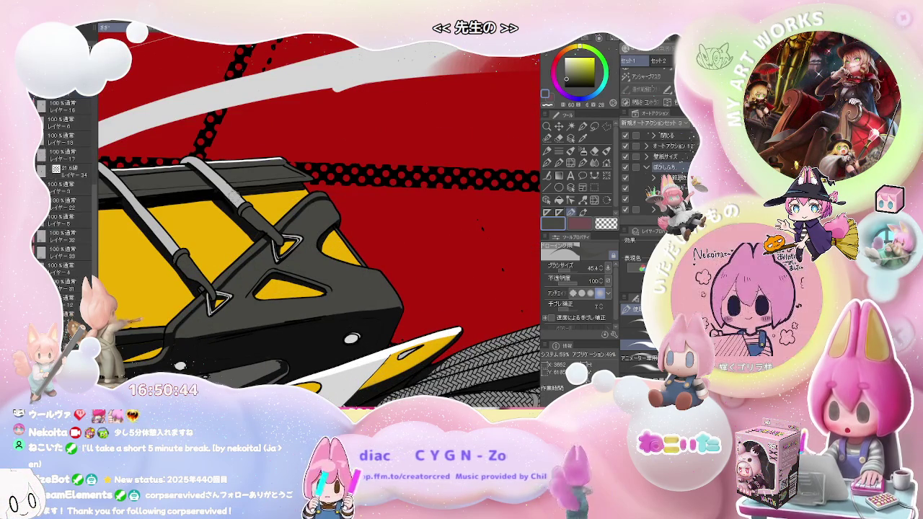
pyautogui.scroll(2, 298, 207)
pyautogui.scroll(2, 241, 220)
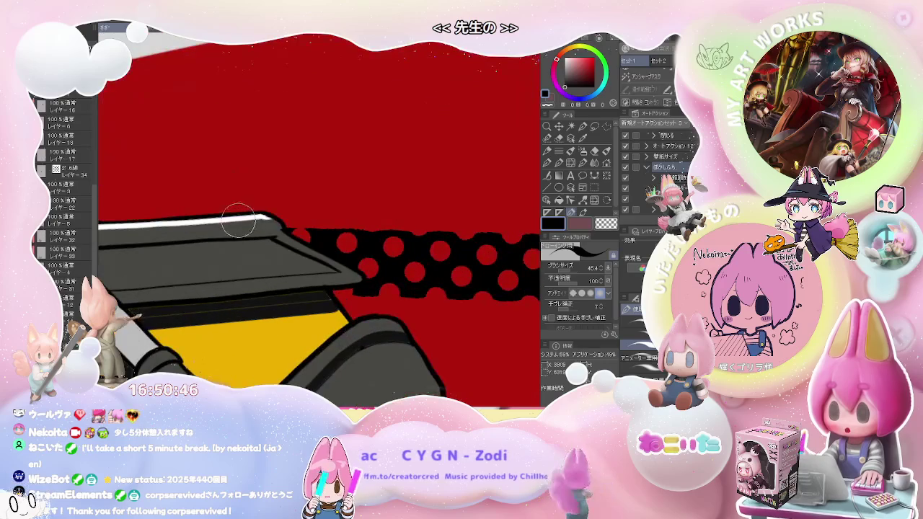
pyautogui.scroll(2, 288, 274)
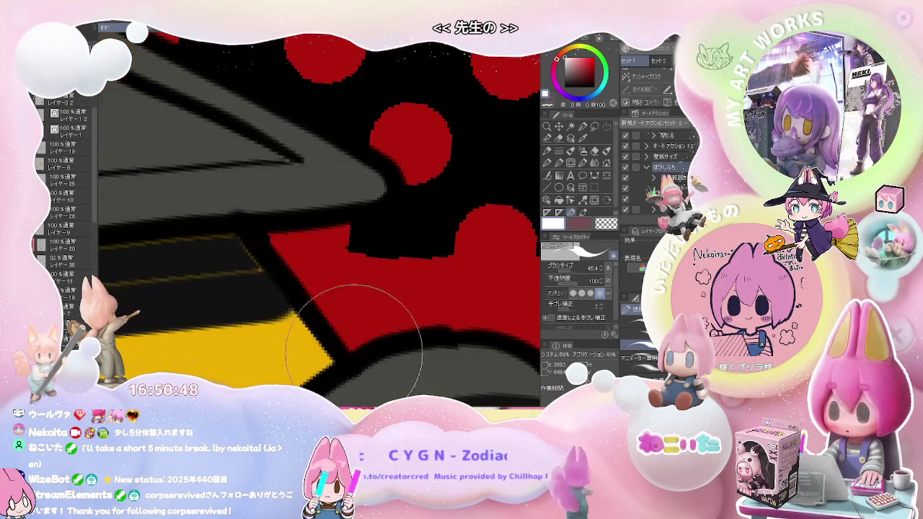
pyautogui.scroll(2, 347, 289)
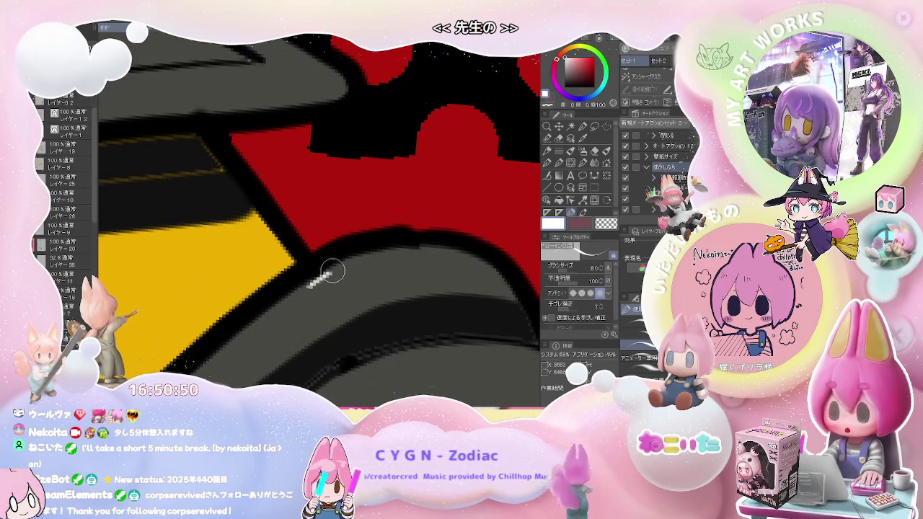
pyautogui.scroll(-2, 470, 254)
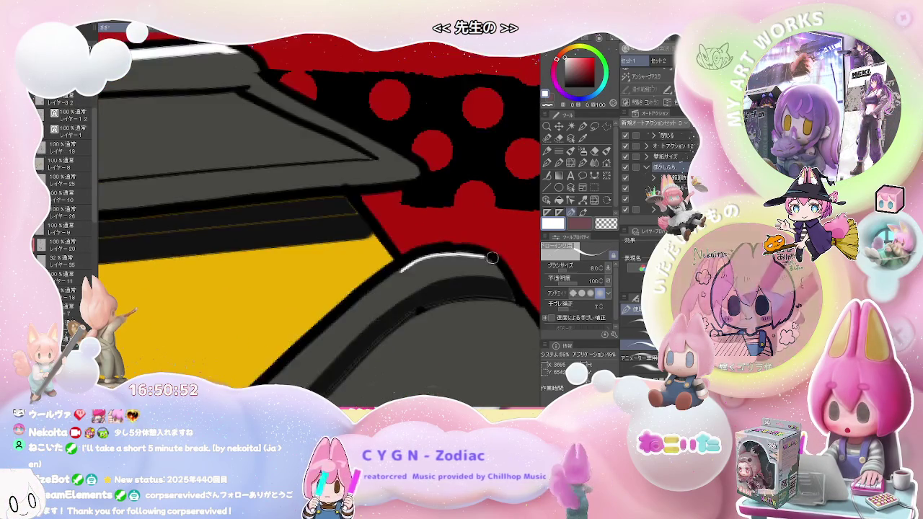
pyautogui.scroll(-1, 433, 289)
pyautogui.scroll(1, 361, 332)
pyautogui.scroll(2, 345, 348)
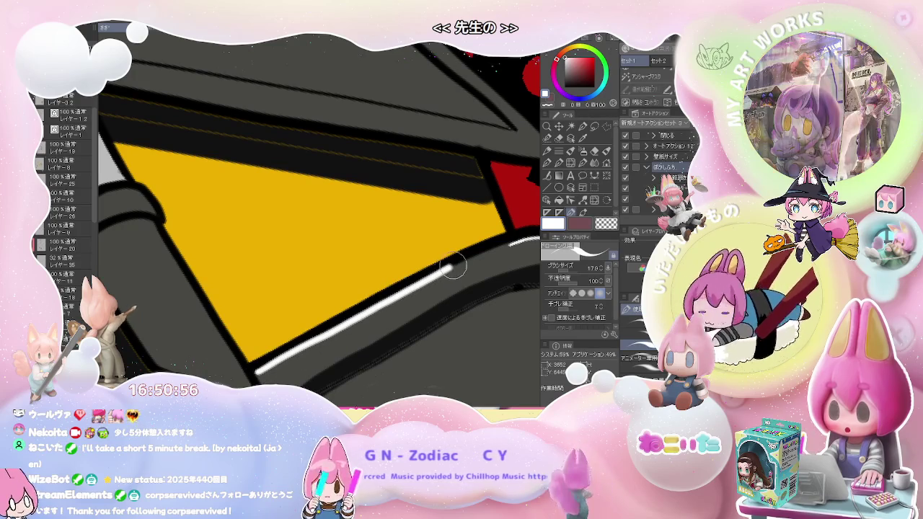
# Undo the previous highlight and redraw a cleaner white line along the yellow panel's lower edge.
pyautogui.hotkey('ctrl', 'z')
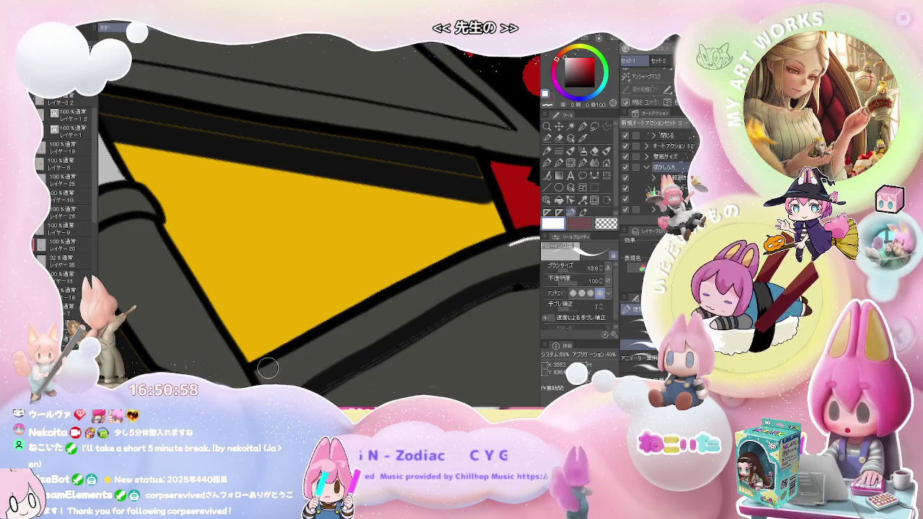
pyautogui.moveTo(261, 370); pyautogui.dragTo(341, 328)
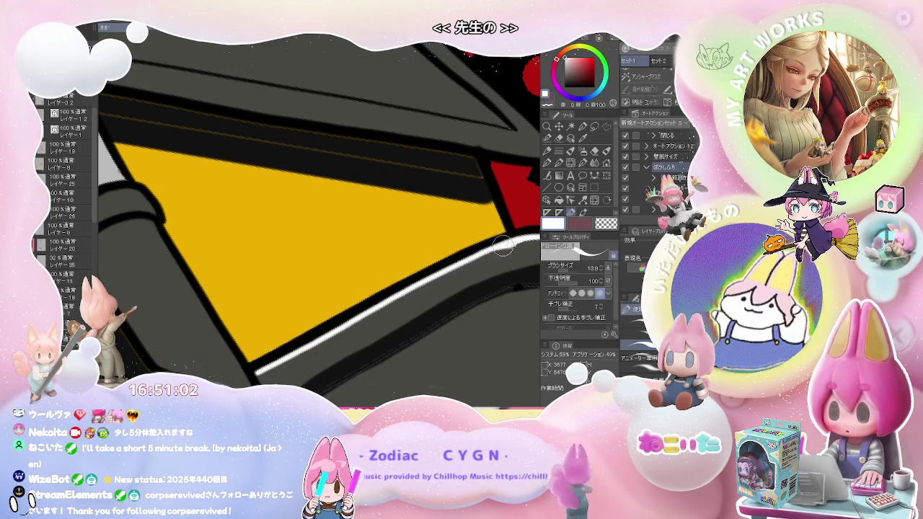
pyautogui.scroll(-3, 503, 246)
pyautogui.scroll(3, 312, 320)
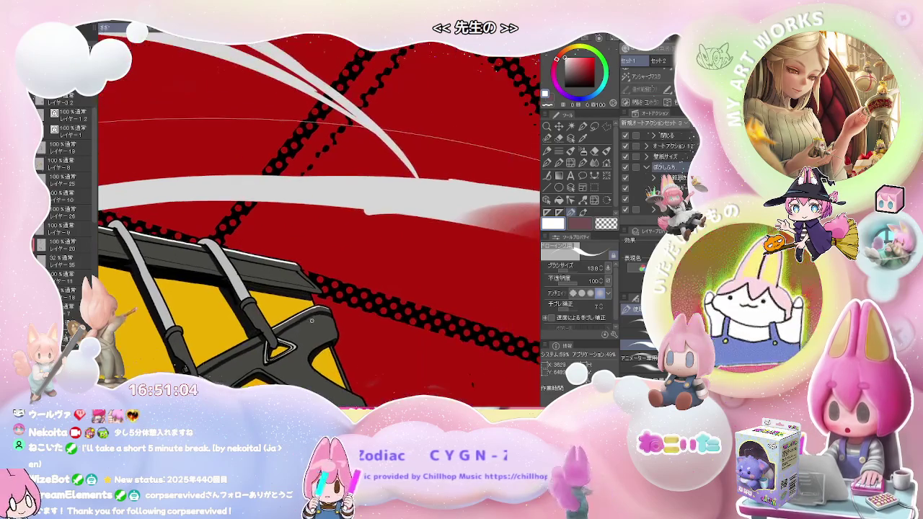
pyautogui.scroll(2, 310, 319)
pyautogui.scroll(2, 300, 314)
pyautogui.scroll(2, 289, 310)
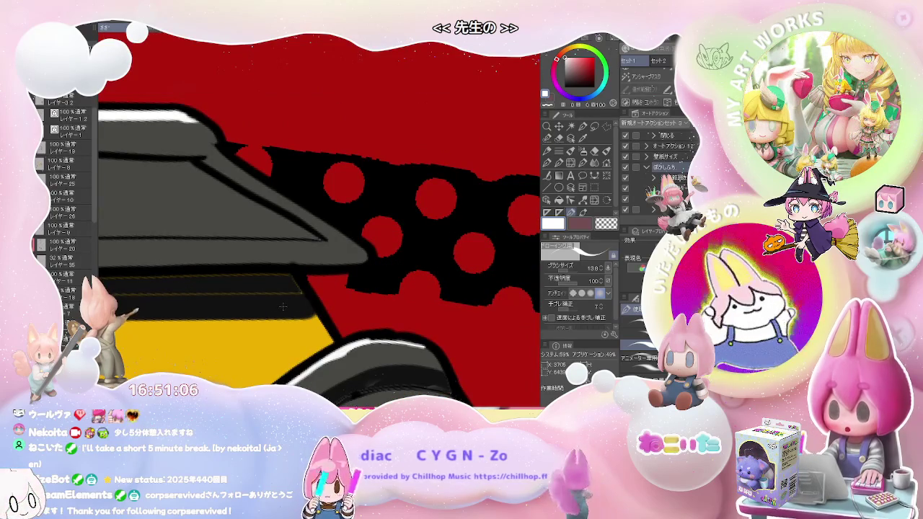
# Pick black on the bag outline's layer, return to the brush, and zoom out to the whole illustration.
pyautogui.keyDown('alt'); pyautogui.click(283, 306); pyautogui.keyUp('alt')
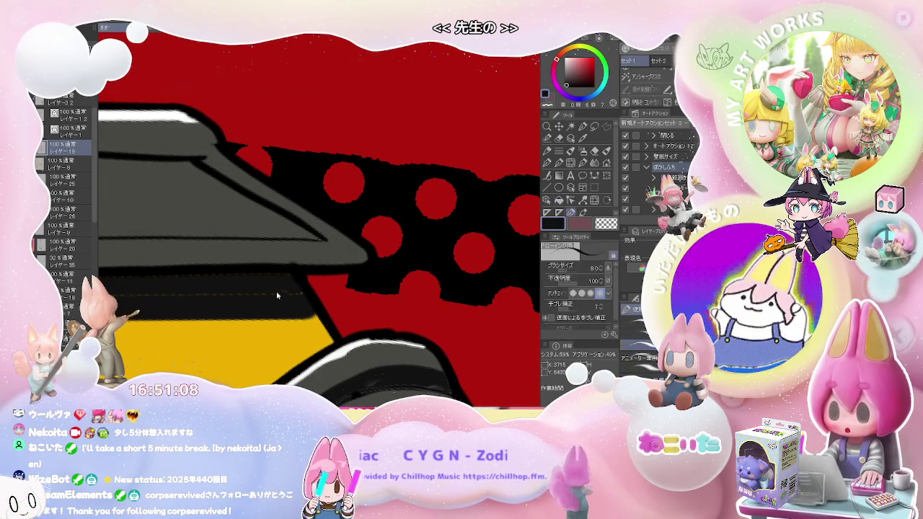
pyautogui.scroll(2, 300, 295)
pyautogui.scroll(2, 310, 285)
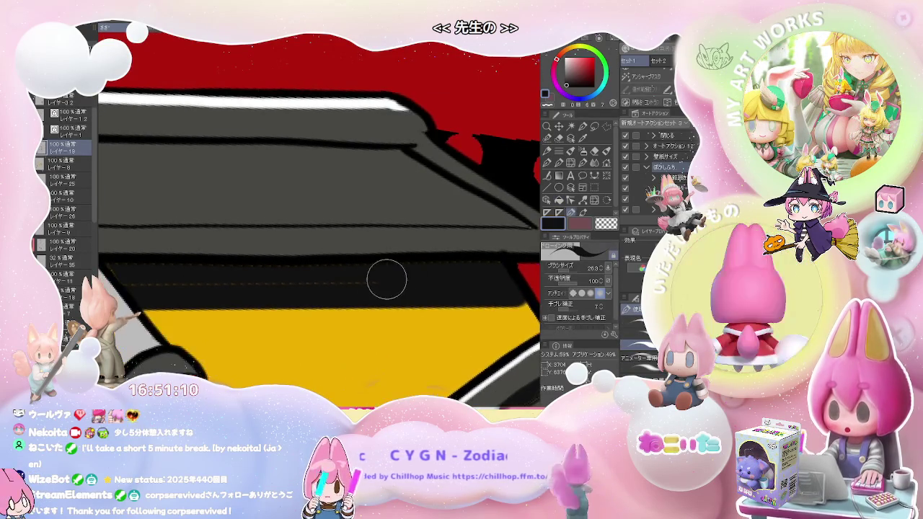
pyautogui.scroll(-3, 181, 285)
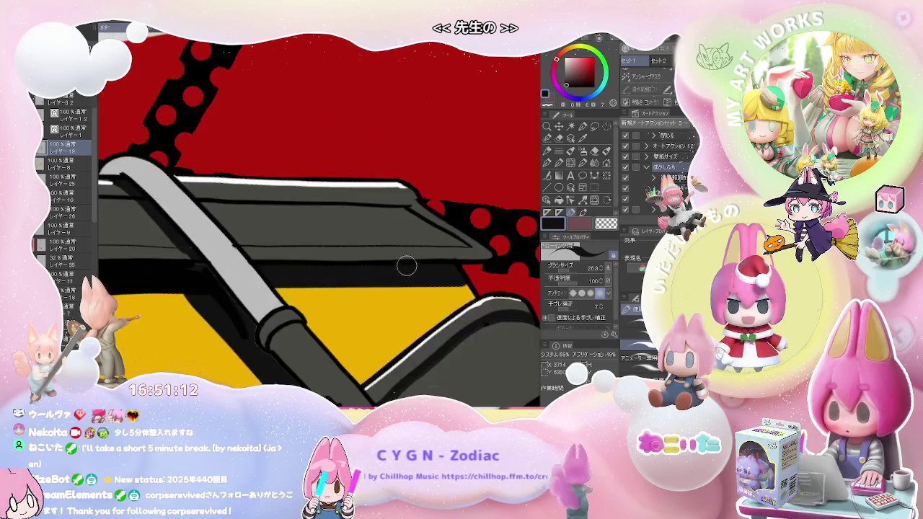
pyautogui.scroll(3, 166, 268)
pyautogui.press('g')
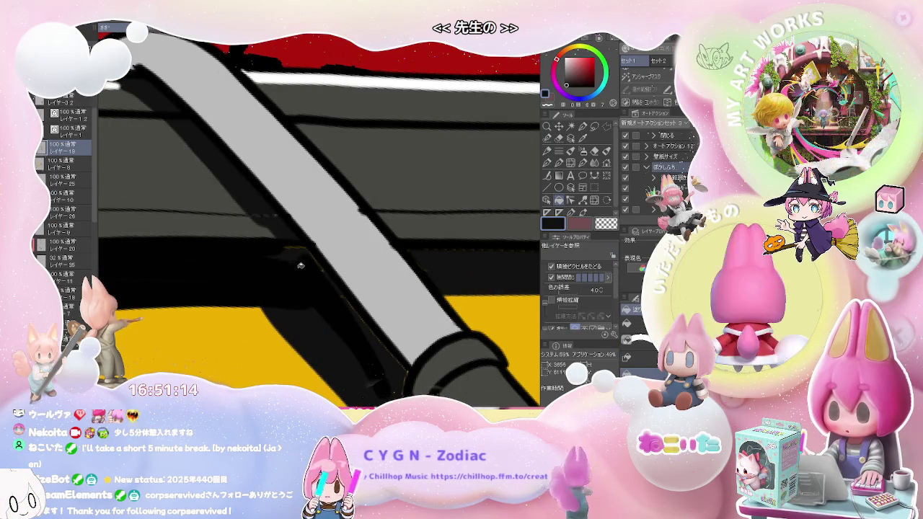
pyautogui.scroll(-2, 253, 264)
pyautogui.press('b')
pyautogui.scroll(2, 303, 267)
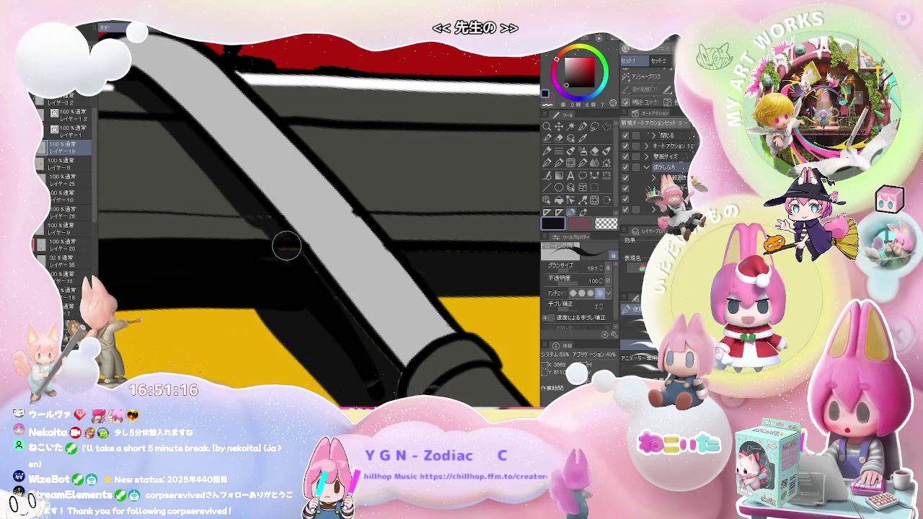
pyautogui.scroll(-2, 317, 295)
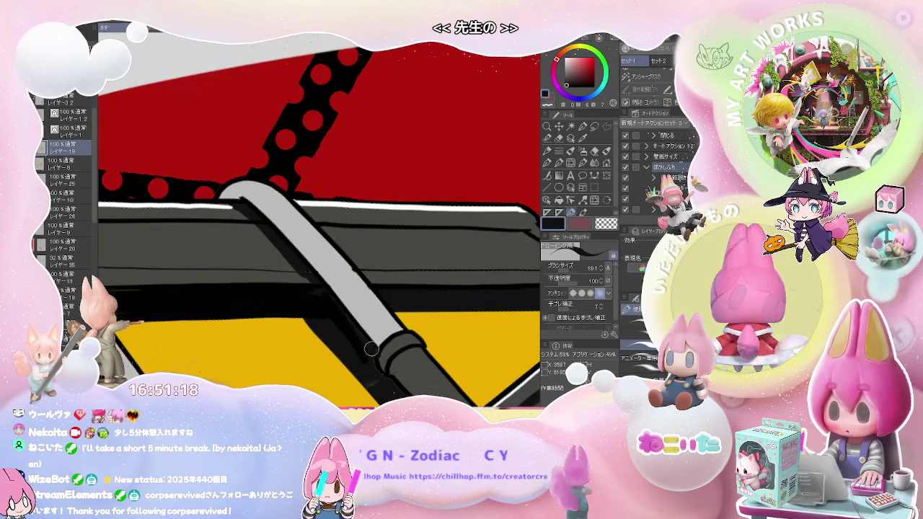
pyautogui.scroll(2, 373, 359)
pyautogui.scroll(1, 374, 367)
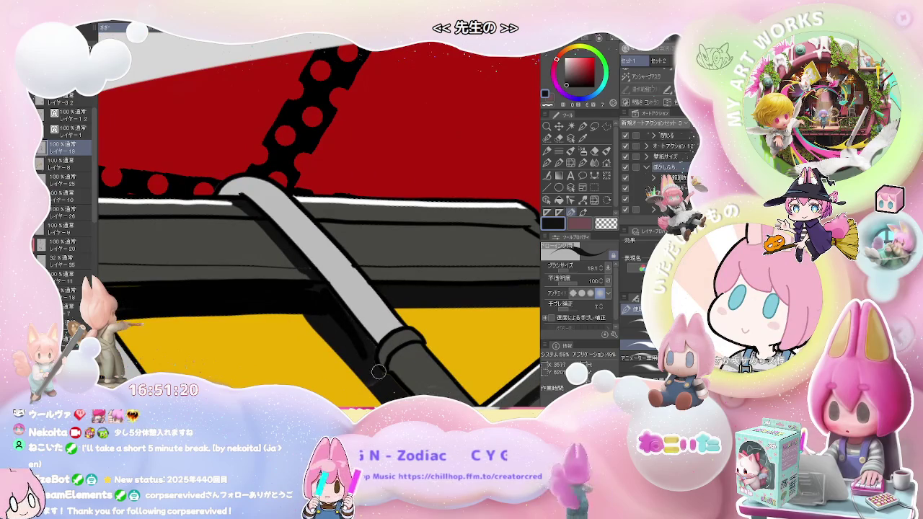
pyautogui.scroll(-1, 375, 349)
pyautogui.scroll(1, 334, 309)
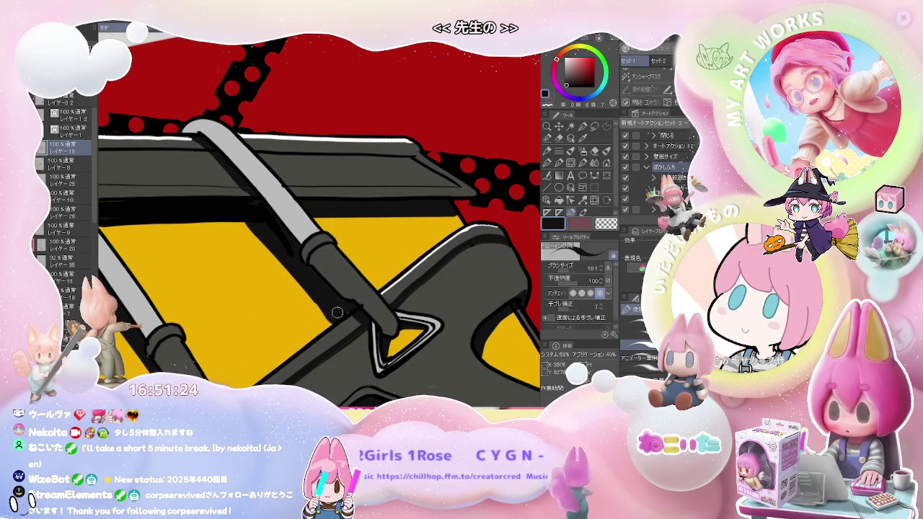
pyautogui.scroll(-2, 368, 309)
pyautogui.scroll(1, 369, 309)
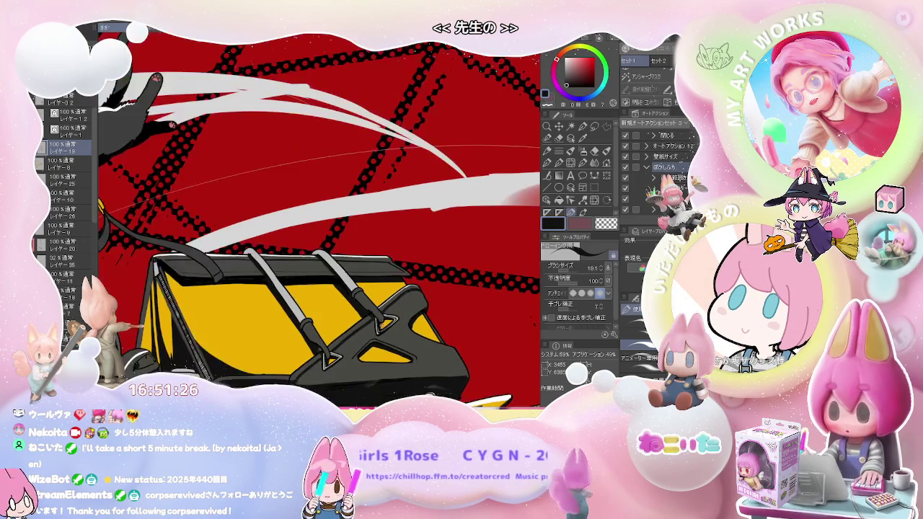
pyautogui.scroll(-1, 386, 325)
pyautogui.scroll(-1, 389, 325)
pyautogui.scroll(-1, 418, 326)
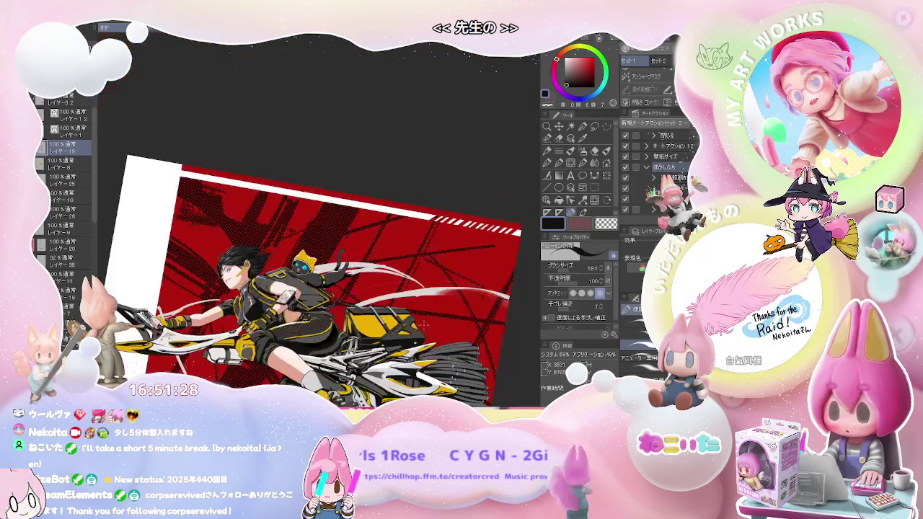
pyautogui.moveTo(424, 328)
pyautogui.mouseDown()
pyautogui.moveTo(254, 289)
pyautogui.moveTo(194, 390)
pyautogui.mouseUp()
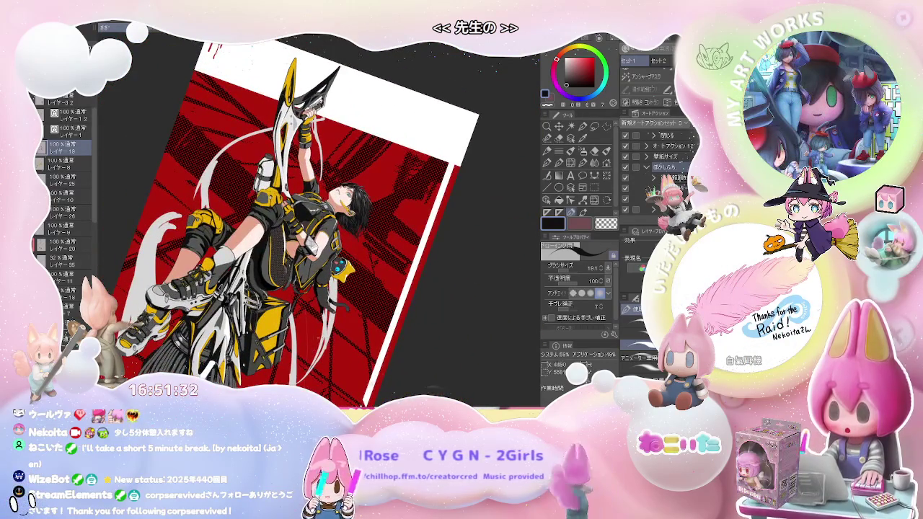
pyautogui.scroll(2, 288, 303)
pyautogui.scroll(2, 288, 303)
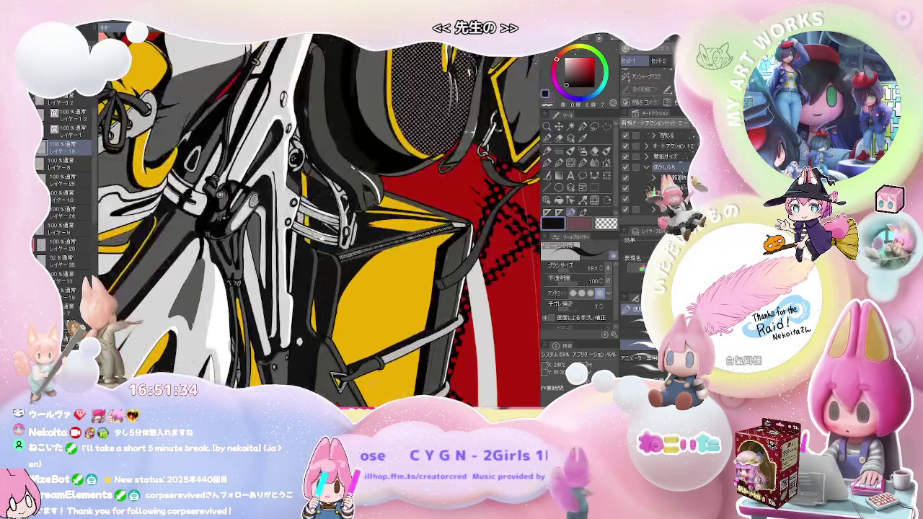
pyautogui.scroll(1, 354, 271)
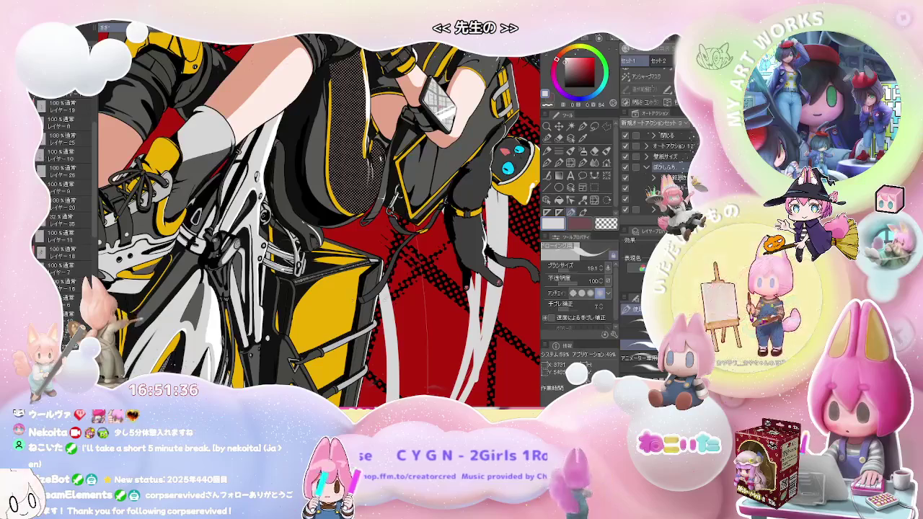
pyautogui.scroll(2, 354, 271)
pyautogui.scroll(2, 354, 272)
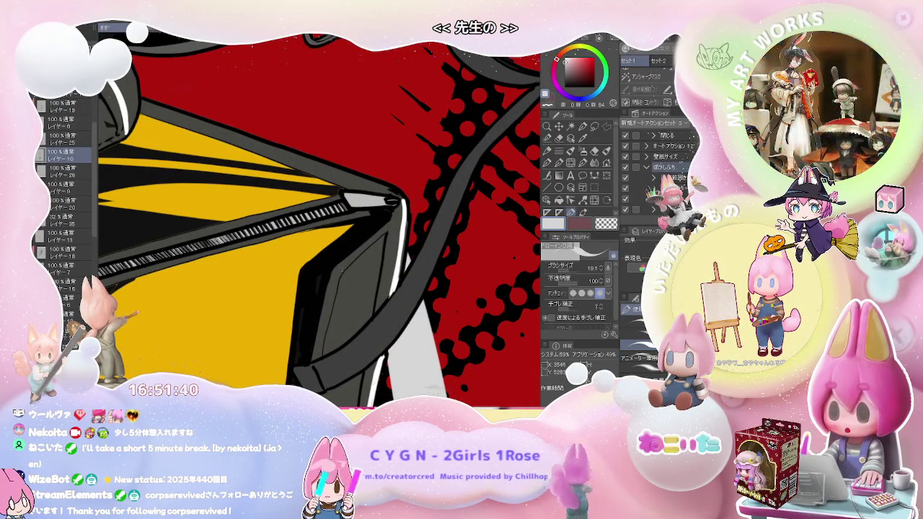
pyautogui.press('g')
pyautogui.click(358, 260)
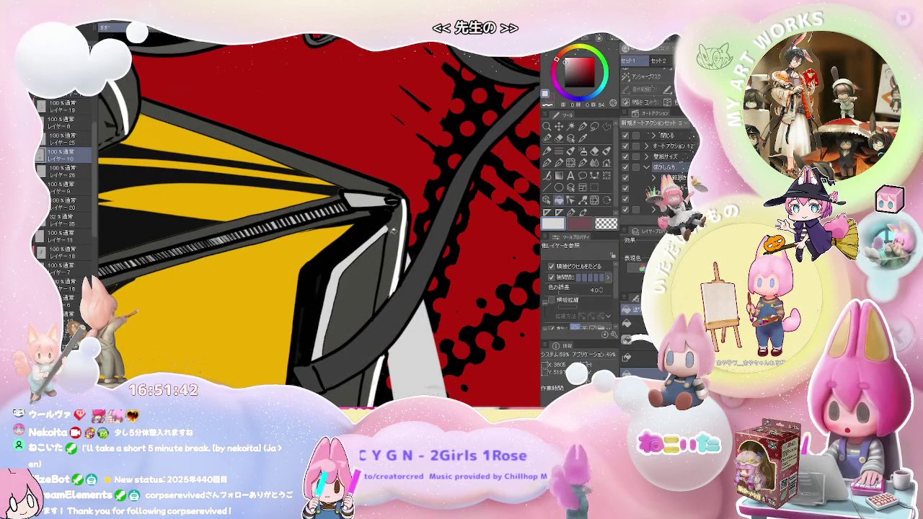
pyautogui.moveTo(401, 229); pyautogui.dragTo(331, 260)
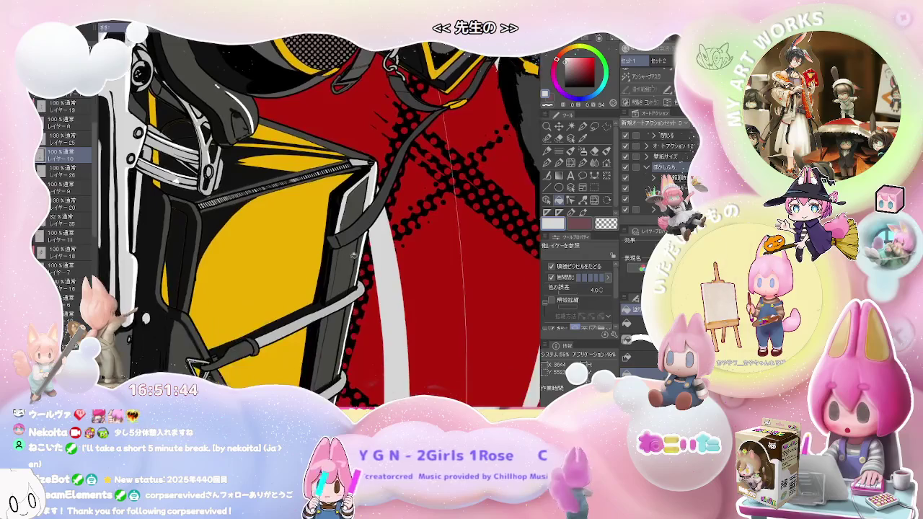
pyautogui.click(329, 258)
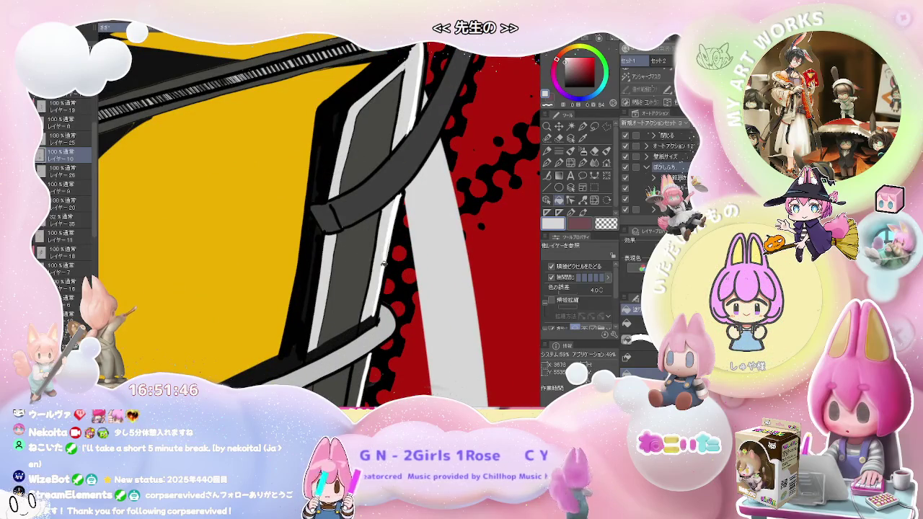
pyautogui.moveTo(355, 318)
pyautogui.mouseDown()
pyautogui.moveTo(362, 287)
pyautogui.moveTo(382, 302)
pyautogui.mouseUp()
pyautogui.click(361, 287)
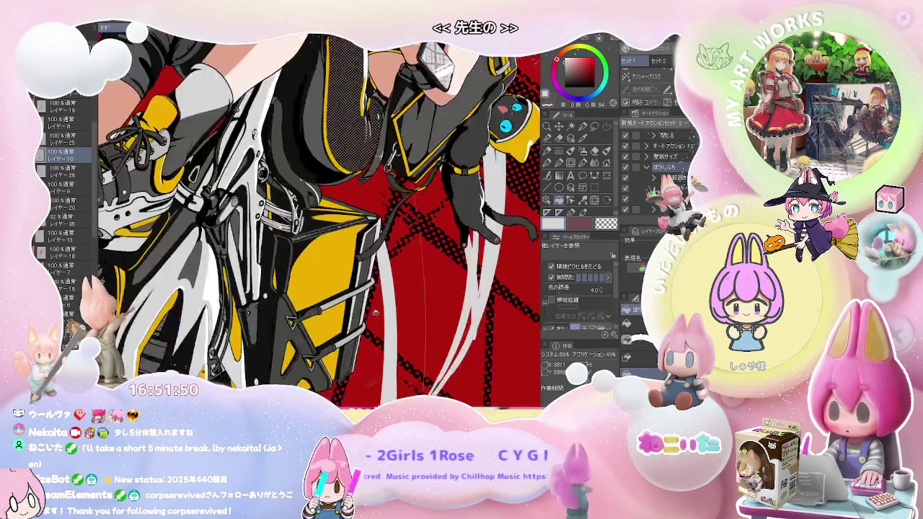
pyautogui.scroll(3, 383, 303)
pyautogui.scroll(3, 359, 324)
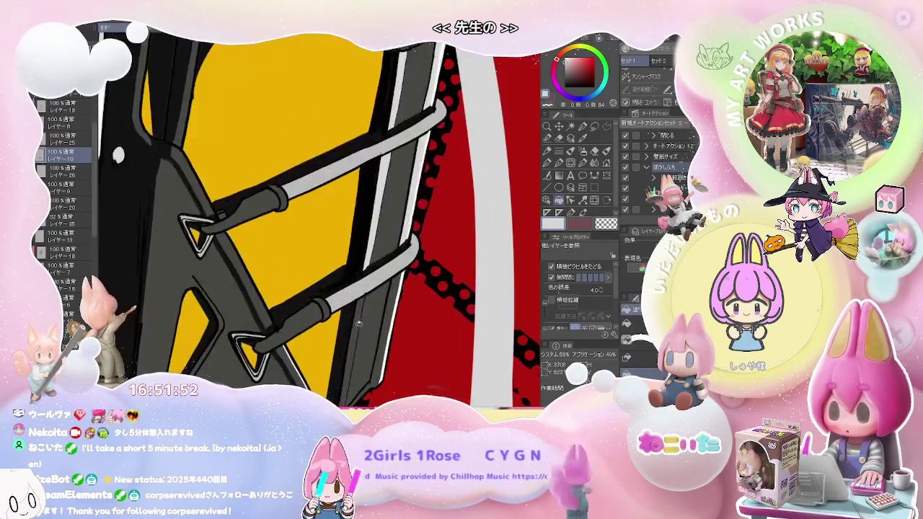
pyautogui.scroll(2, 362, 330)
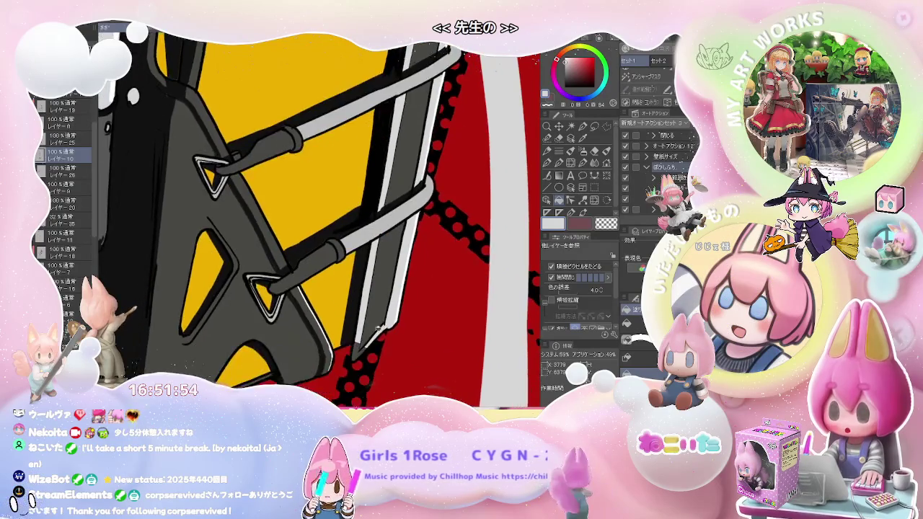
pyautogui.scroll(2, 353, 362)
pyautogui.scroll(-2, 355, 345)
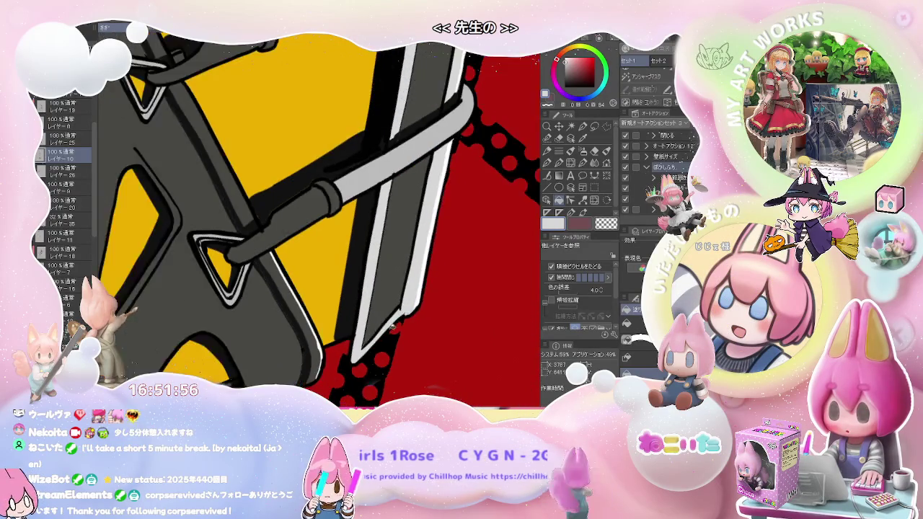
pyautogui.scroll(-2, 355, 345)
pyautogui.scroll(-3, 355, 345)
pyautogui.scroll(-2, 355, 345)
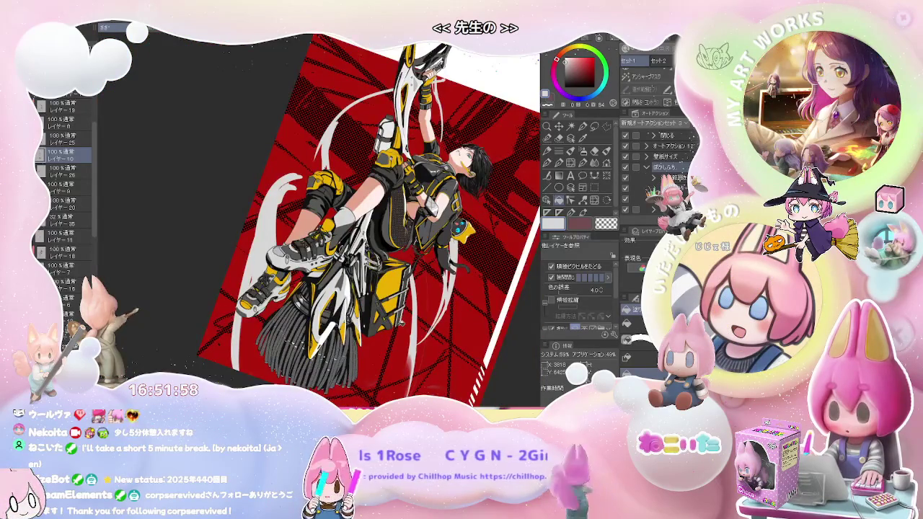
pyautogui.press('^')
pyautogui.press('^')
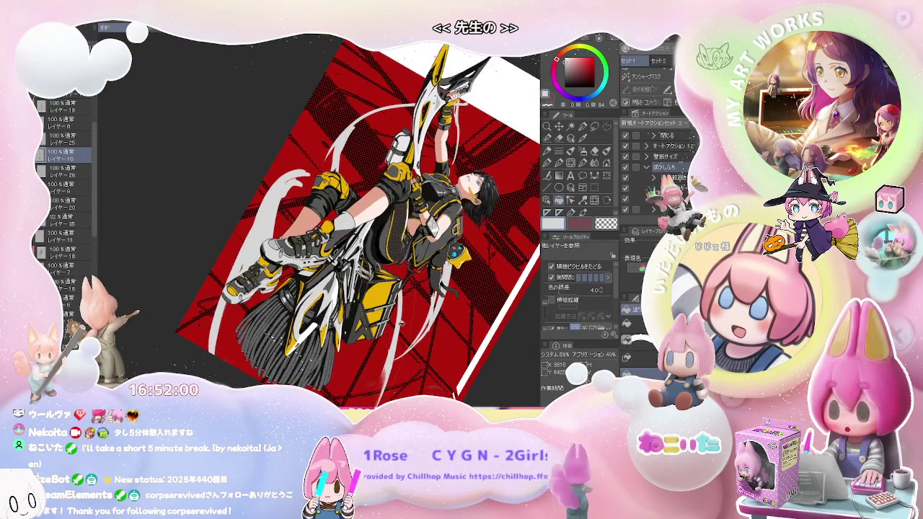
pyautogui.press('^')
pyautogui.press('^')
pyautogui.press('^')
pyautogui.press('^')
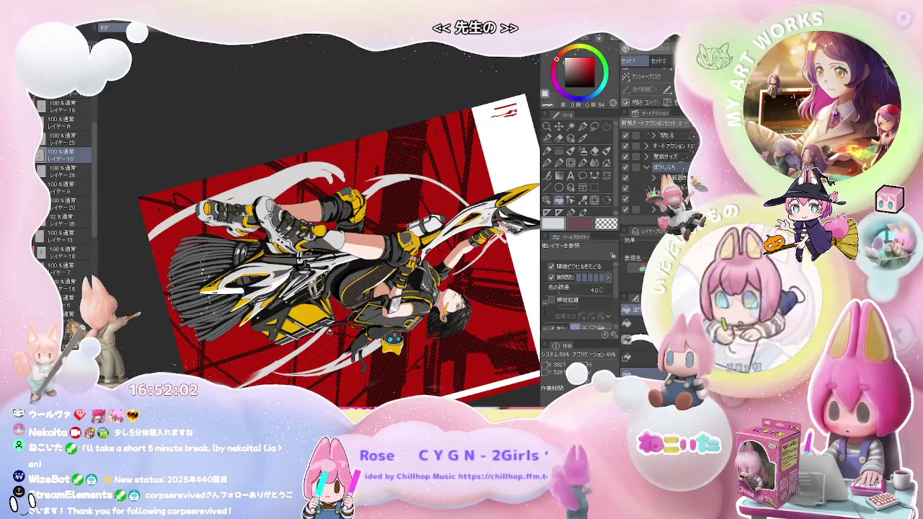
pyautogui.scroll(3, 316, 280)
pyautogui.scroll(3, 316, 280)
pyautogui.scroll(3, 316, 280)
pyautogui.hotkey('ctrl', 'shift', 'n')
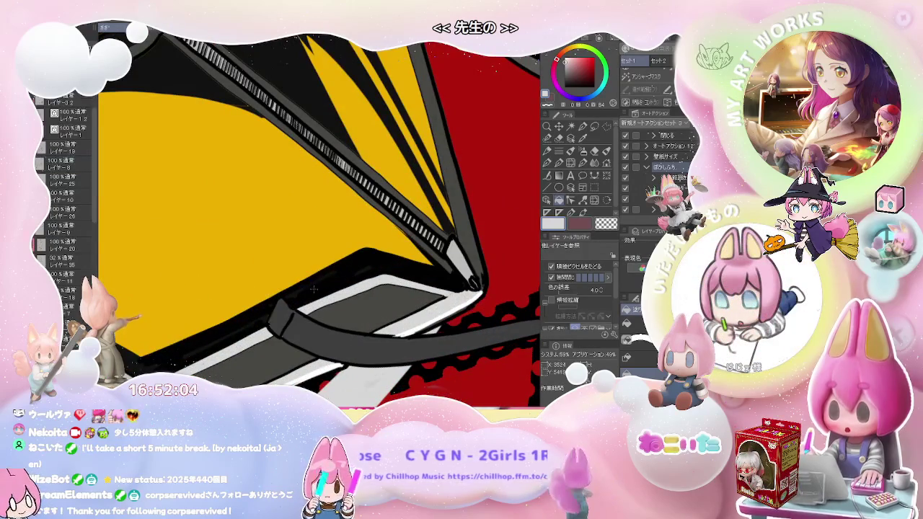
pyautogui.press('p')
pyautogui.press('-')
pyautogui.scroll(2, 445, 288)
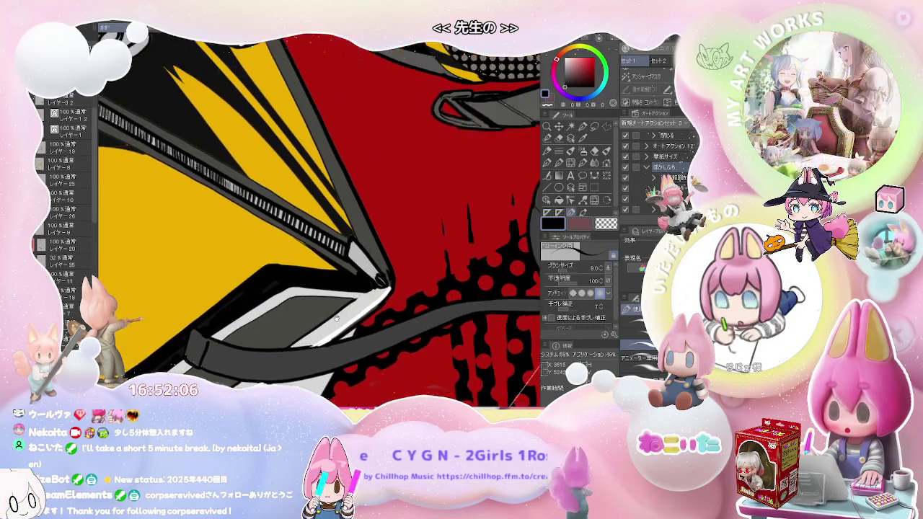
pyautogui.scroll(2, 344, 303)
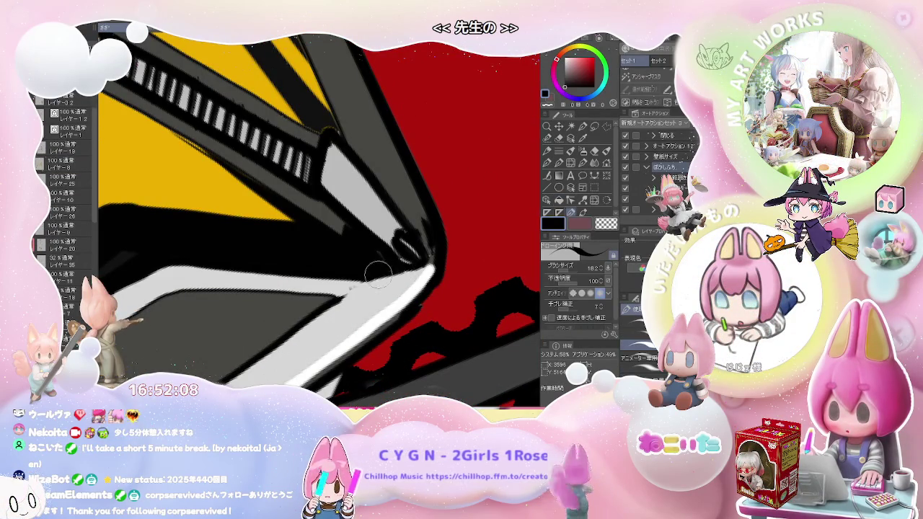
pyautogui.scroll(-2, 367, 275)
pyautogui.scroll(-2, 367, 276)
pyautogui.scroll(-2, 367, 276)
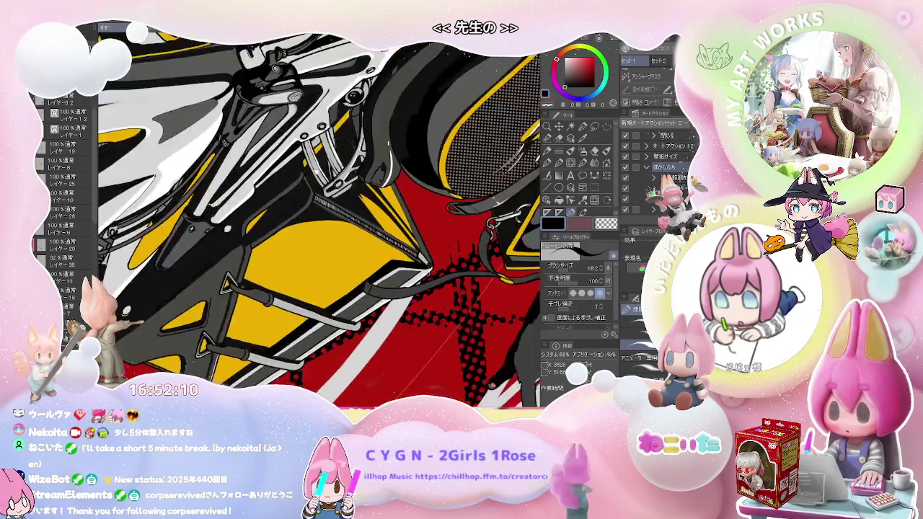
pyautogui.scroll(-2, 367, 276)
pyautogui.scroll(-3, 321, 220)
pyautogui.scroll(-1, 320, 220)
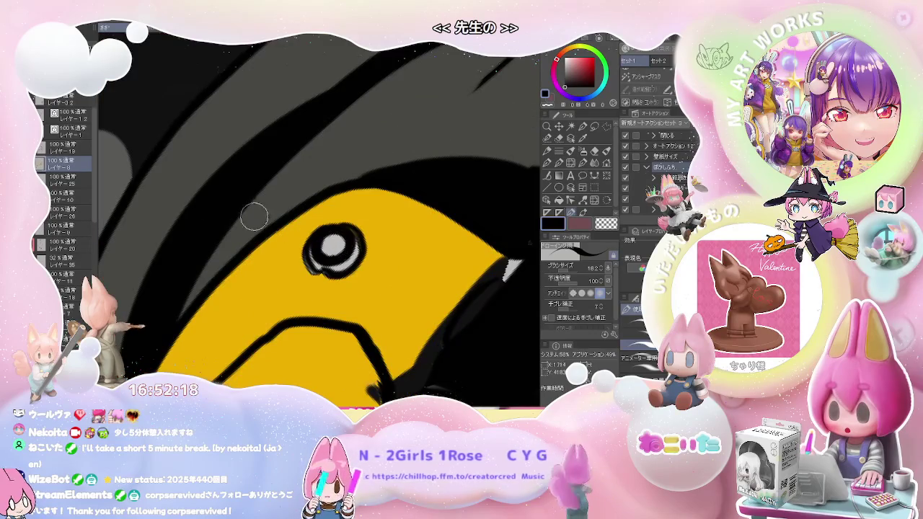
# On the layer above, paint a thin white highlight along the knee pad's left edge.
pyautogui.click(62, 149)
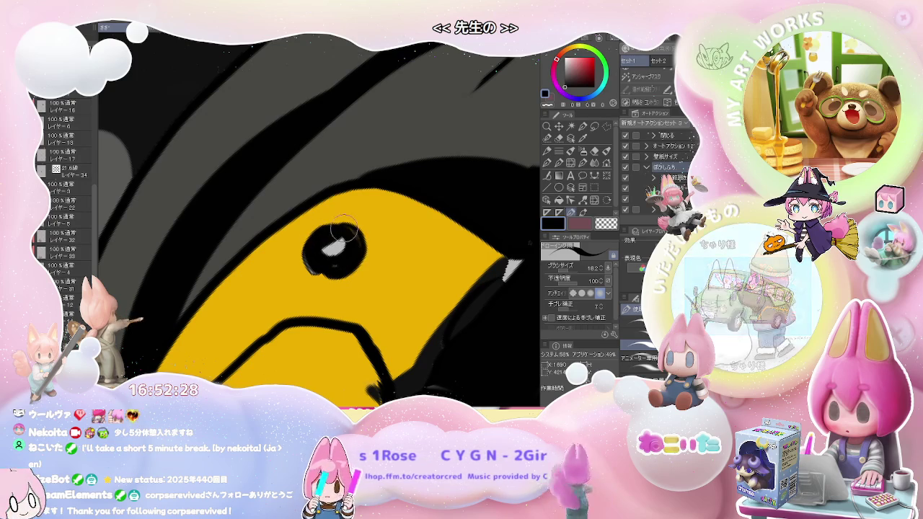
pyautogui.scroll(-3, 315, 268)
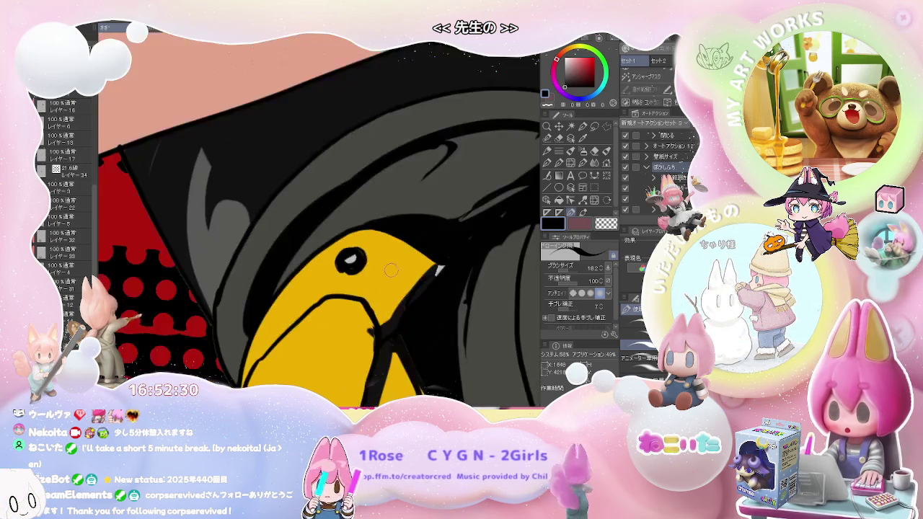
pyautogui.scroll(-2, 397, 296)
pyautogui.scroll(-2, 474, 320)
pyautogui.scroll(2, 474, 321)
pyautogui.scroll(2, 474, 320)
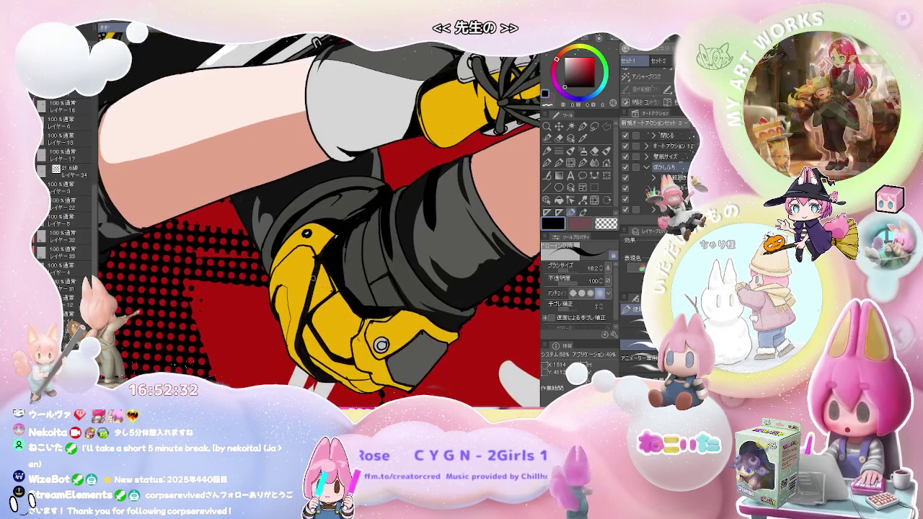
pyautogui.scroll(2, 474, 320)
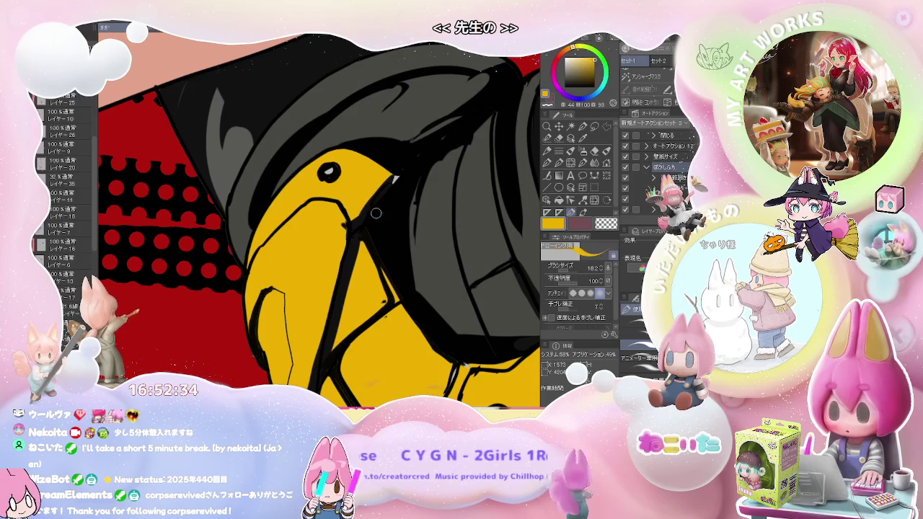
pyautogui.press('e')
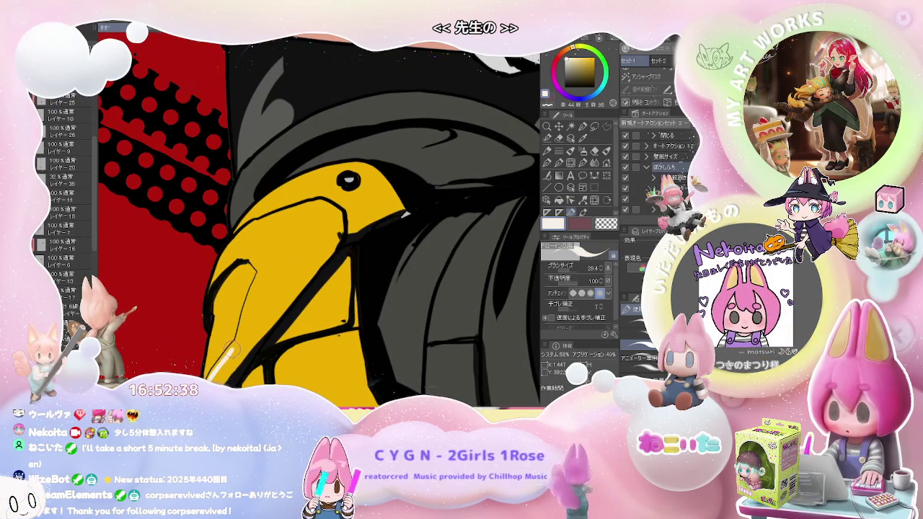
pyautogui.moveTo(218, 366); pyautogui.dragTo(242, 322)
pyautogui.scroll(-5, 319, 220)
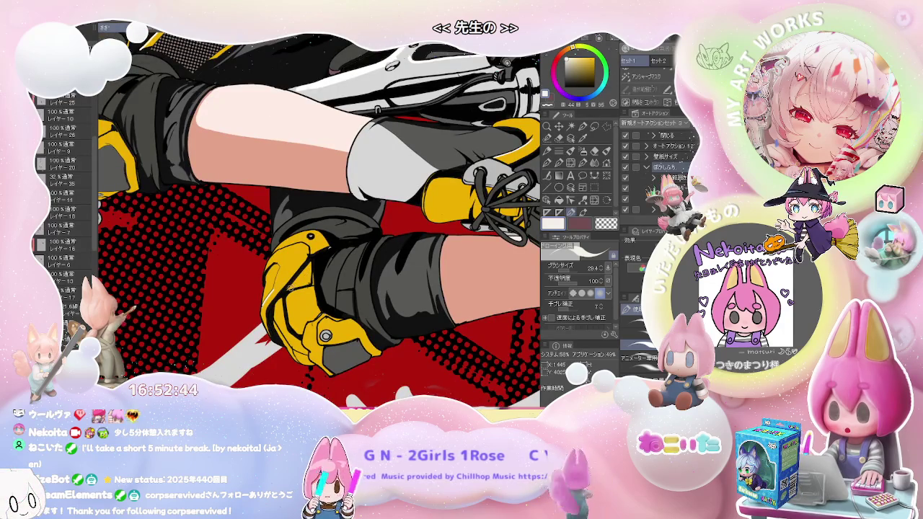
pyautogui.scroll(2, 290, 287)
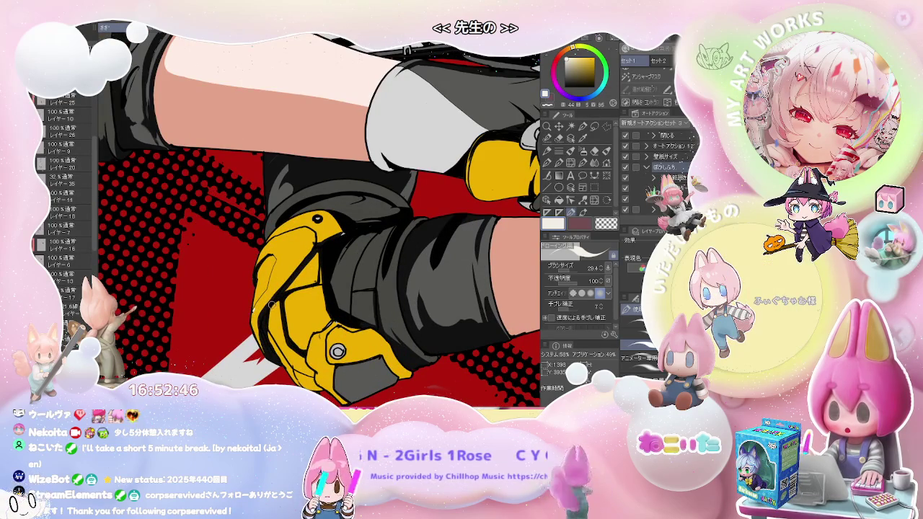
pyautogui.scroll(1, 272, 304)
pyautogui.scroll(1, 239, 319)
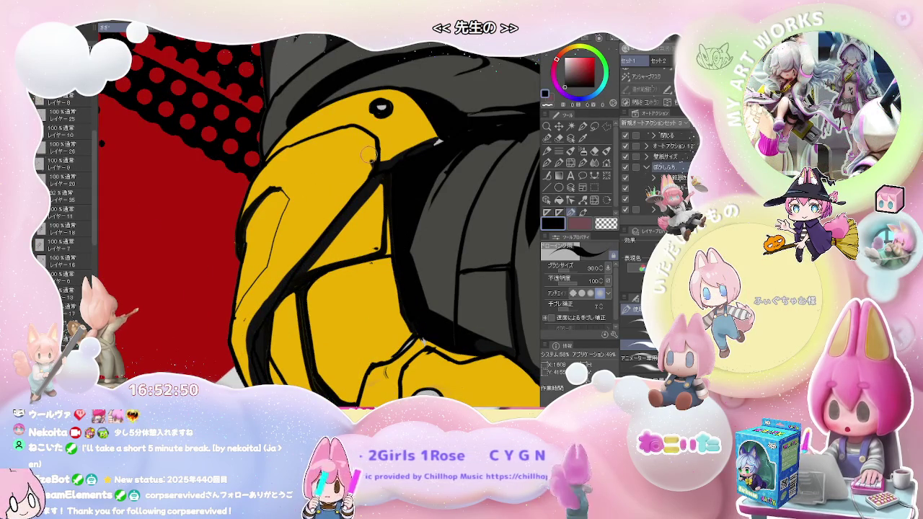
# Enlarge the eraser to 92 and tidy the black outline junctions around the knee pad's bolt.
pyautogui.press('e')
pyautogui.scroll(-2, 374, 158)
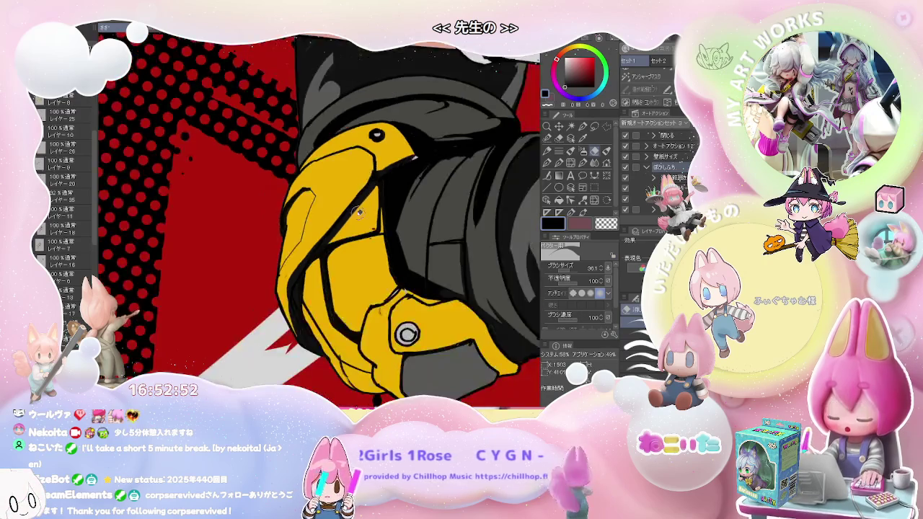
pyautogui.scroll(2, 364, 220)
pyautogui.scroll(1, 364, 220)
pyautogui.scroll(1, 353, 225)
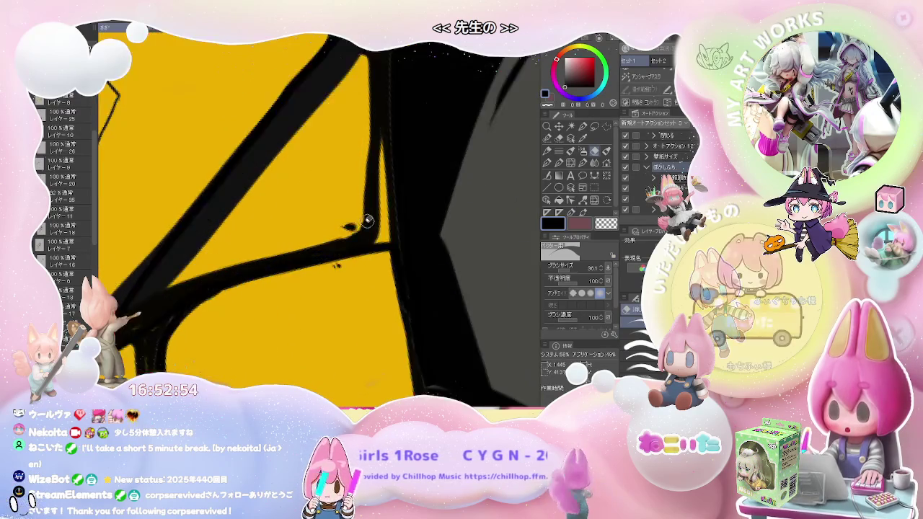
pyautogui.scroll(1, 335, 230)
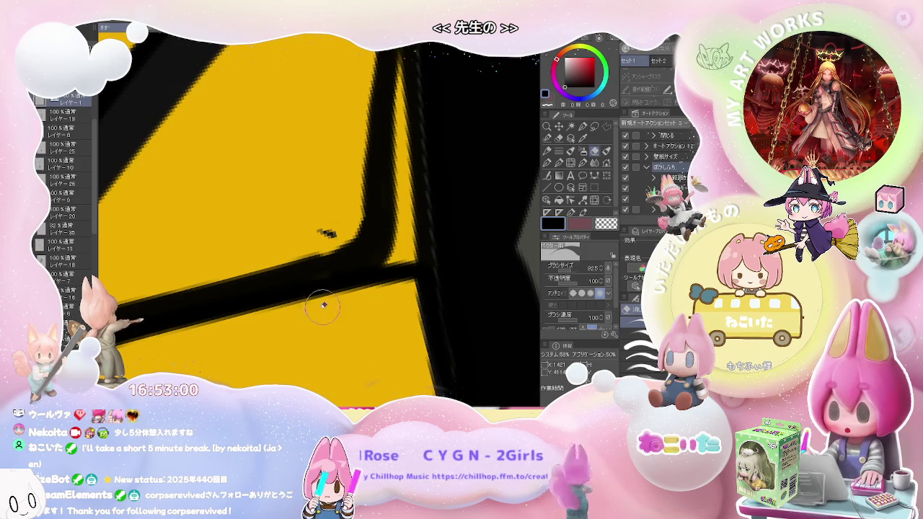
pyautogui.scroll(-1, 330, 224)
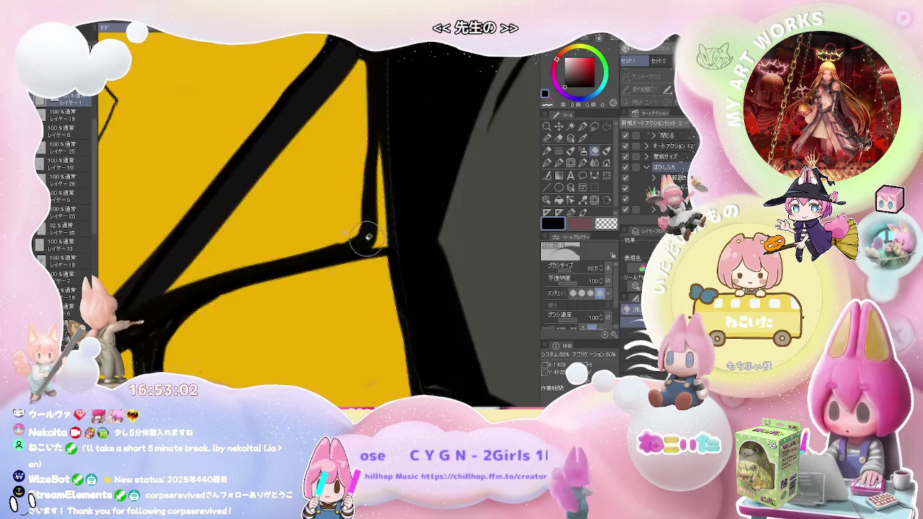
pyautogui.scroll(-2, 289, 267)
pyautogui.scroll(-1, 234, 322)
pyautogui.scroll(2, 234, 317)
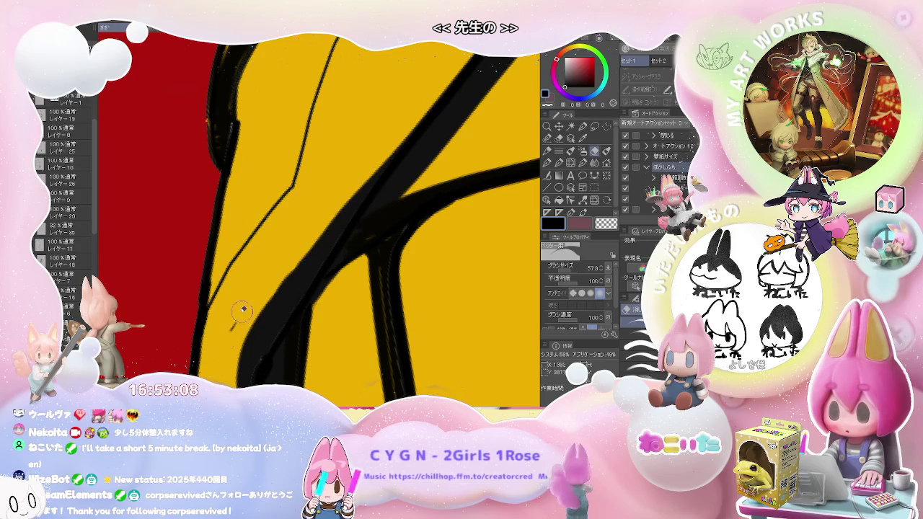
pyautogui.scroll(-1, 238, 320)
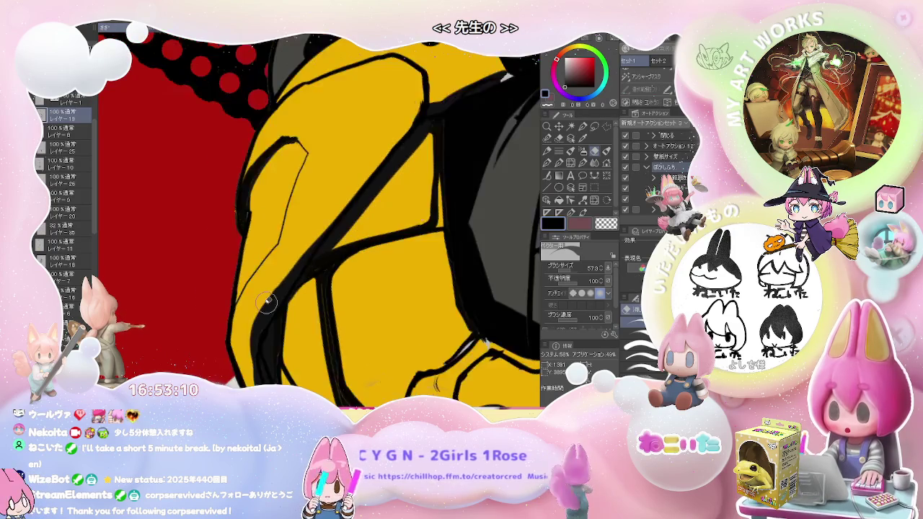
pyautogui.scroll(-1, 266, 301)
pyautogui.scroll(-2, 266, 302)
pyautogui.scroll(-1, 266, 301)
pyautogui.scroll(3, 370, 326)
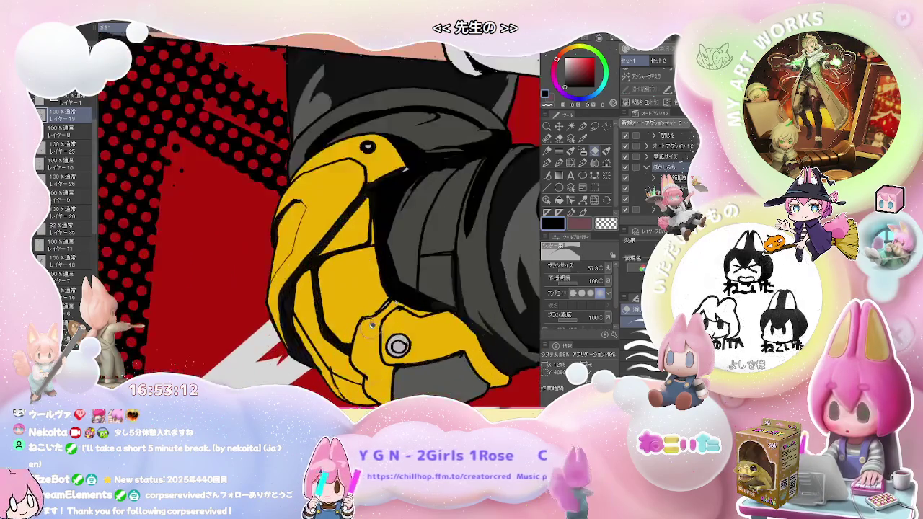
pyautogui.scroll(3, 371, 325)
pyautogui.moveTo(367, 347); pyautogui.dragTo(377, 319)
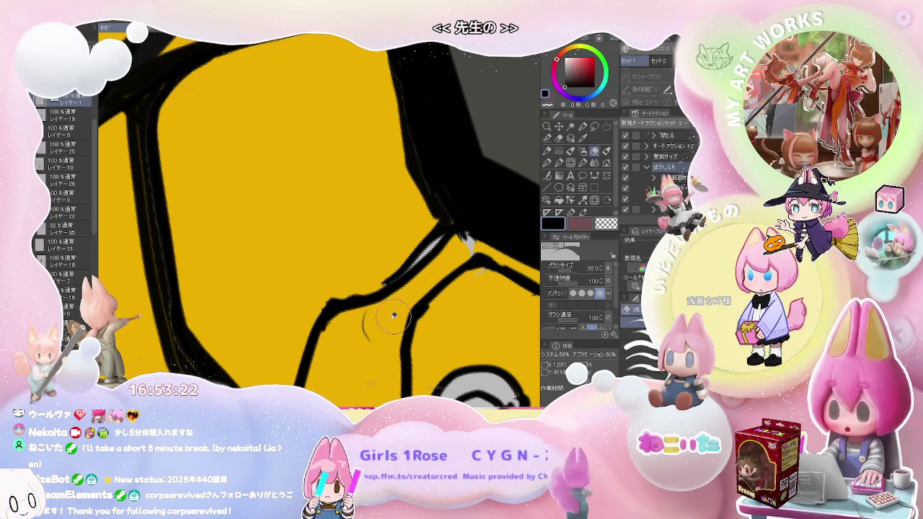
pyautogui.scroll(-2, 370, 342)
pyautogui.scroll(-2, 375, 341)
pyautogui.scroll(-2, 390, 339)
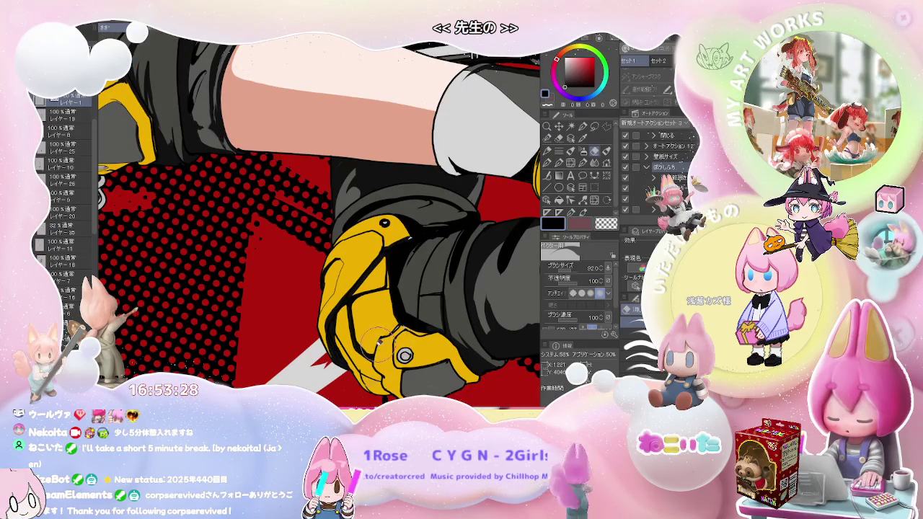
pyautogui.scroll(3, 377, 342)
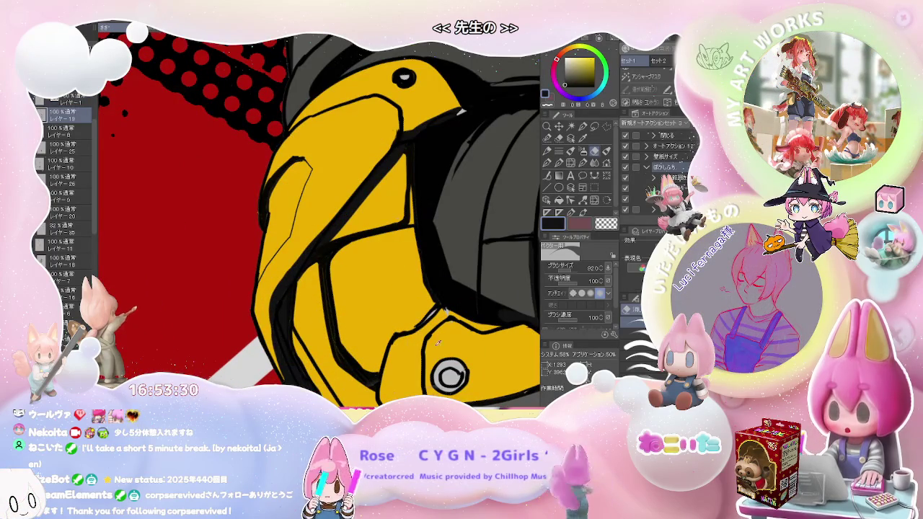
pyautogui.moveTo(365, 295); pyautogui.dragTo(338, 276)
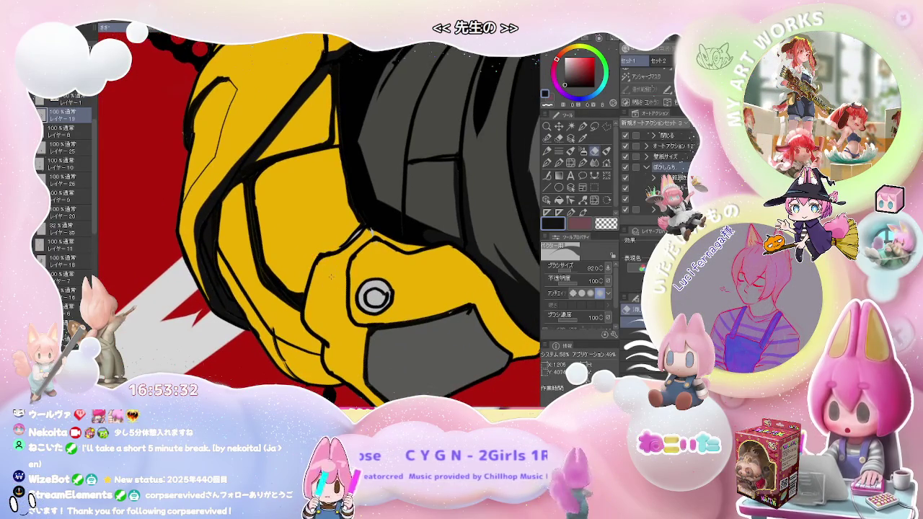
pyautogui.press('p')
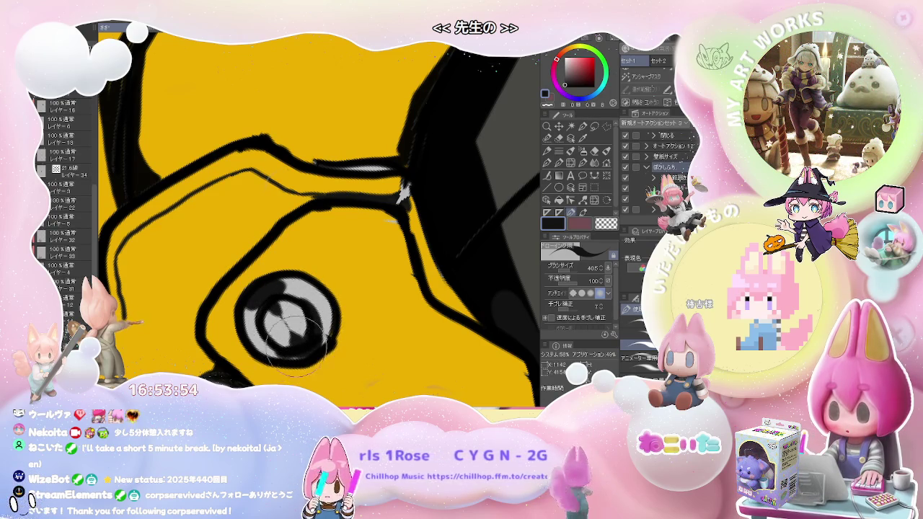
# Rotate the view so the leg stands upright and reduce the brush size to 100.
pyautogui.scroll(-2, 296, 337)
pyautogui.scroll(-2, 324, 338)
pyautogui.scroll(-2, 361, 336)
pyautogui.scroll(-2, 399, 335)
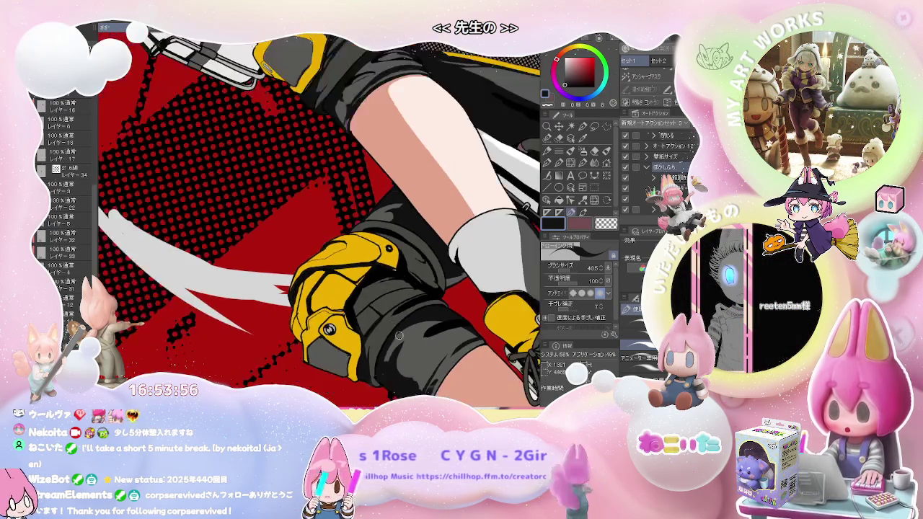
pyautogui.moveTo(399, 336); pyautogui.dragTo(486, 373)
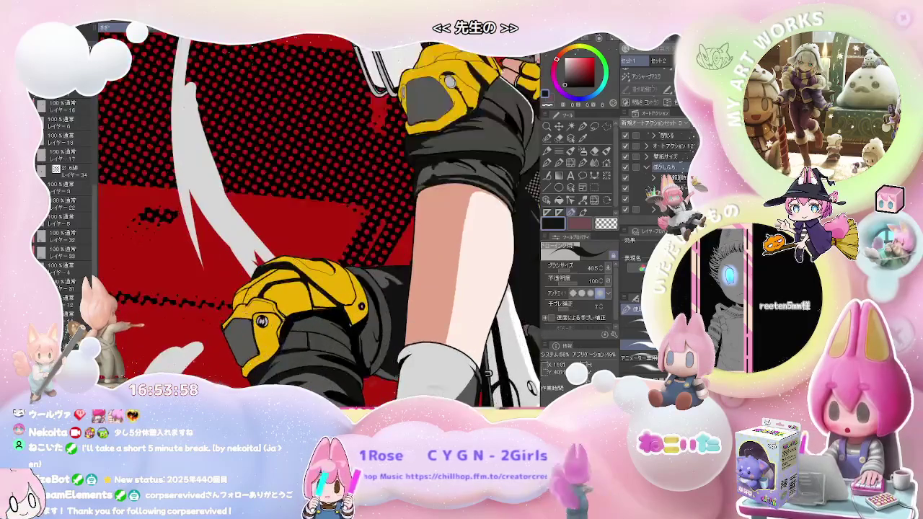
pyautogui.scroll(3, 234, 316)
pyautogui.scroll(2, 235, 315)
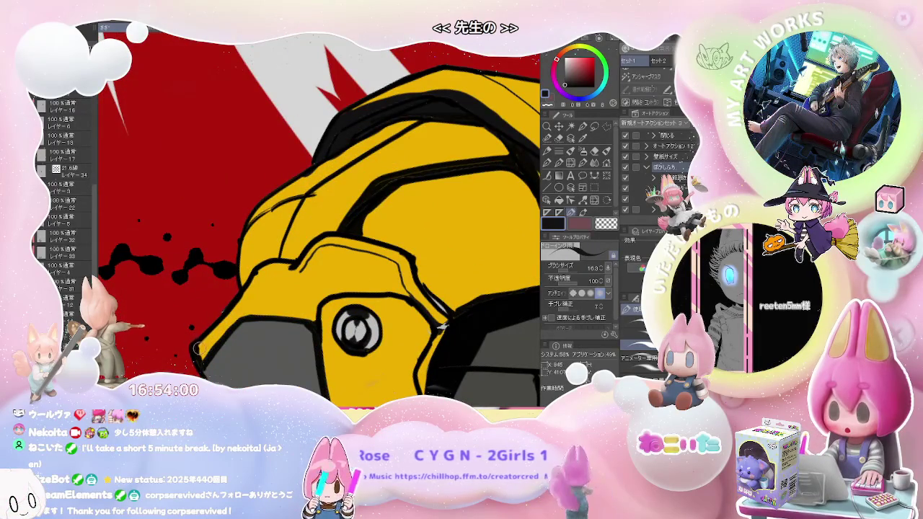
pyautogui.scroll(3, 65, 217)
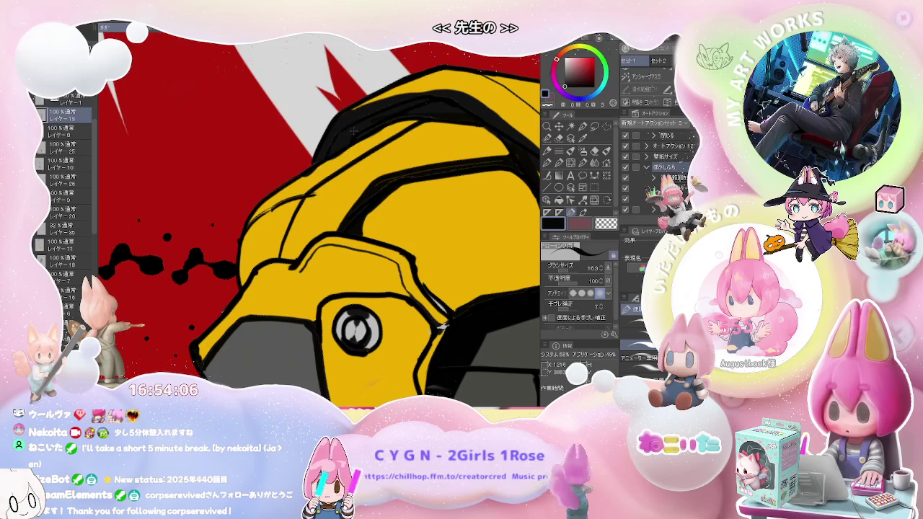
pyautogui.press('[')
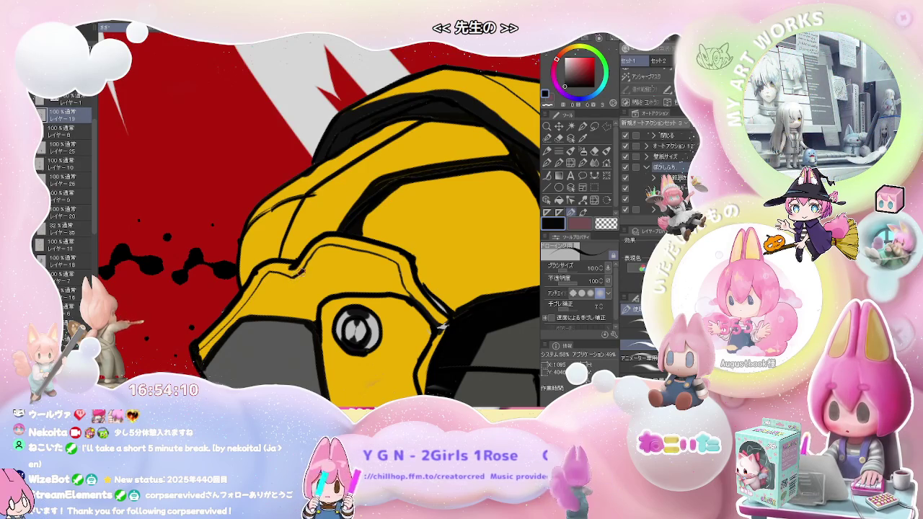
pyautogui.scroll(-3, 441, 326)
pyautogui.scroll(-3, 433, 325)
pyautogui.scroll(-2, 404, 321)
pyautogui.scroll(-2, 388, 317)
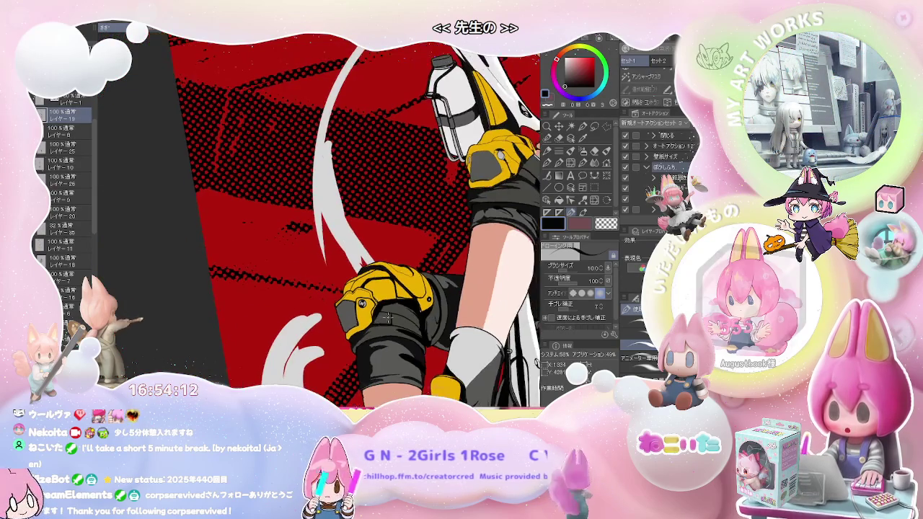
pyautogui.scroll(2, 387, 318)
pyautogui.scroll(2, 372, 311)
pyautogui.scroll(3, 354, 305)
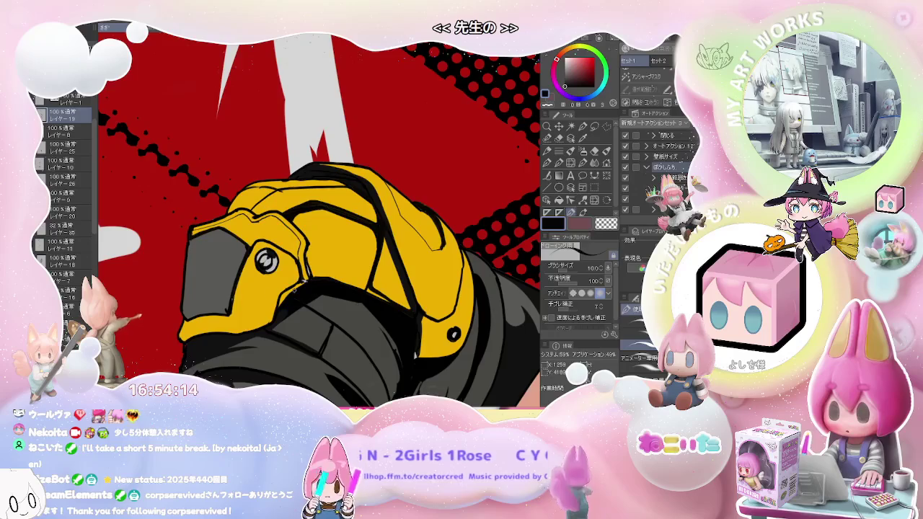
pyautogui.scroll(3, 221, 311)
pyautogui.scroll(3, 160, 331)
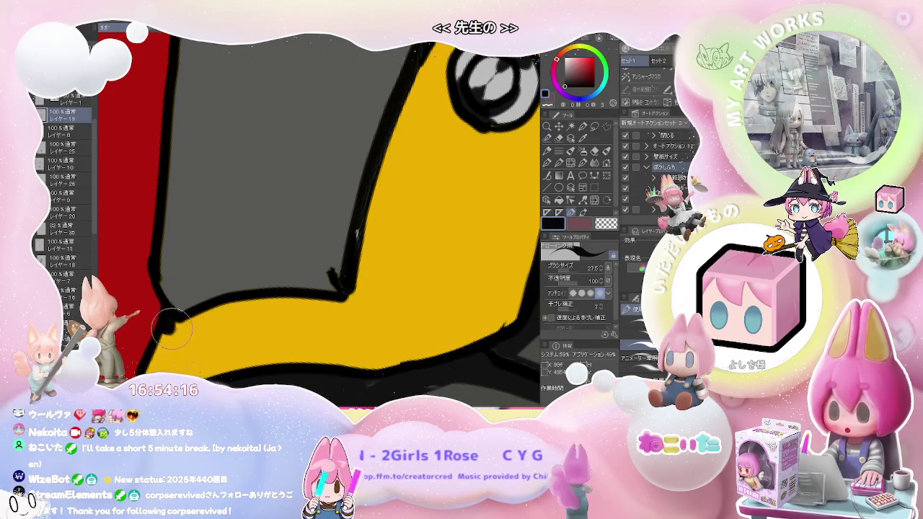
pyautogui.scroll(-3, 168, 327)
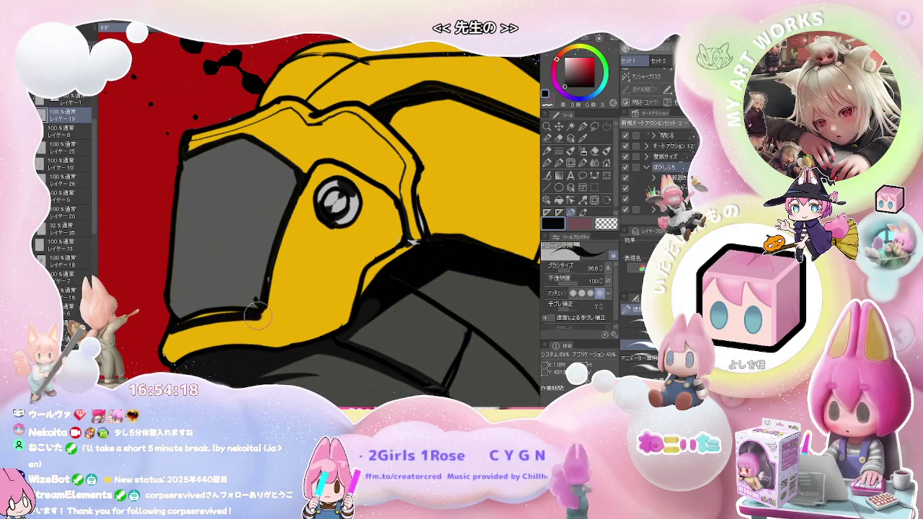
# Ink heavier black strokes along the knee pad's lower edge, then zoom out to check.
pyautogui.moveTo(167, 361); pyautogui.dragTo(169, 356)
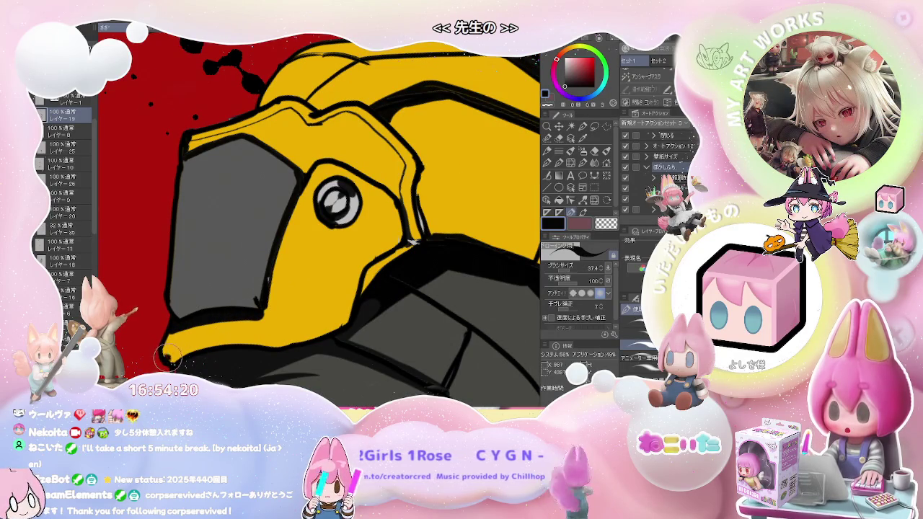
pyautogui.moveTo(241, 342)
pyautogui.mouseDown()
pyautogui.moveTo(288, 339)
pyautogui.moveTo(271, 351)
pyautogui.mouseUp()
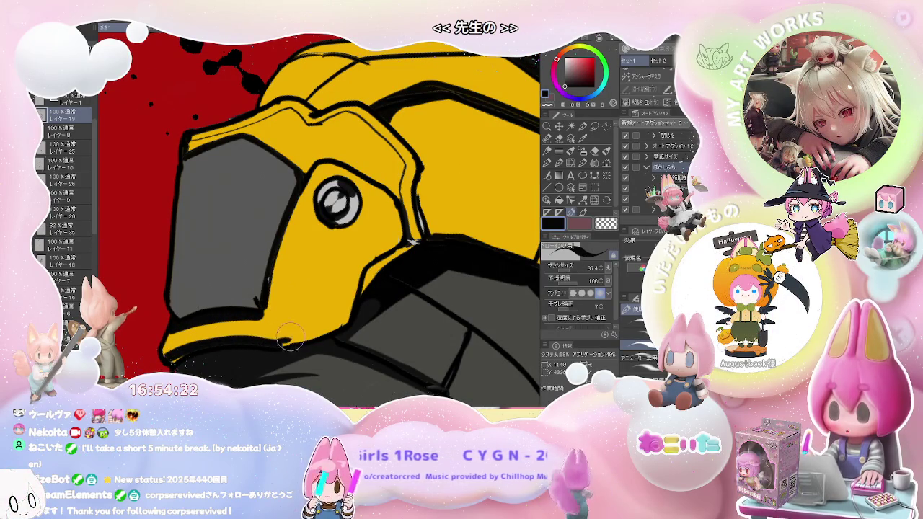
pyautogui.scroll(-1, 195, 360)
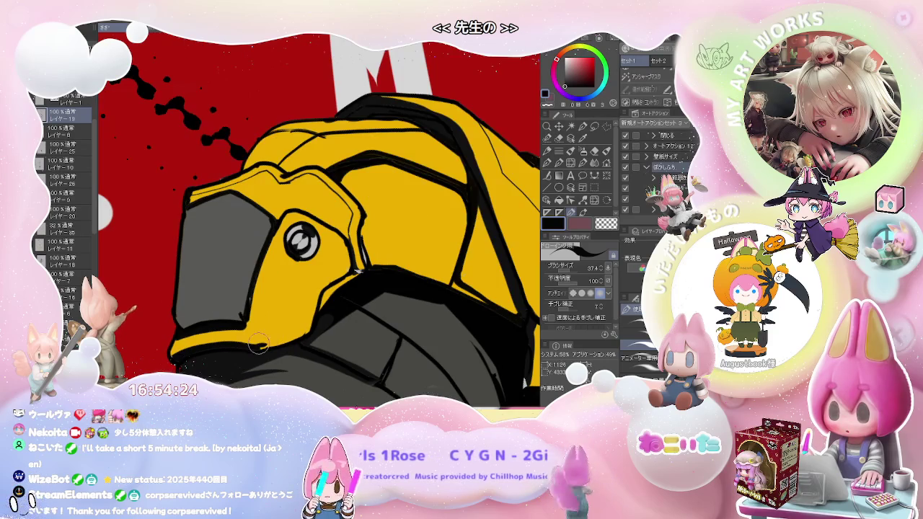
pyautogui.moveTo(252, 350); pyautogui.dragTo(314, 326)
pyautogui.scroll(-1, 307, 332)
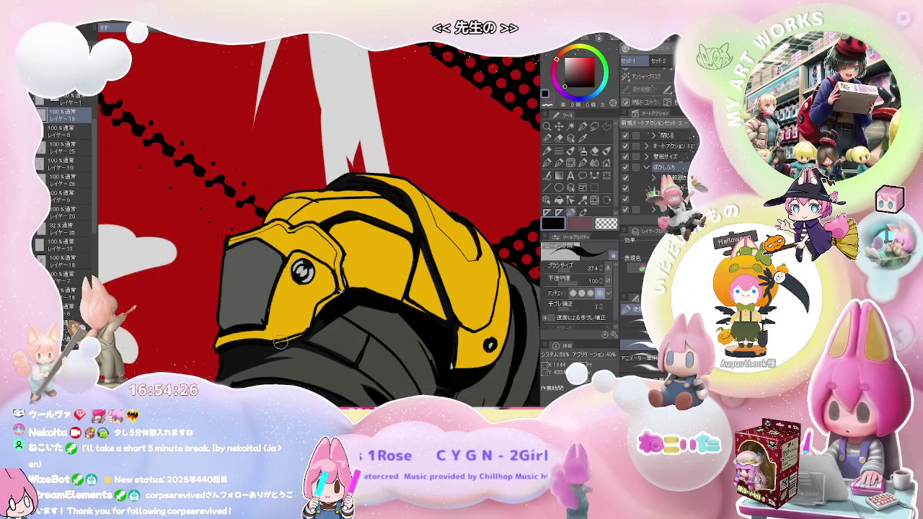
pyautogui.scroll(-3, 307, 331)
pyautogui.scroll(-2, 307, 332)
pyautogui.scroll(-2, 307, 332)
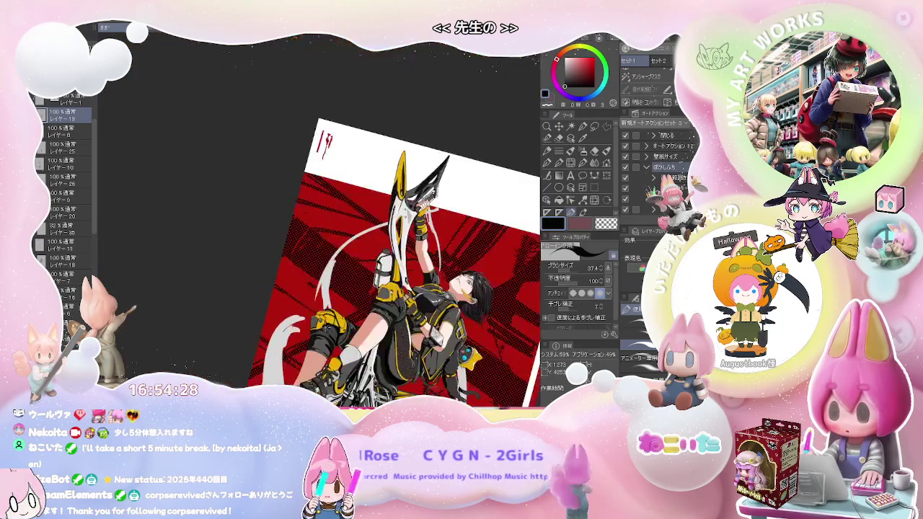
# Make Layer 7 the active layer for painting the glove armor.
pyautogui.scroll(2, 217, 334)
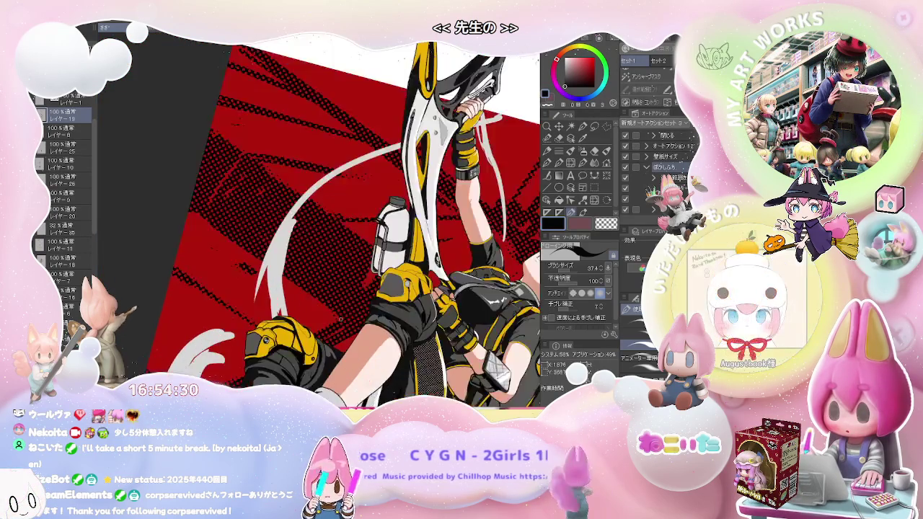
pyautogui.scroll(2, 218, 334)
pyautogui.scroll(2, 217, 334)
pyautogui.scroll(-1, 497, 259)
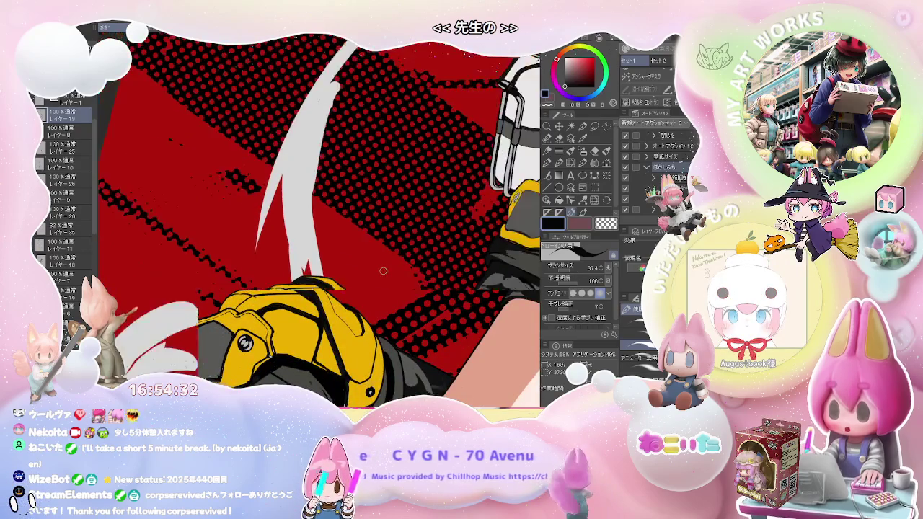
pyautogui.scroll(-1, 497, 259)
pyautogui.scroll(-1, 497, 258)
pyautogui.scroll(-1, 497, 258)
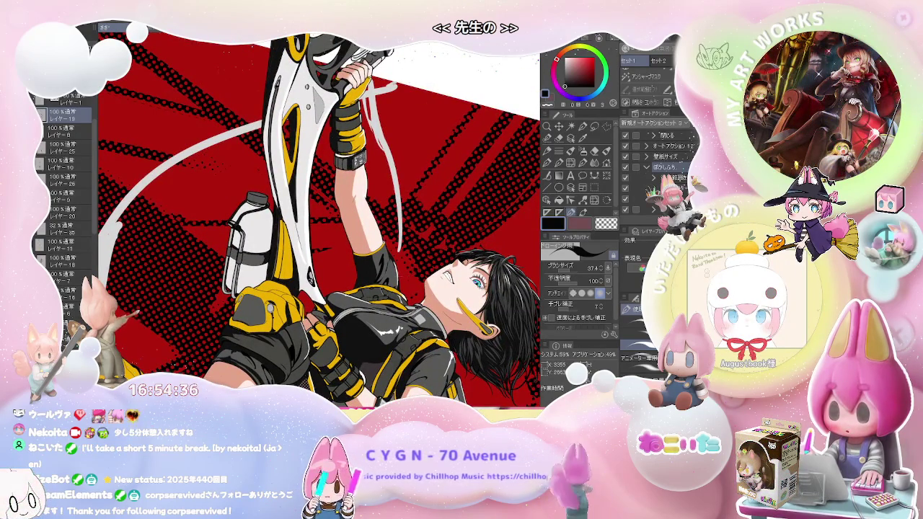
pyautogui.click(69, 277)
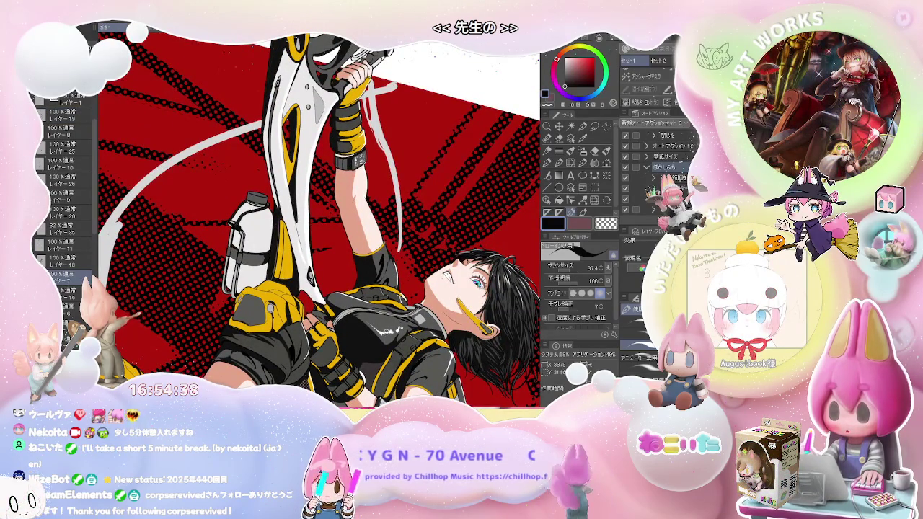
# Dab a small white highlight onto the yellow glove armor.
pyautogui.scroll(2, 404, 332)
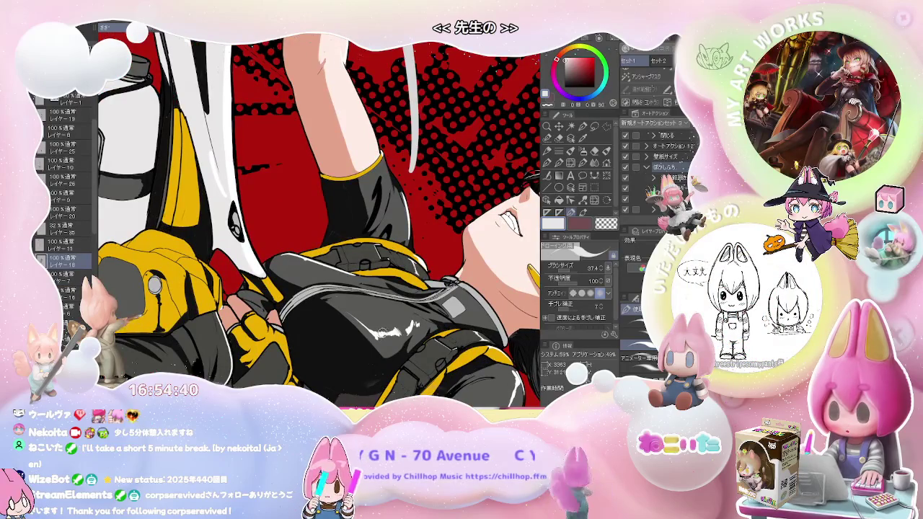
pyautogui.scroll(-2, 382, 331)
pyautogui.scroll(3, 395, 217)
pyautogui.scroll(2, 396, 268)
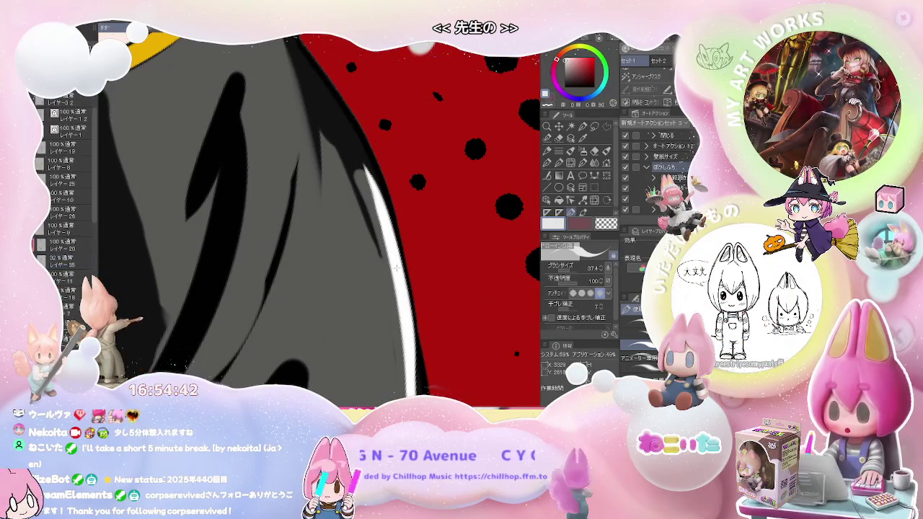
pyautogui.scroll(-2, 395, 268)
pyautogui.scroll(-2, 395, 268)
pyautogui.scroll(-2, 395, 268)
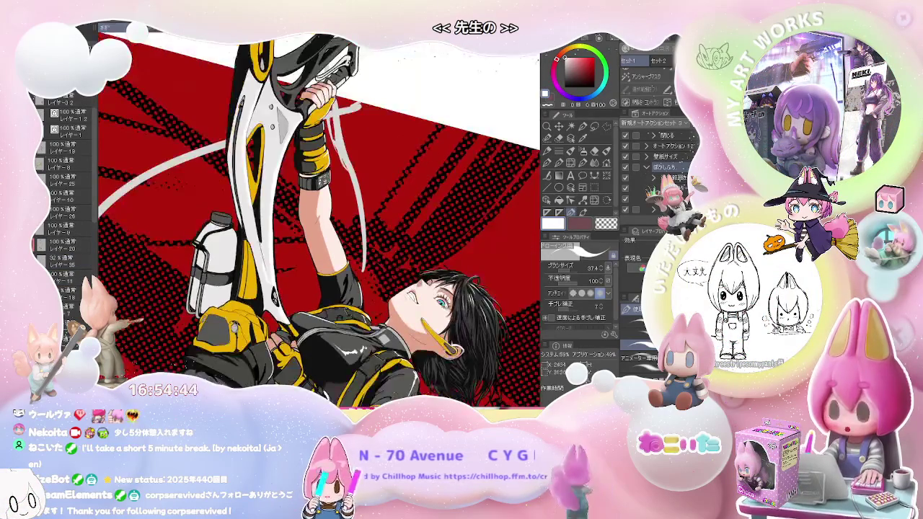
pyautogui.scroll(1, 278, 264)
pyautogui.scroll(2, 278, 265)
pyautogui.scroll(2, 278, 265)
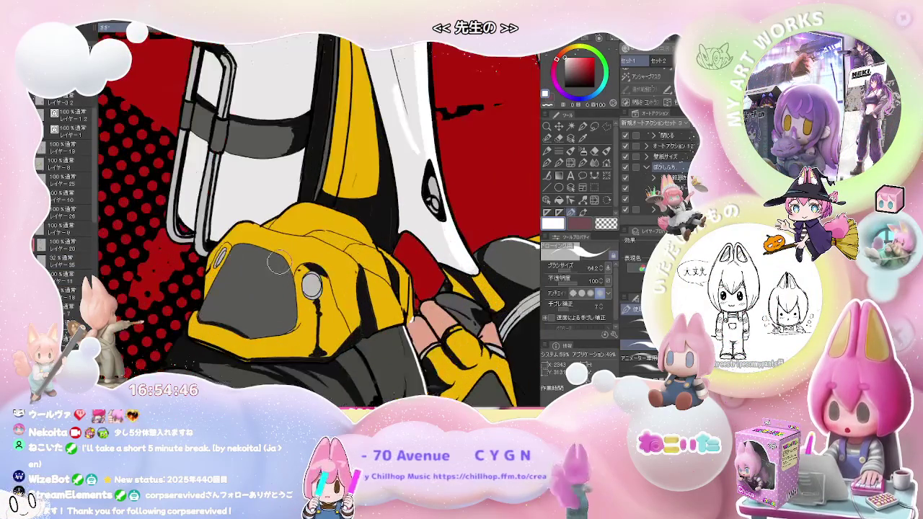
pyautogui.moveTo(279, 265); pyautogui.dragTo(283, 263)
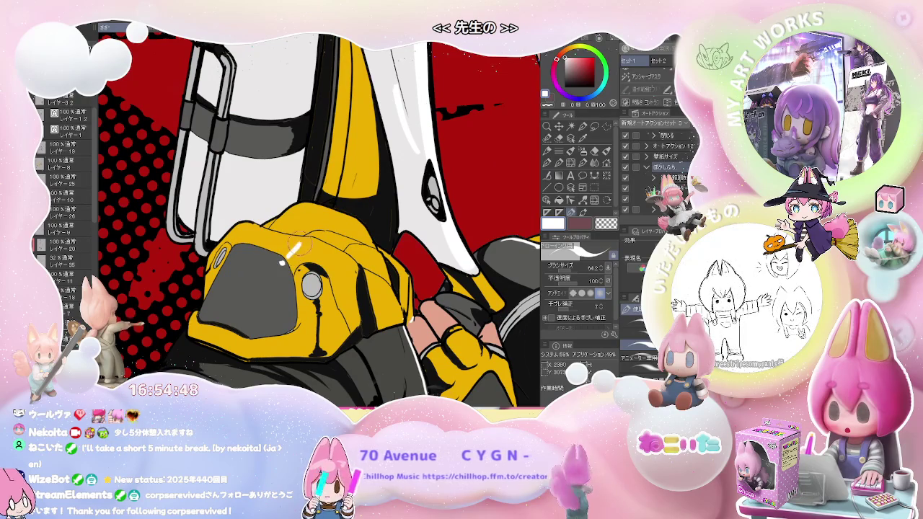
# Fill an enclosed area of the glove with white using the Fill tool.
pyautogui.press('g')
pyautogui.click(298, 246)
pyautogui.scroll(-2, 298, 246)
pyautogui.scroll(-2, 298, 246)
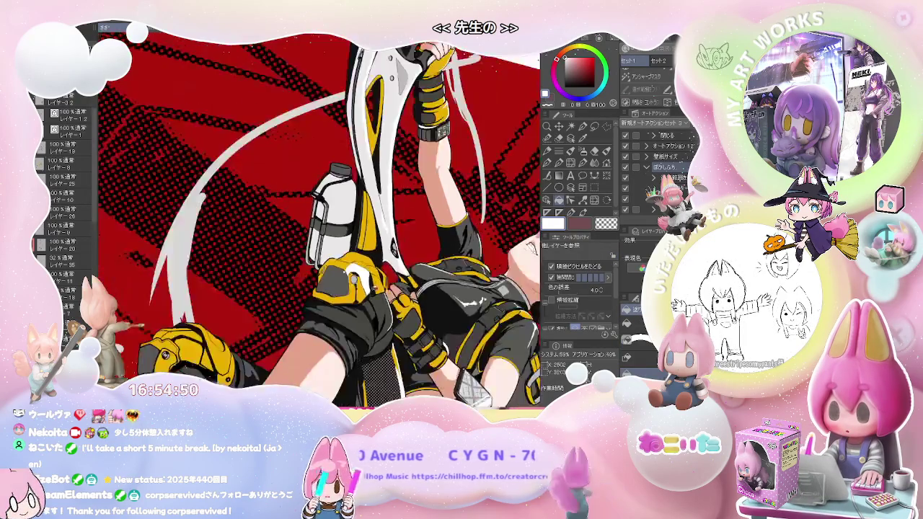
pyautogui.scroll(1, 298, 246)
pyautogui.scroll(2, 298, 246)
pyautogui.scroll(1, 300, 301)
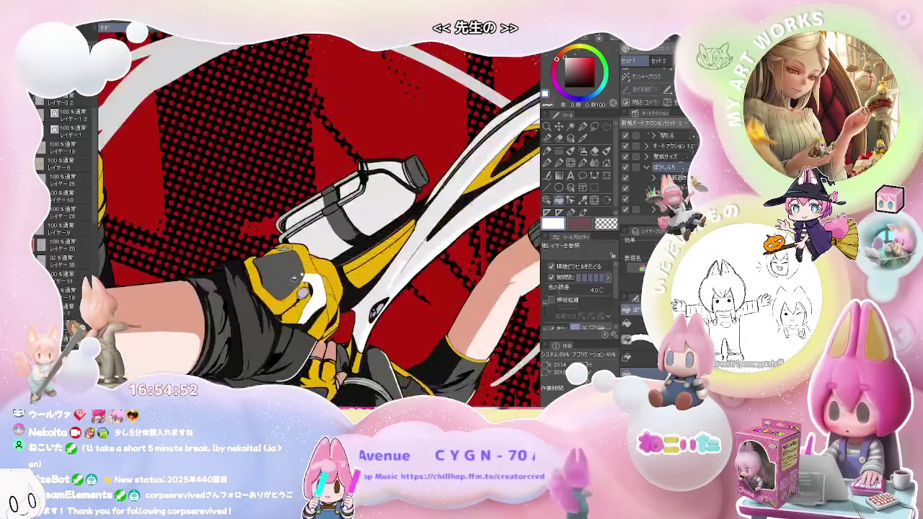
pyautogui.scroll(2, 274, 296)
# With the pen, extend the white highlight across the grey panel and thin it.
pyautogui.press('p')
pyautogui.scroll(2, 240, 294)
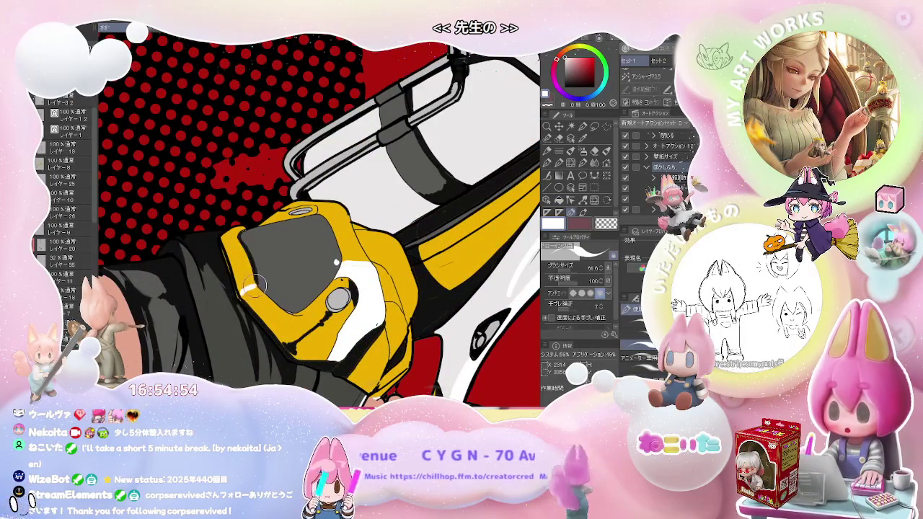
pyautogui.moveTo(284, 283); pyautogui.dragTo(328, 268)
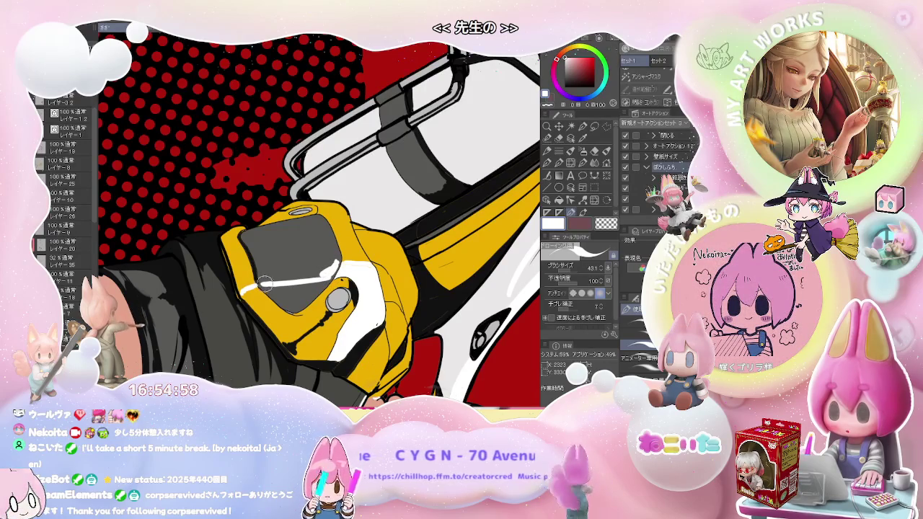
pyautogui.moveTo(288, 281); pyautogui.dragTo(335, 263)
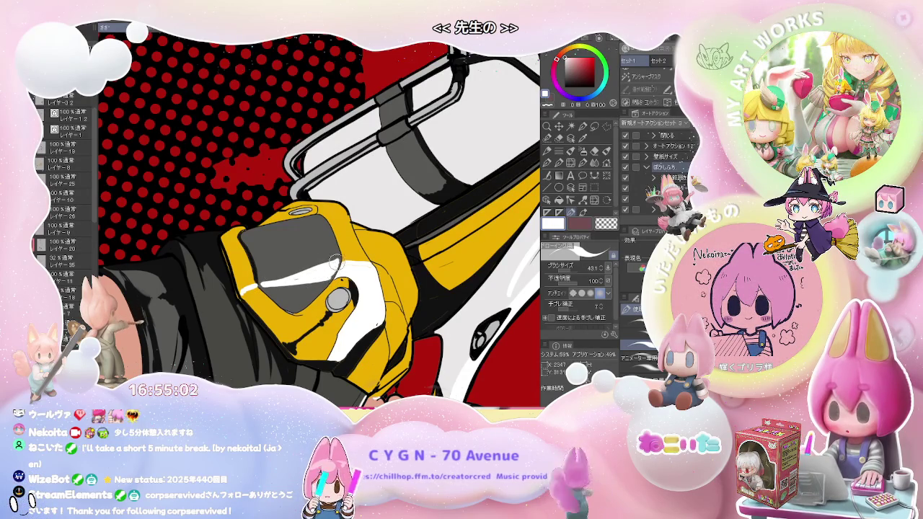
pyautogui.scroll(-2, 337, 262)
pyautogui.scroll(-2, 336, 263)
pyautogui.scroll(-2, 375, 267)
pyautogui.scroll(-1, 410, 274)
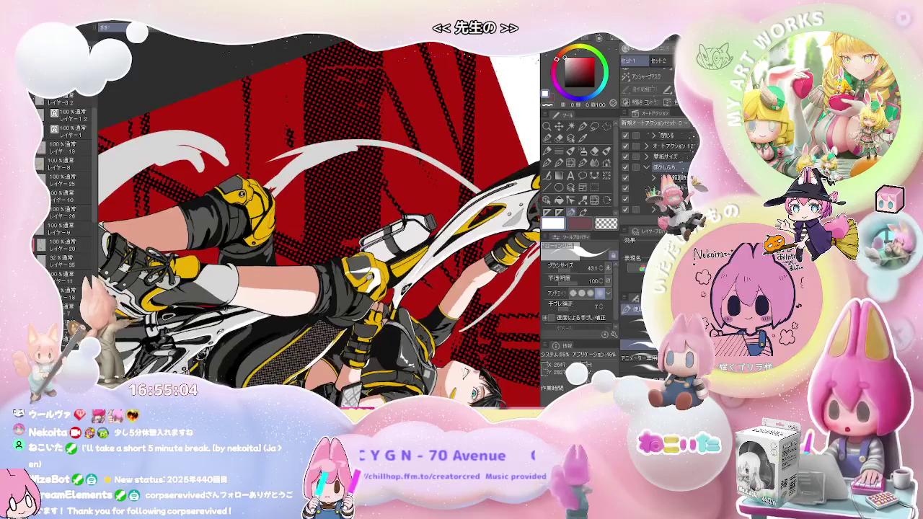
pyautogui.scroll(2, 324, 267)
pyautogui.scroll(2, 325, 267)
pyautogui.scroll(2, 324, 267)
pyautogui.scroll(1, 324, 266)
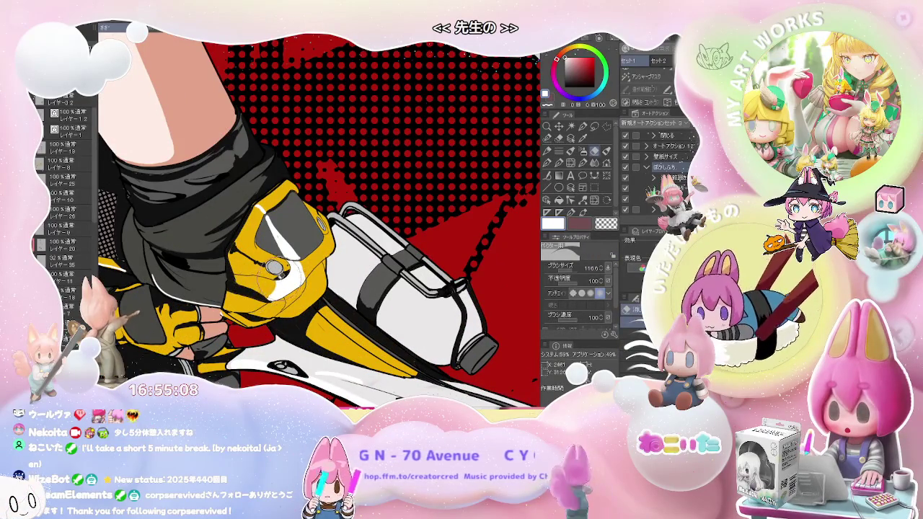
pyautogui.press('e')
pyautogui.scroll(1, 266, 292)
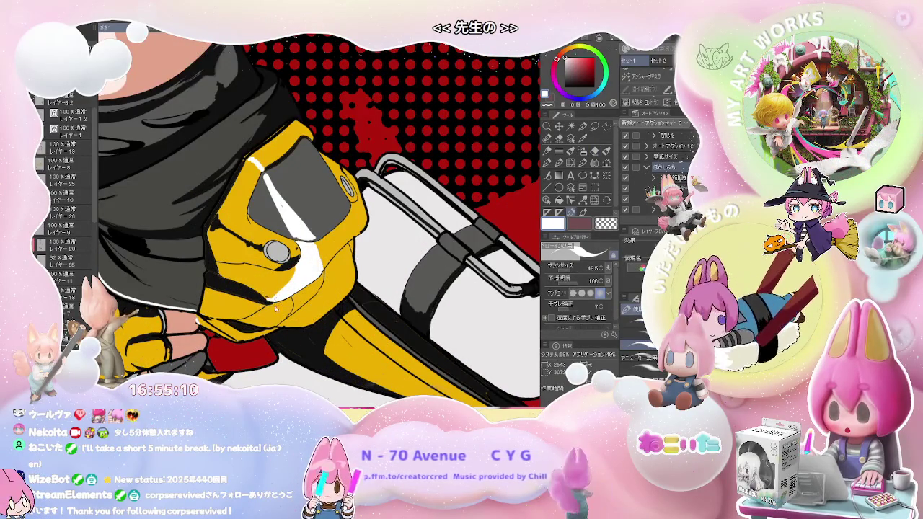
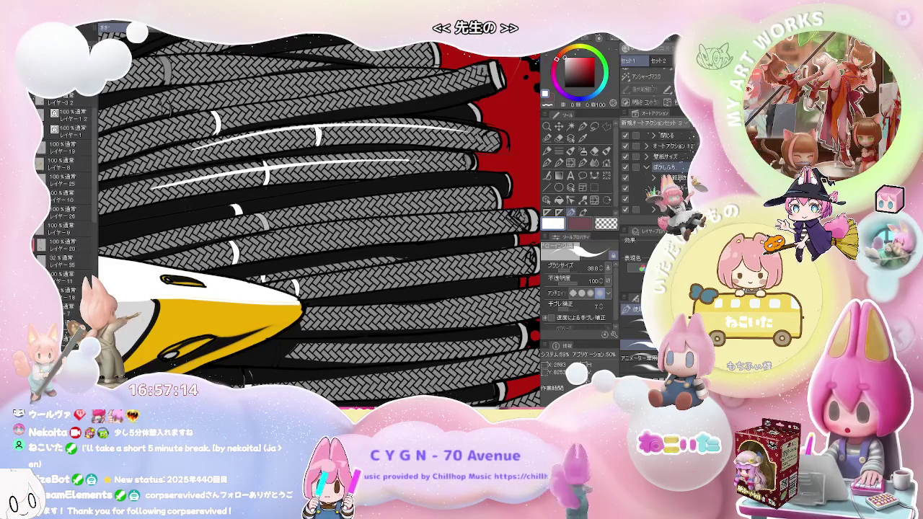
# Undo the stray long white stroke across the braided strands.
pyautogui.hotkey('ctrl', 'z')
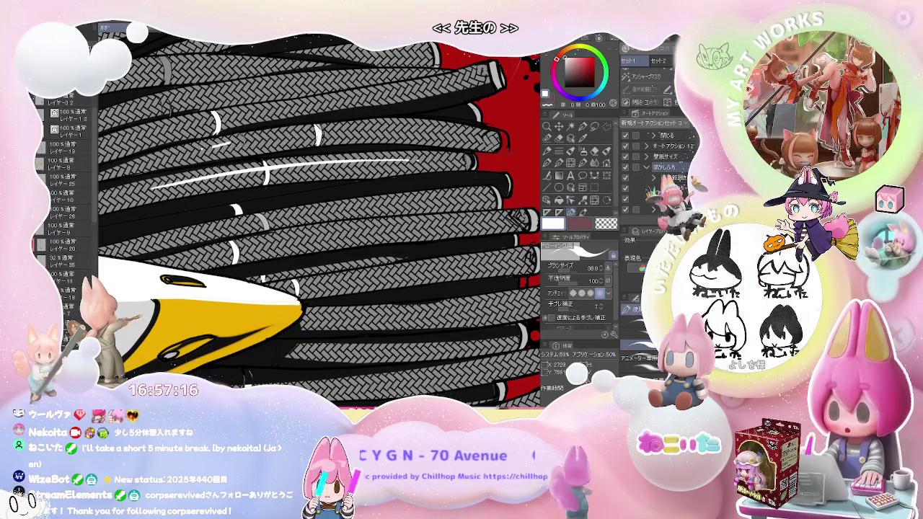
pyautogui.scroll(-2, 317, 217)
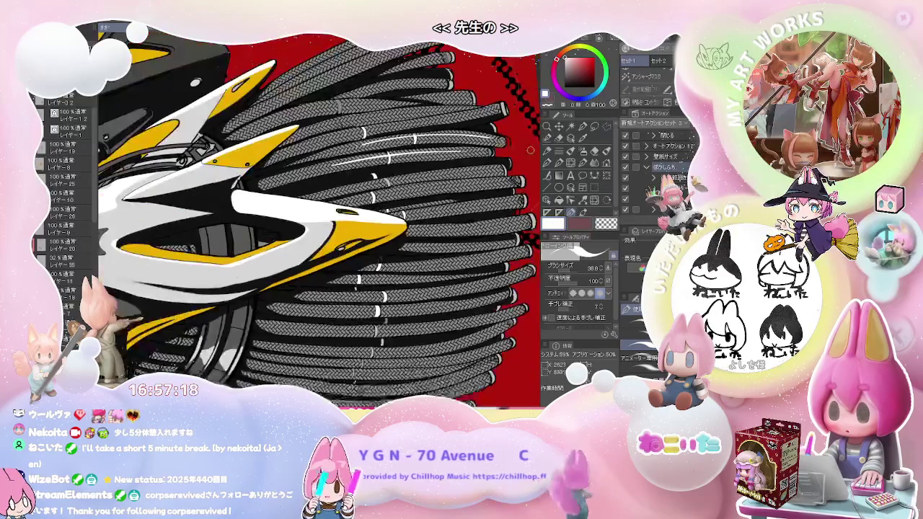
pyautogui.scroll(-2, 318, 216)
pyautogui.scroll(-1, 318, 216)
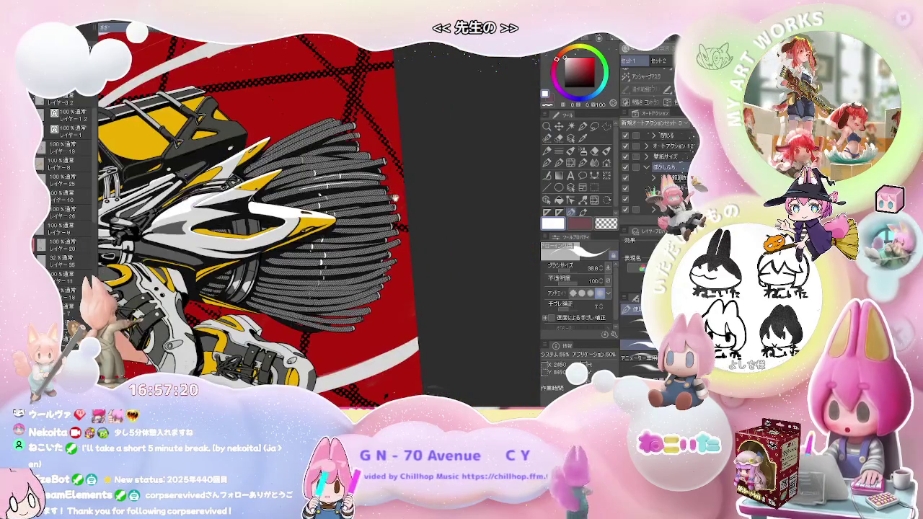
pyautogui.scroll(1, 340, 189)
pyautogui.scroll(2, 340, 188)
pyautogui.scroll(2, 340, 188)
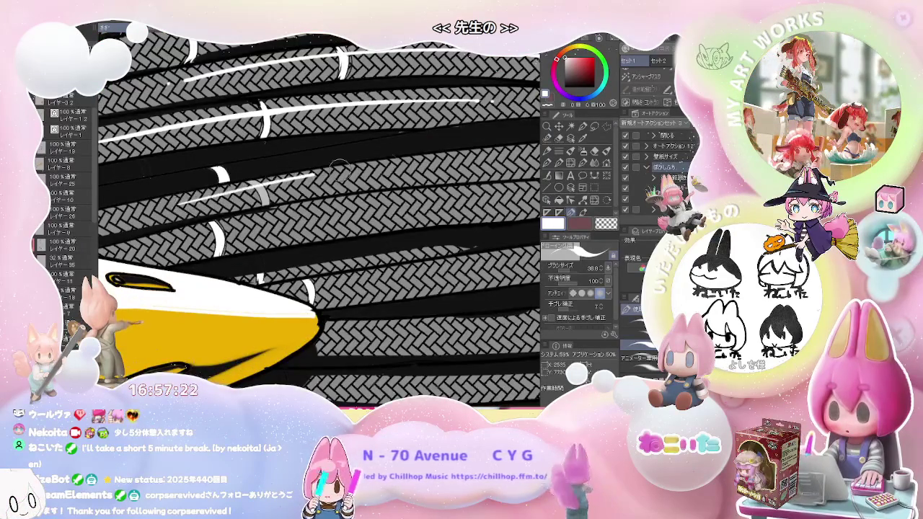
pyautogui.scroll(-1, 340, 169)
pyautogui.scroll(-1, 339, 168)
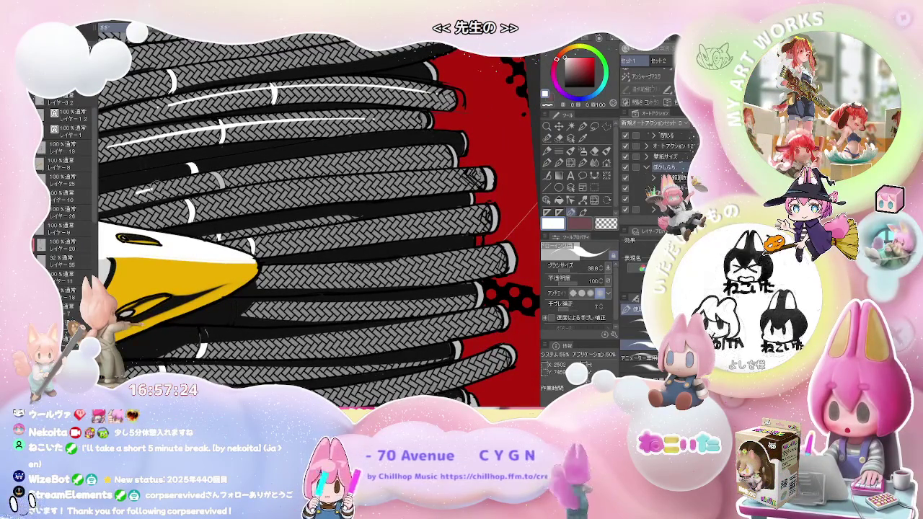
pyautogui.scroll(-1, 318, 202)
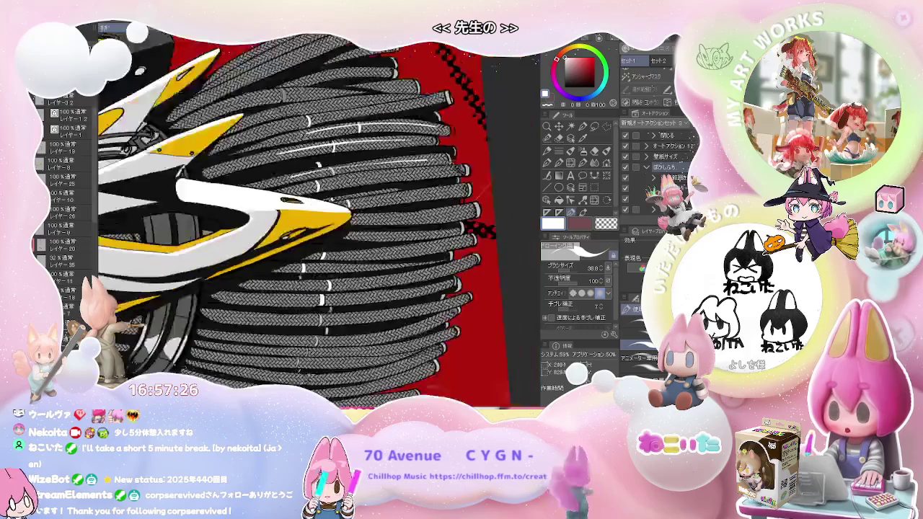
pyautogui.scroll(-1, 318, 202)
pyautogui.scroll(-1, 317, 202)
pyautogui.scroll(-1, 317, 202)
pyautogui.scroll(2, 317, 202)
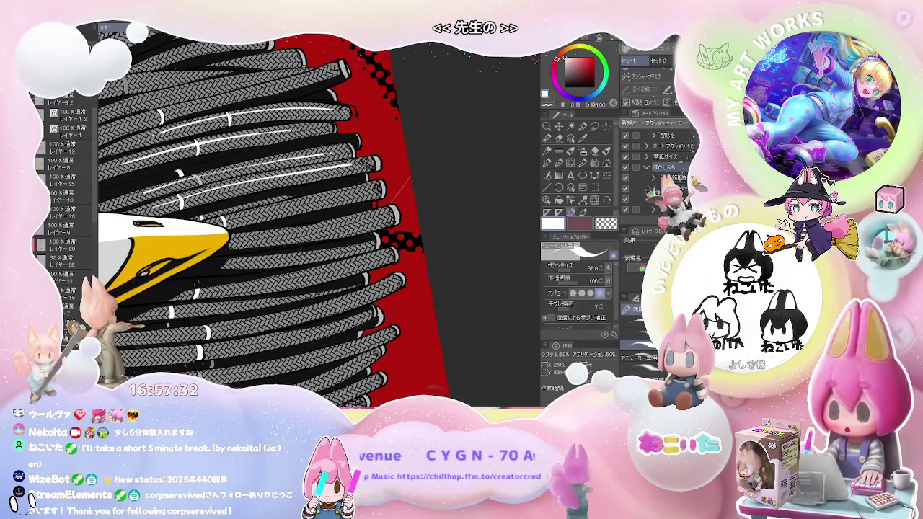
pyautogui.scroll(-2, 274, 216)
pyautogui.scroll(-2, 275, 217)
pyautogui.scroll(-1, 274, 216)
pyautogui.scroll(1, 366, 180)
pyautogui.scroll(2, 366, 180)
pyautogui.scroll(1, 365, 181)
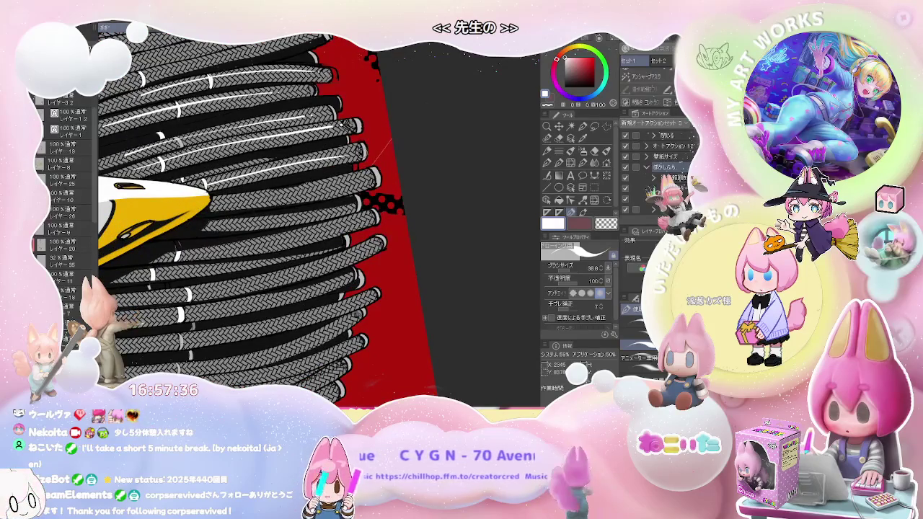
pyautogui.scroll(-1, 292, 174)
pyautogui.scroll(-2, 298, 173)
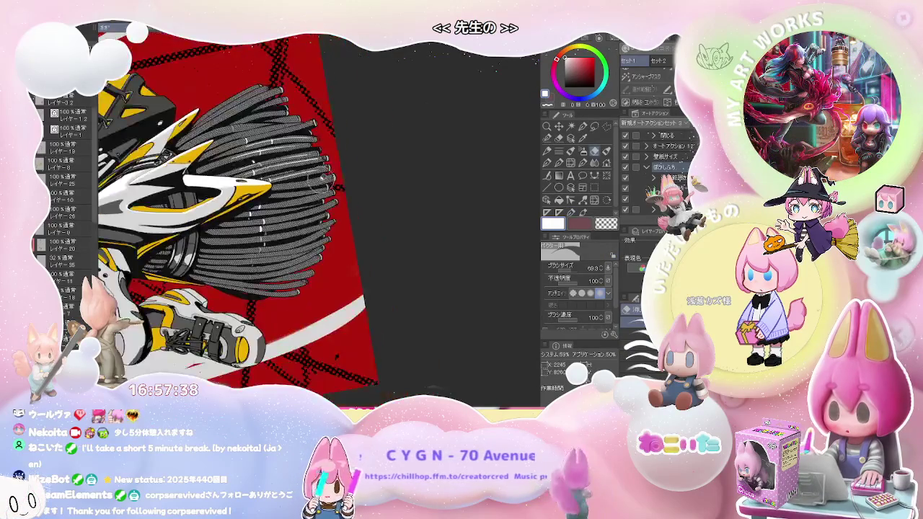
pyautogui.scroll(1, 343, 179)
pyautogui.scroll(2, 274, 184)
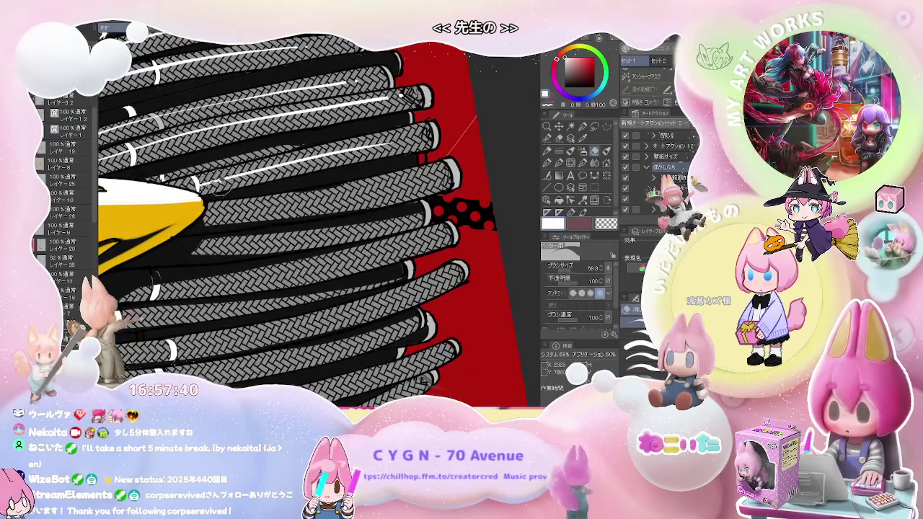
pyautogui.scroll(-1, 232, 188)
pyautogui.scroll(-2, 232, 188)
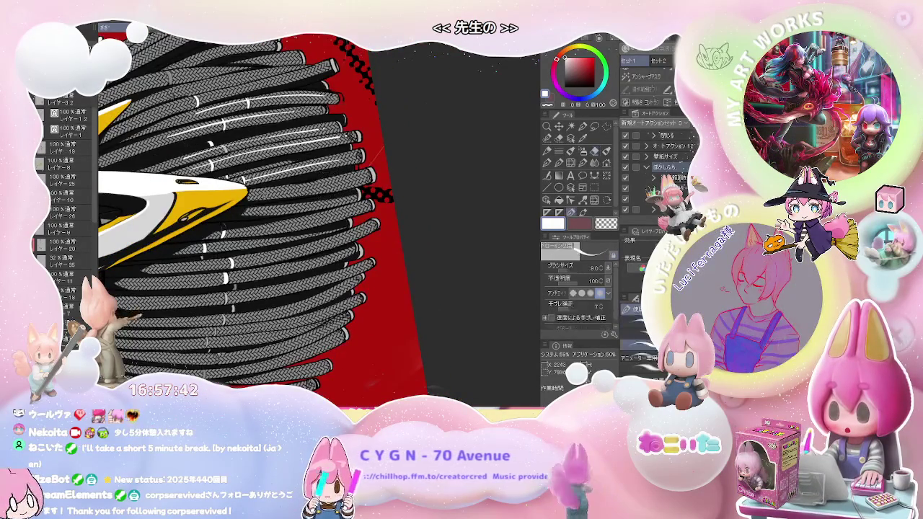
pyautogui.scroll(1, 241, 199)
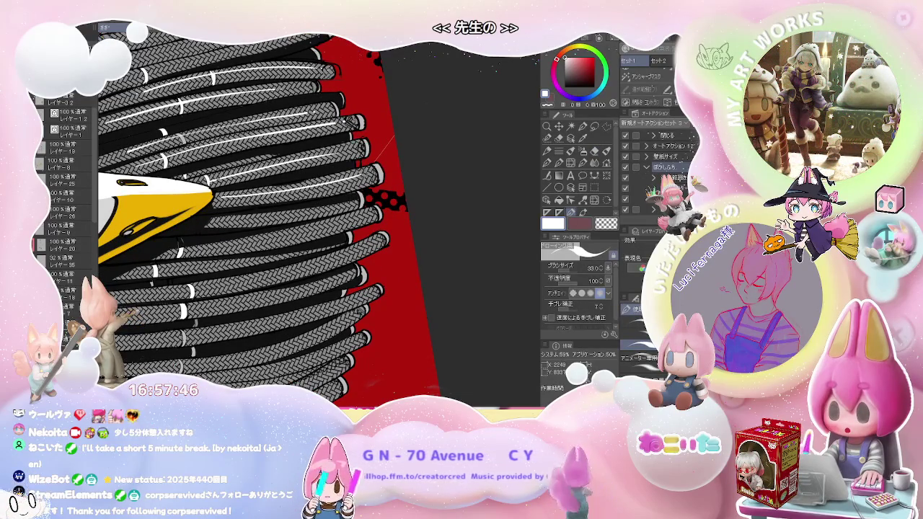
pyautogui.scroll(-3, 264, 217)
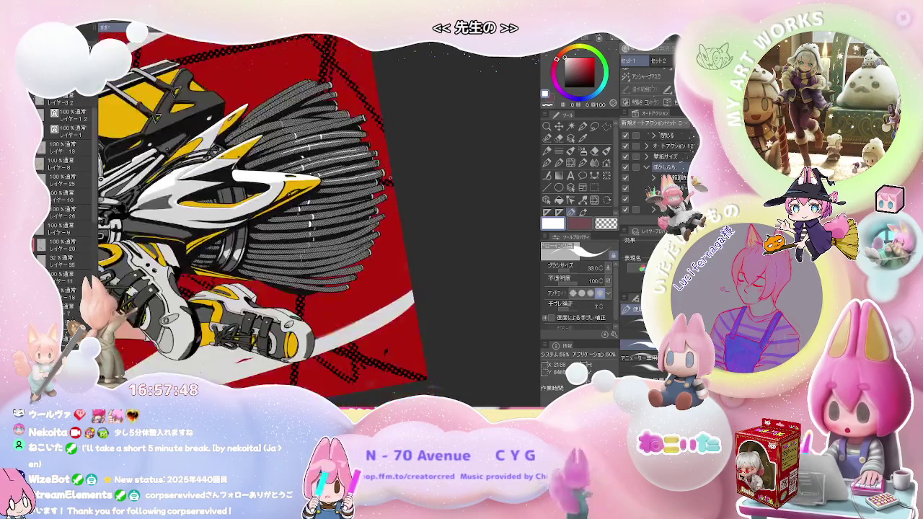
pyautogui.scroll(1, 318, 216)
pyautogui.scroll(2, 318, 216)
pyautogui.scroll(1, 317, 216)
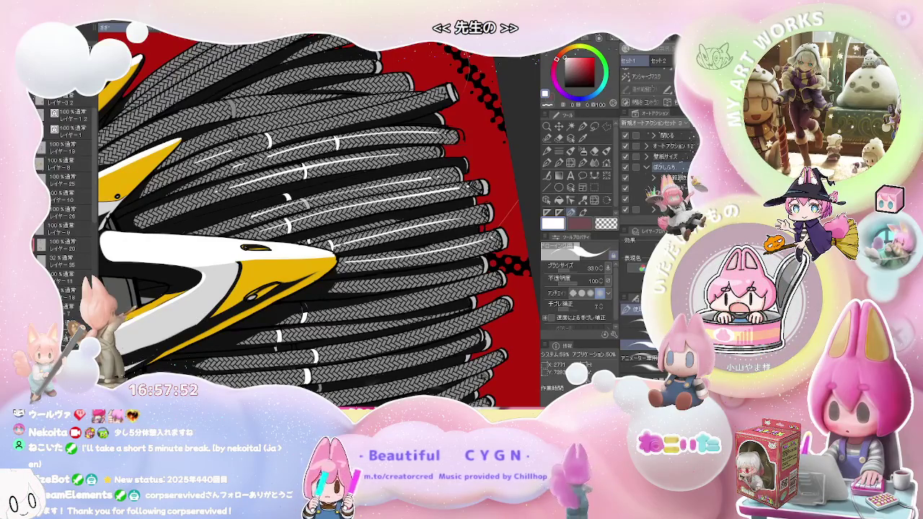
# Draw a thin white highlight along the top strand, using the eraser to tidy it.
pyautogui.moveTo(317, 217); pyautogui.dragTo(234, 249)
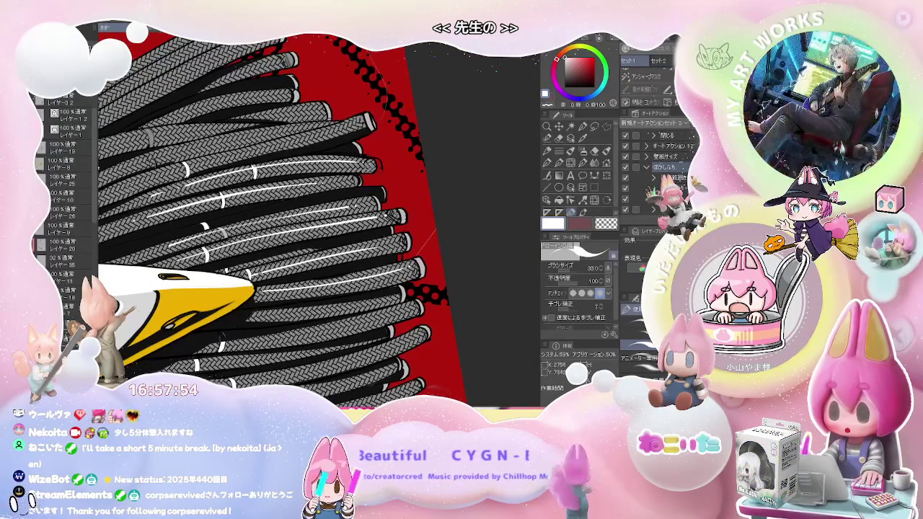
pyautogui.moveTo(254, 161); pyautogui.dragTo(306, 144)
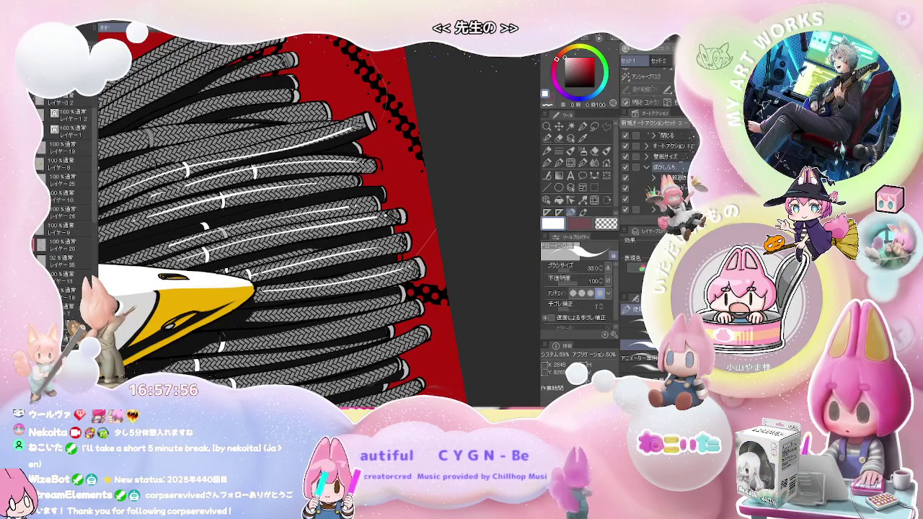
pyautogui.scroll(-2, 274, 217)
pyautogui.scroll(-2, 274, 217)
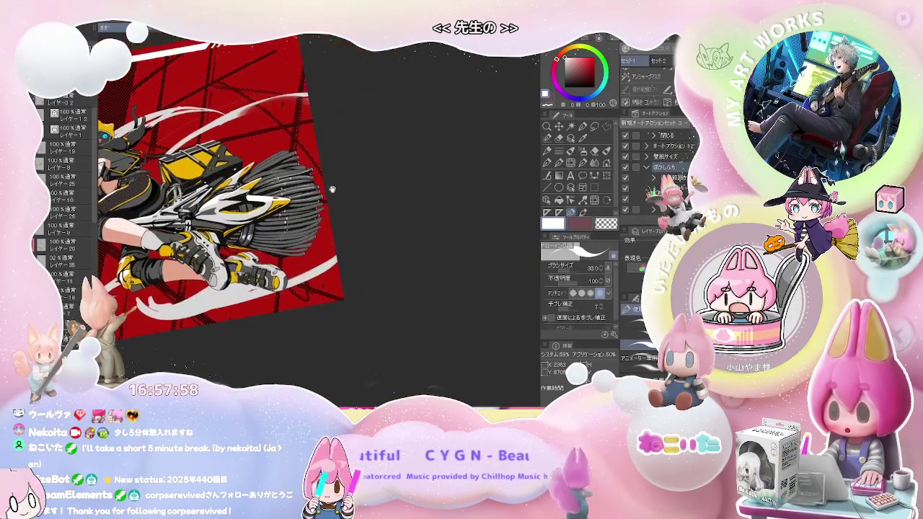
pyautogui.scroll(4, 216, 217)
pyautogui.scroll(2, 238, 217)
pyautogui.press('e')
pyautogui.scroll(2, 238, 217)
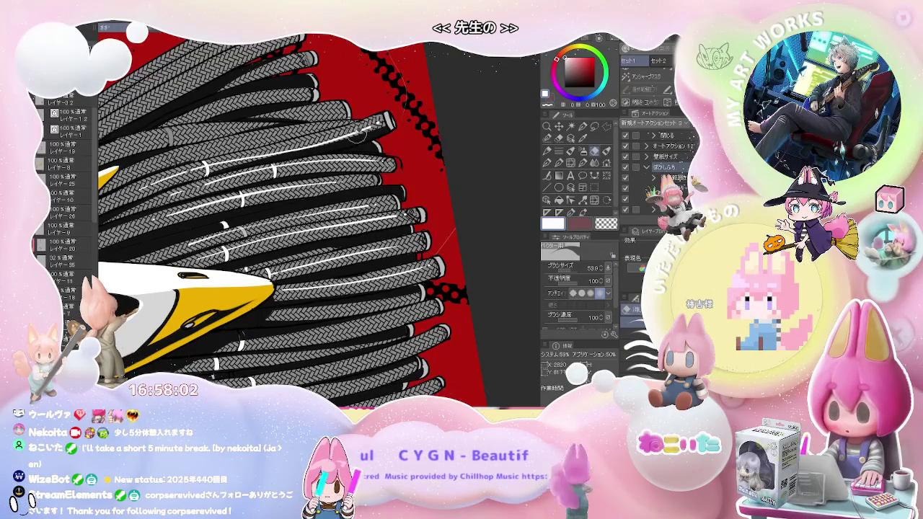
pyautogui.press('p')
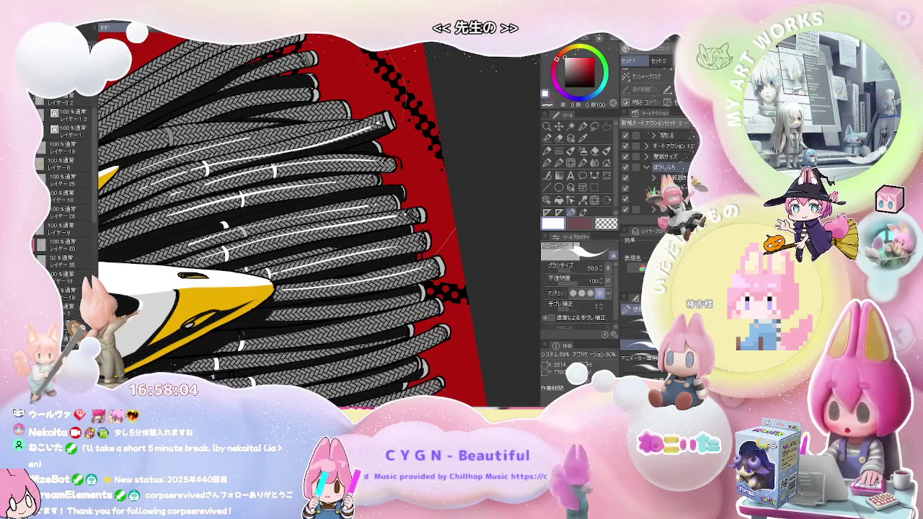
pyautogui.moveTo(220, 145); pyautogui.dragTo(307, 127)
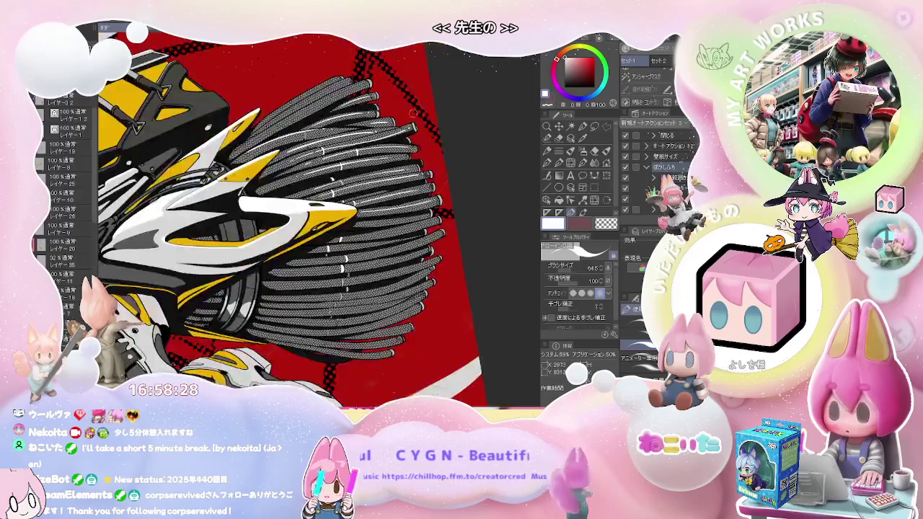
pyautogui.scroll(-1, 412, 113)
pyautogui.scroll(-1, 390, 144)
pyautogui.scroll(-2, 361, 180)
pyautogui.scroll(-1, 330, 221)
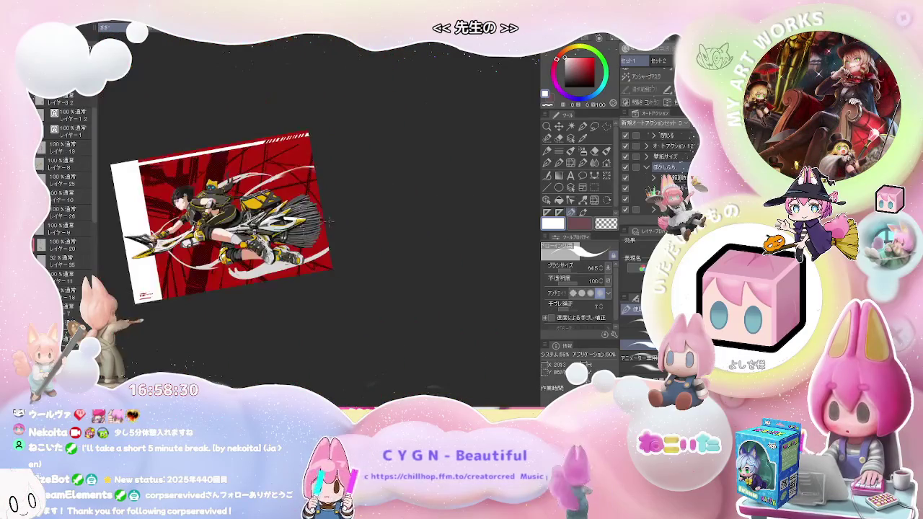
# Straighten the canvas view and add white highlight strokes along the braided strands.
pyautogui.scroll(3, 334, 222)
pyautogui.scroll(1, 325, 187)
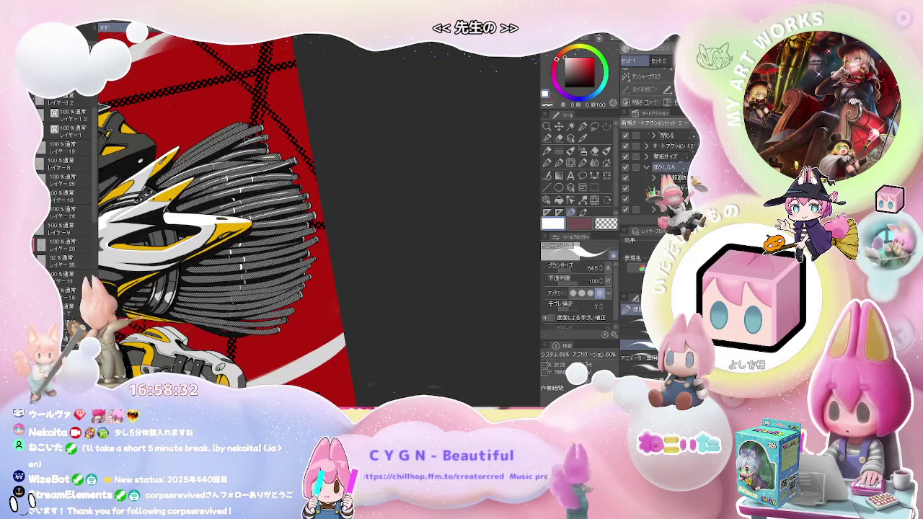
pyautogui.scroll(2, 310, 216)
pyautogui.scroll(1, 310, 217)
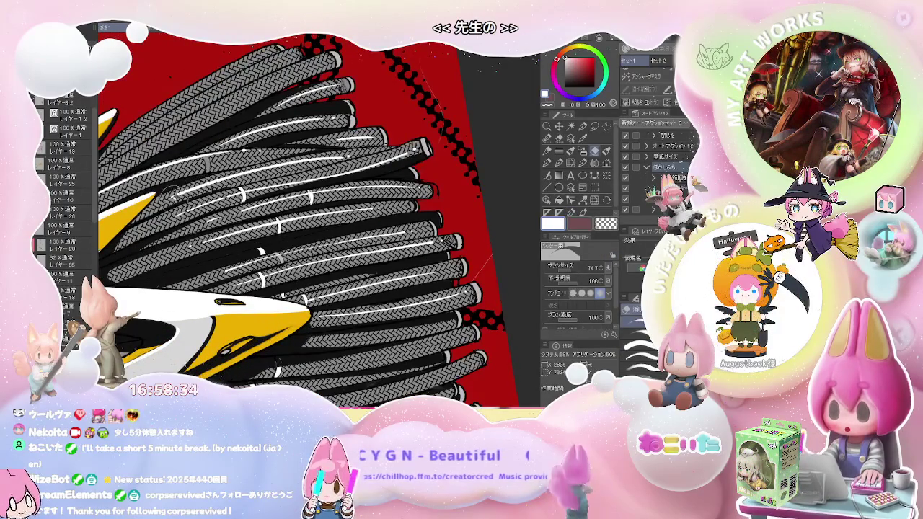
pyautogui.scroll(-1, 325, 216)
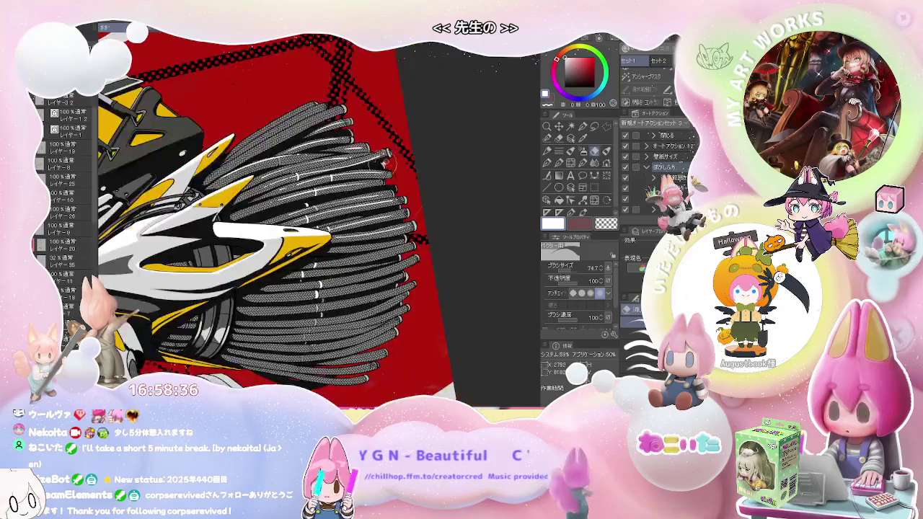
pyautogui.scroll(-1, 325, 217)
pyautogui.scroll(-1, 324, 217)
pyautogui.press('p')
pyautogui.scroll(-1, 325, 216)
pyautogui.scroll(1, 310, 217)
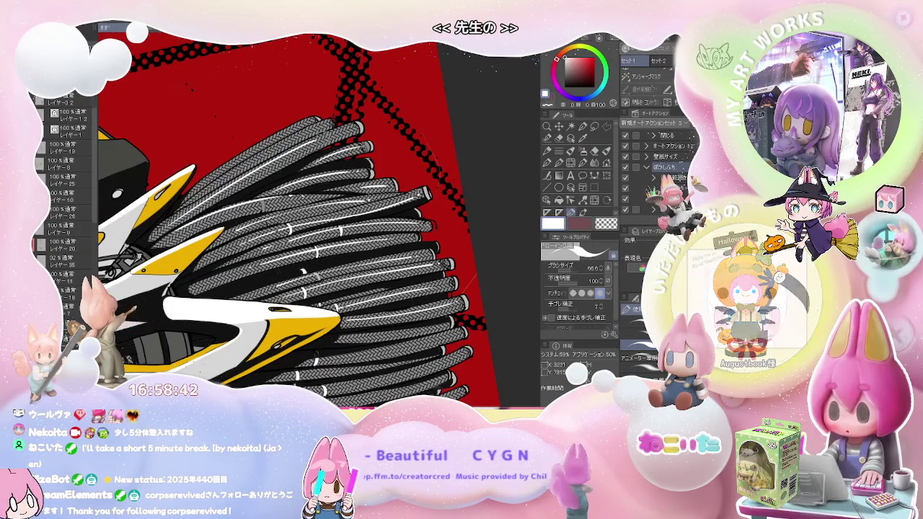
pyautogui.scroll(-1, 351, 128)
pyautogui.scroll(-2, 325, 187)
pyautogui.scroll(-1, 310, 230)
pyautogui.scroll(-1, 297, 254)
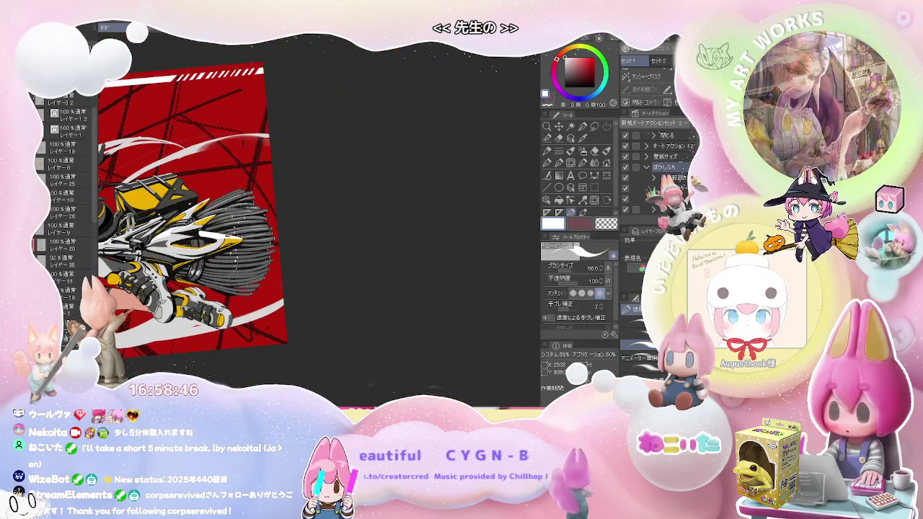
pyautogui.scroll(1, 217, 202)
pyautogui.scroll(2, 194, 185)
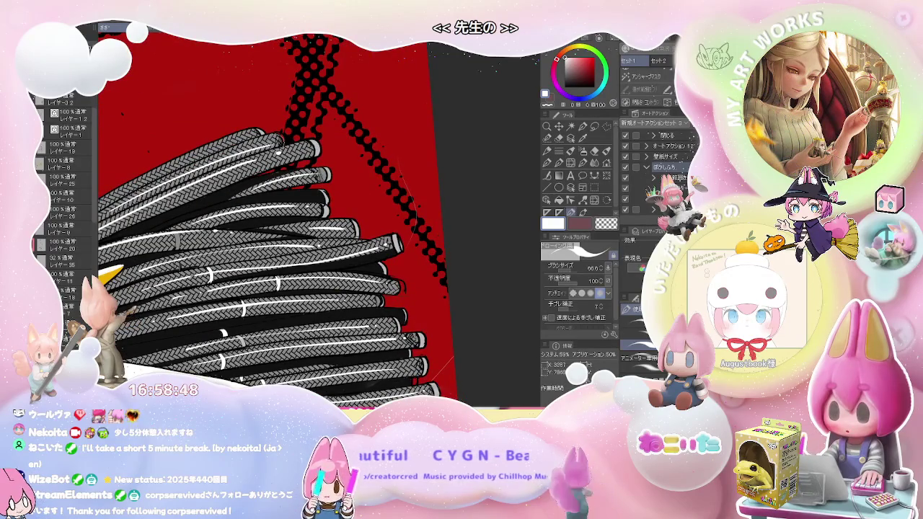
pyautogui.moveTo(281, 143); pyautogui.dragTo(332, 126)
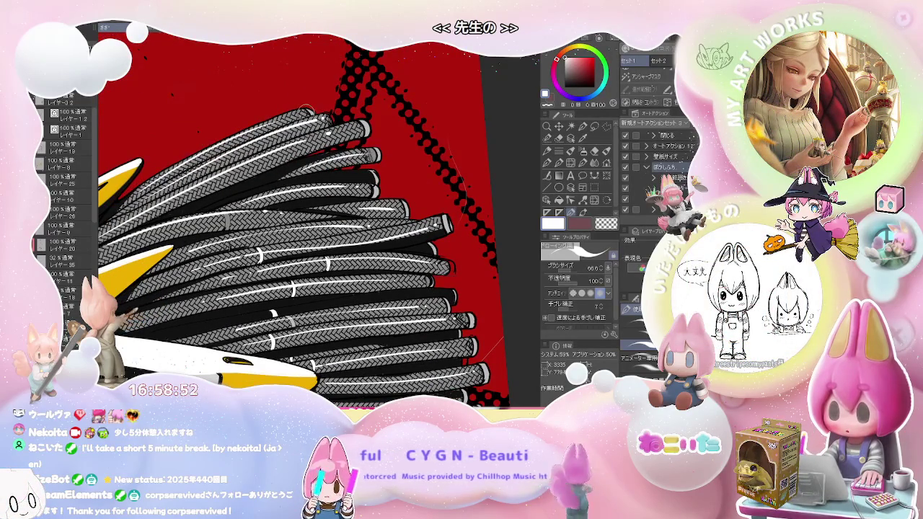
pyautogui.scroll(-1, 317, 119)
pyautogui.scroll(-1, 318, 119)
pyautogui.scroll(-1, 317, 119)
pyautogui.moveTo(413, 225)
pyautogui.mouseDown()
pyautogui.moveTo(313, 255)
pyautogui.moveTo(289, 238)
pyautogui.mouseUp()
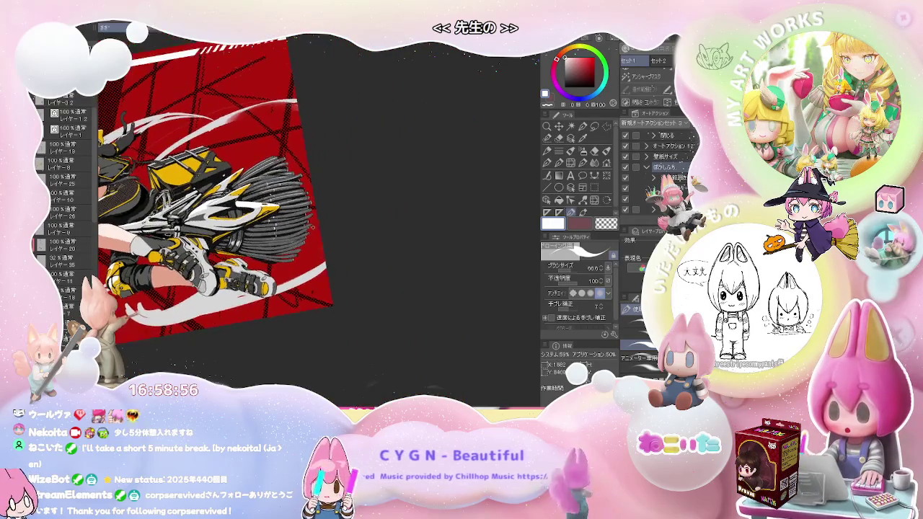
pyautogui.scroll(2, 260, 216)
pyautogui.scroll(2, 236, 202)
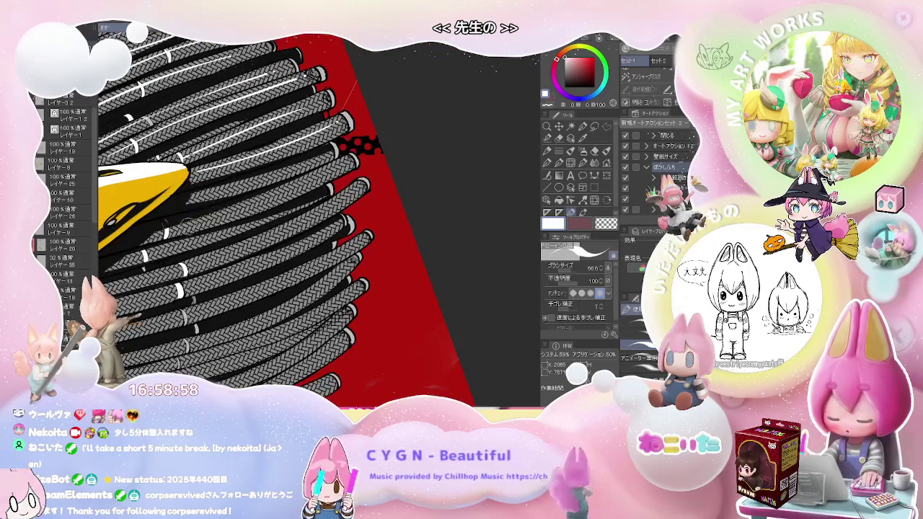
pyautogui.moveTo(177, 236); pyautogui.dragTo(358, 154)
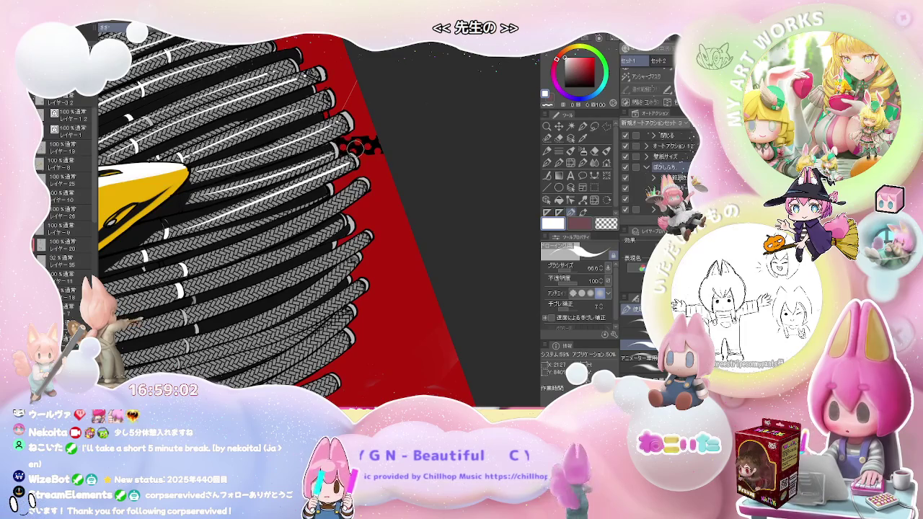
# Undo the last highlight and retouch the strands, alternating between eraser and stabilised pen.
pyautogui.hotkey('ctrl', 'z')
pyautogui.press('e')
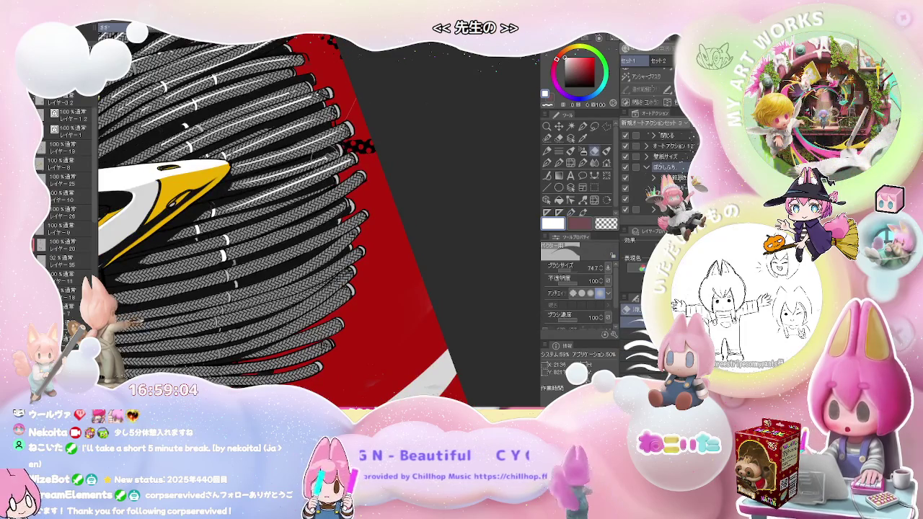
pyautogui.scroll(-5, 349, 167)
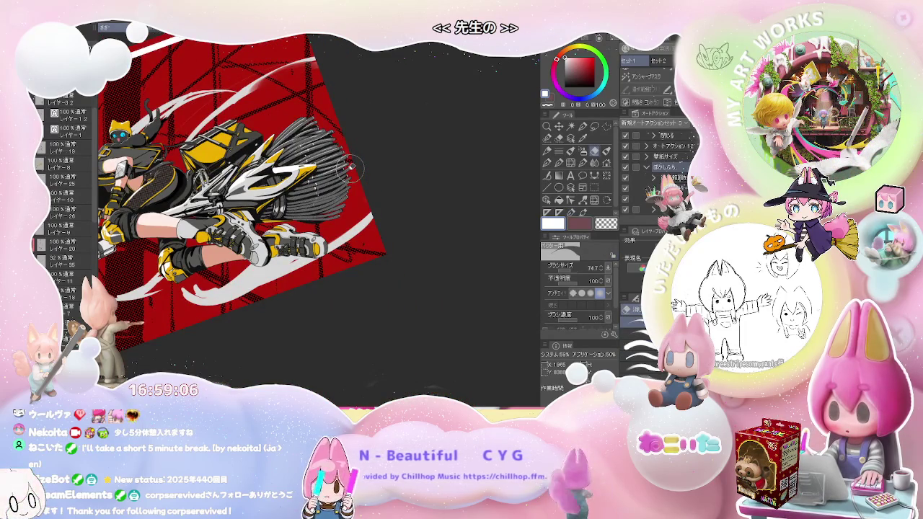
pyautogui.scroll(-2, 350, 167)
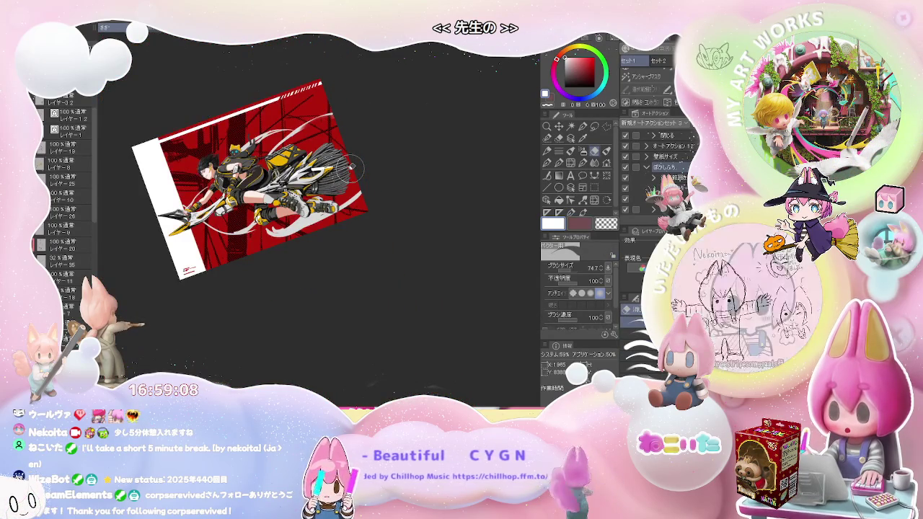
pyautogui.scroll(5, 373, 251)
pyautogui.scroll(2, 373, 251)
pyautogui.scroll(2, 346, 202)
pyautogui.scroll(2, 325, 166)
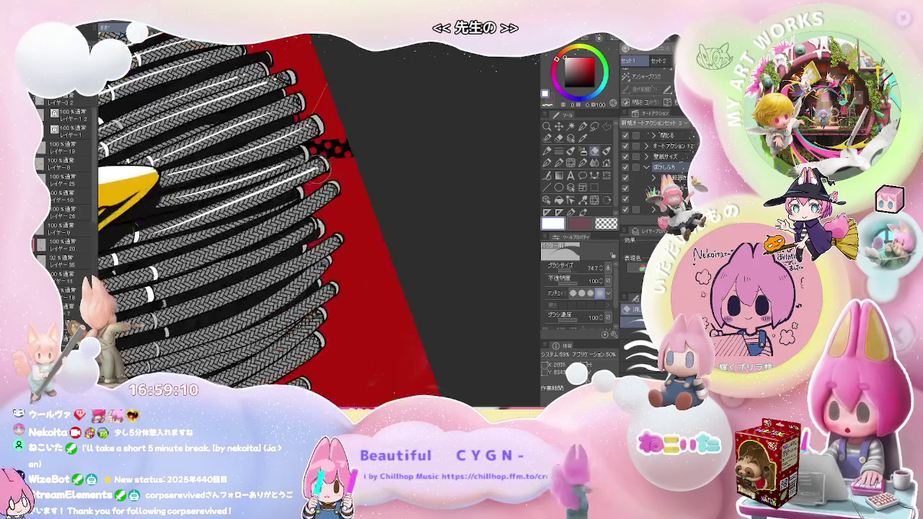
pyautogui.press('p')
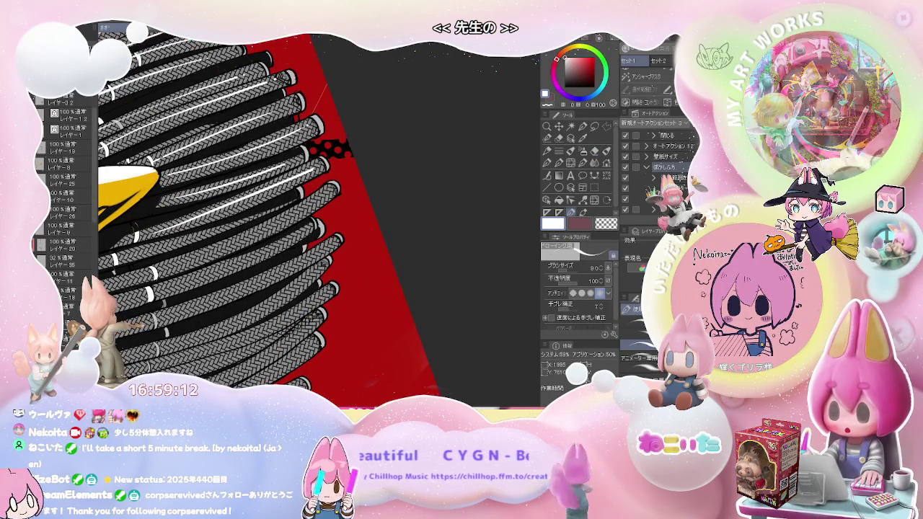
pyautogui.hscroll(-3, 320, 220)
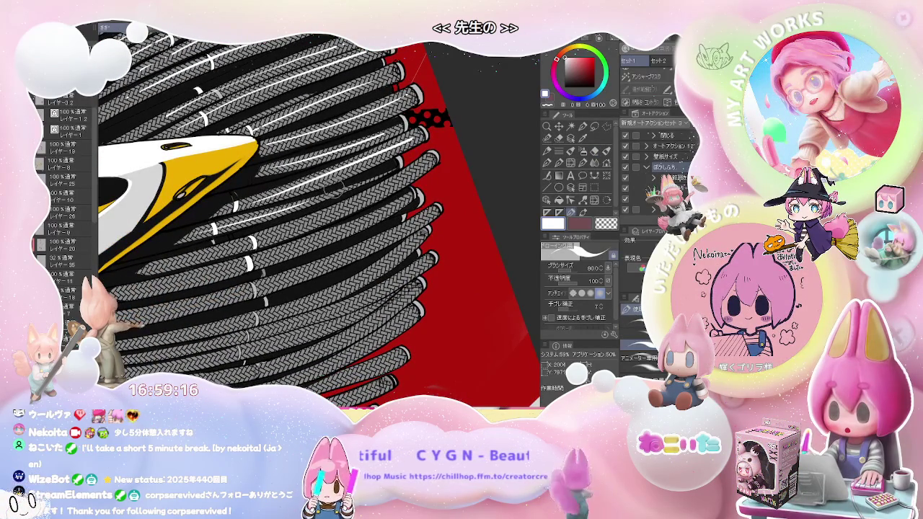
pyautogui.press('e')
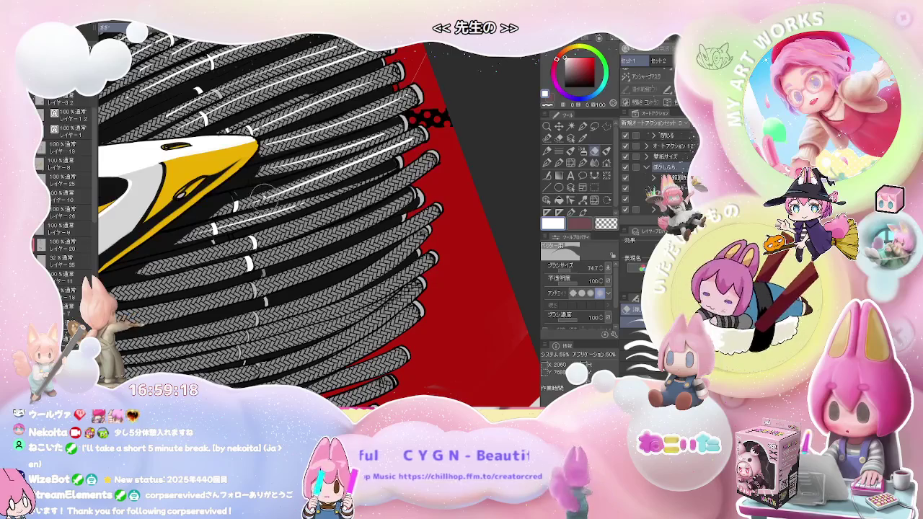
pyautogui.hscroll(5, 320, 220)
pyautogui.press('p')
pyautogui.hscroll(-5, 319, 220)
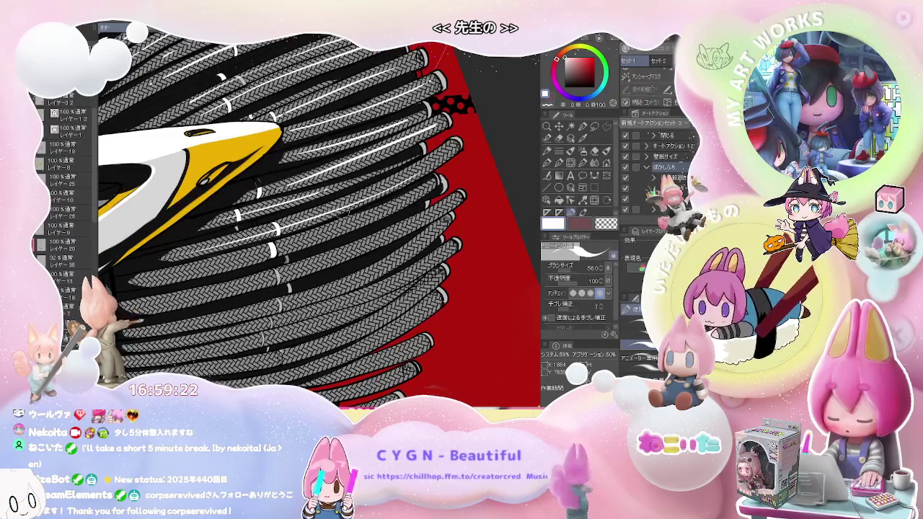
pyautogui.press('e')
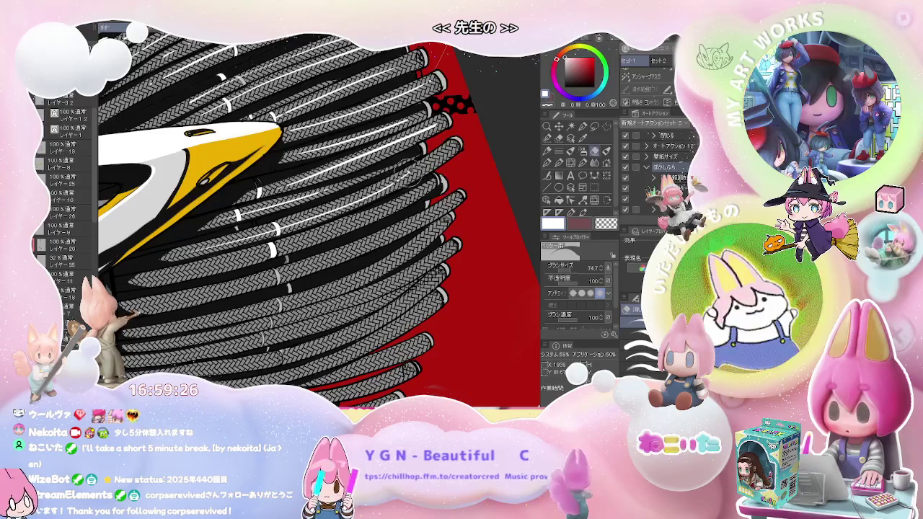
pyautogui.scroll(-3, 404, 174)
pyautogui.scroll(-3, 383, 195)
pyautogui.scroll(-3, 354, 224)
pyautogui.scroll(-2, 328, 247)
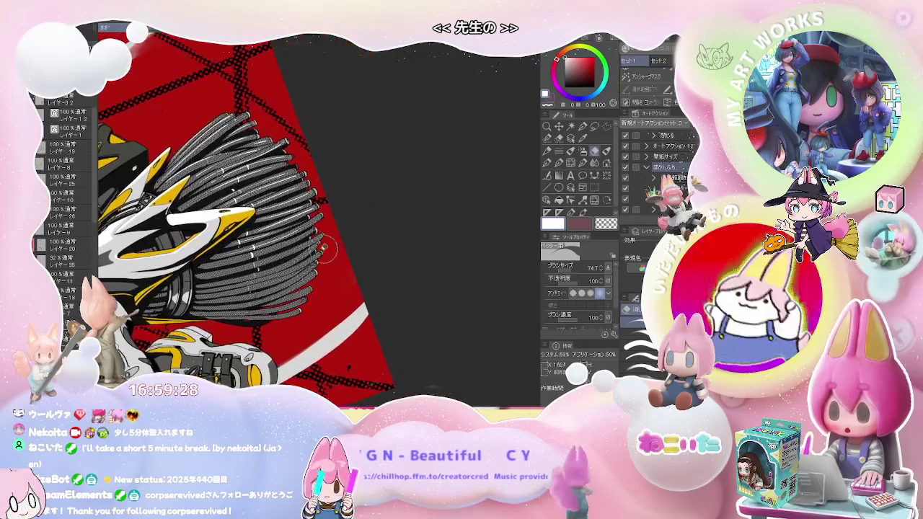
pyautogui.scroll(3, 327, 249)
pyautogui.scroll(3, 253, 253)
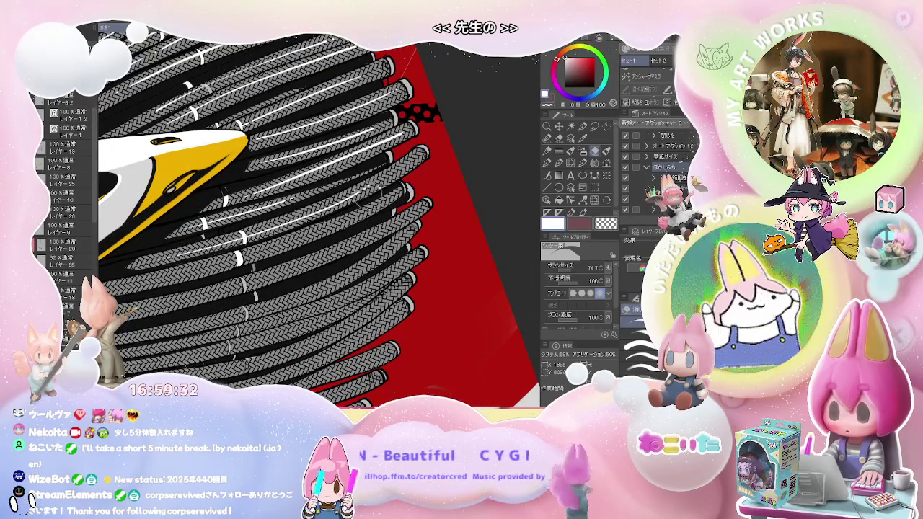
pyautogui.scroll(-3, 353, 202)
pyautogui.scroll(-3, 335, 216)
pyautogui.scroll(-2, 317, 235)
pyautogui.scroll(-2, 303, 250)
pyautogui.scroll(3, 302, 249)
pyautogui.scroll(3, 289, 245)
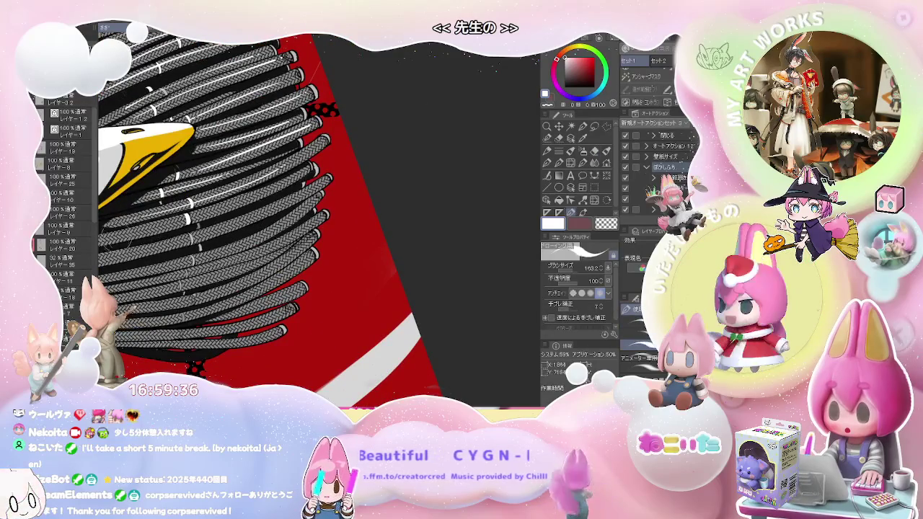
# Erase remaining stray vector marks on the strands and rotate the view nearly level.
pyautogui.press('e')
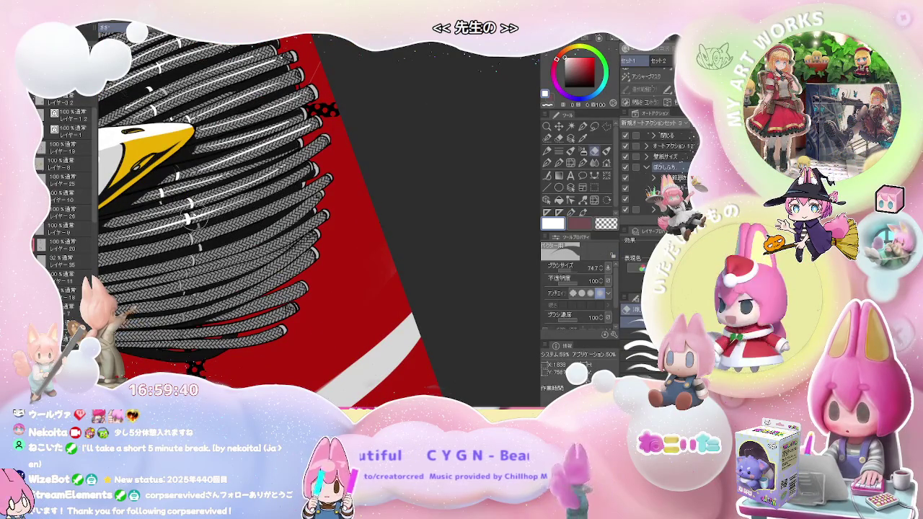
pyautogui.scroll(-2, 240, 203)
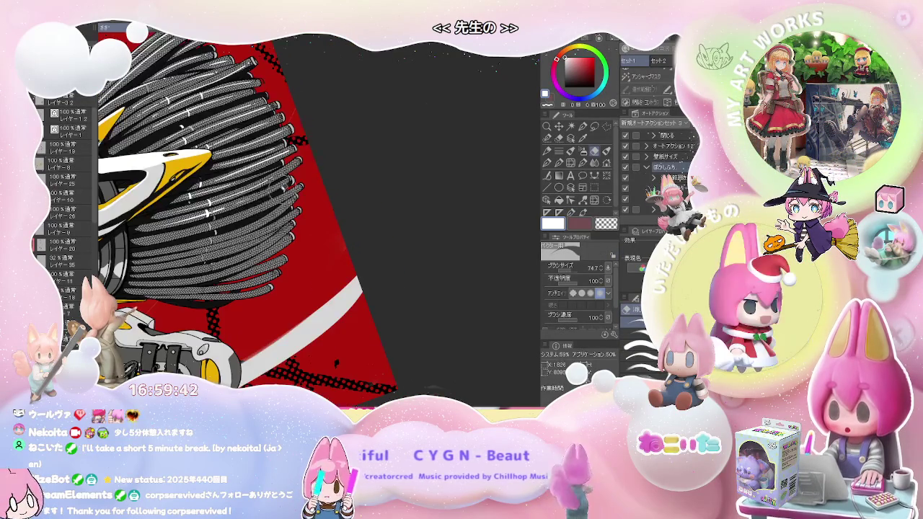
pyautogui.scroll(-2, 260, 205)
pyautogui.scroll(-2, 289, 208)
pyautogui.scroll(2, 287, 213)
pyautogui.scroll(1, 267, 220)
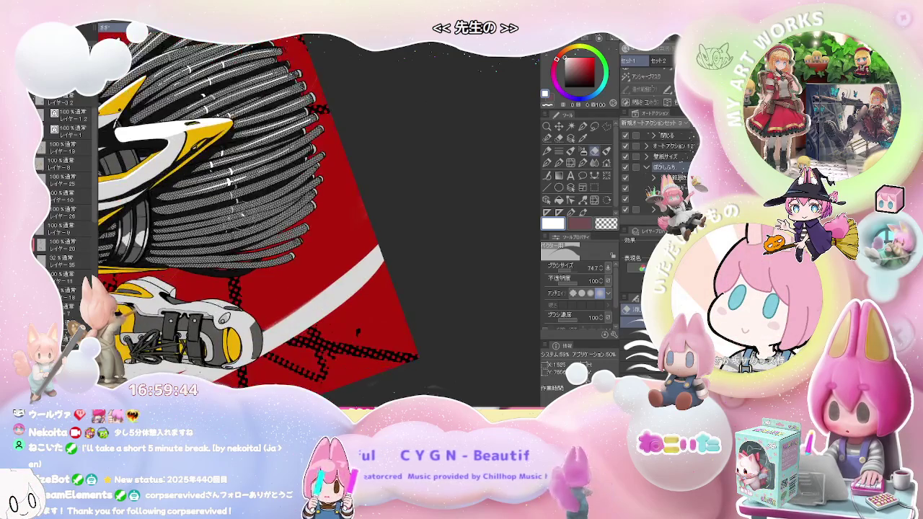
pyautogui.scroll(1, 220, 202)
pyautogui.scroll(1, 165, 196)
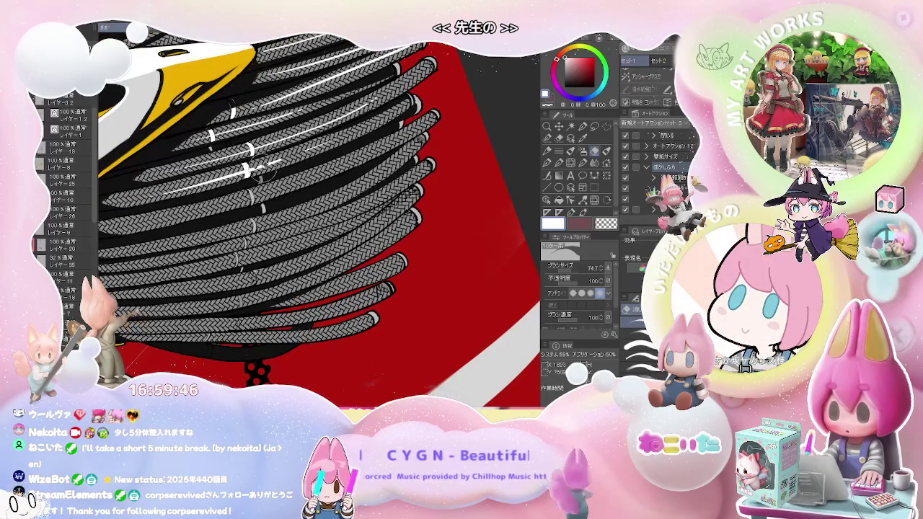
pyautogui.press('p')
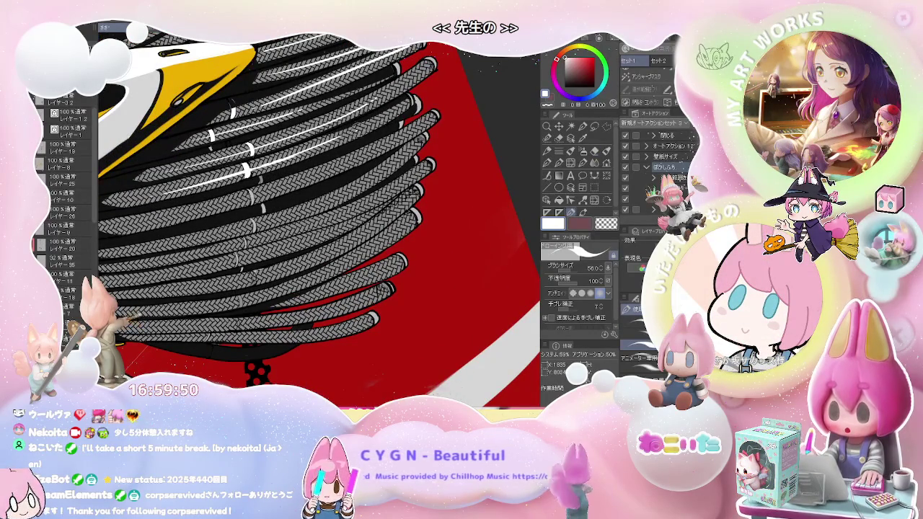
pyautogui.scroll(-2, 353, 115)
pyautogui.scroll(-2, 353, 116)
pyautogui.scroll(-1, 354, 116)
pyautogui.press('^')
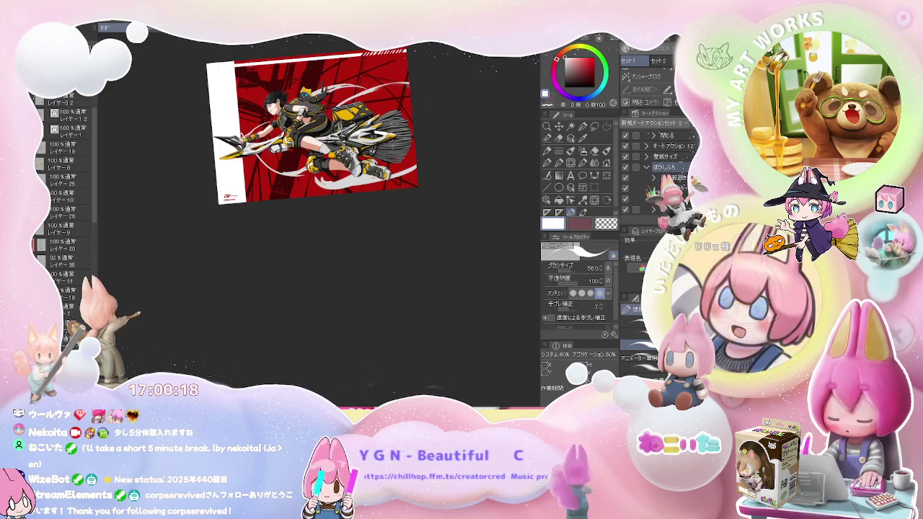
# Zoom out from the bristle close-up to show the whole illustration.
pyautogui.scroll(2, 392, 231)
pyautogui.scroll(2, 361, 202)
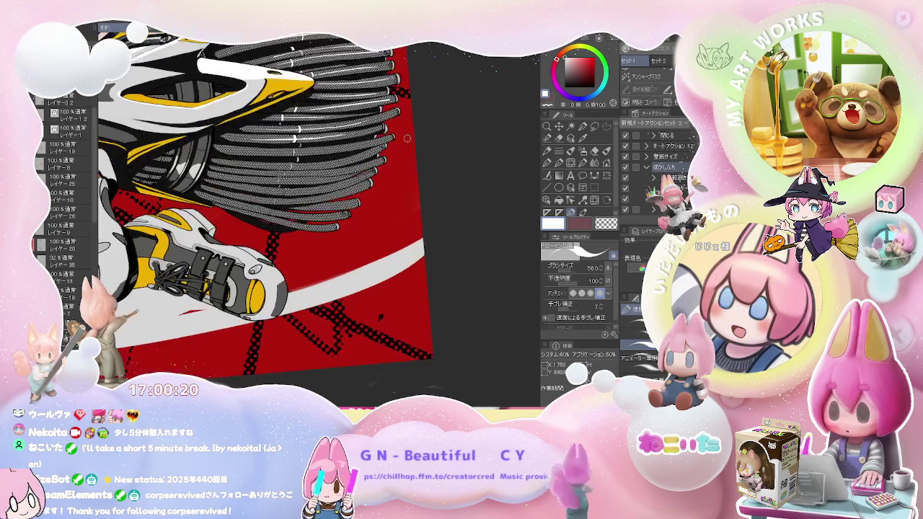
pyautogui.scroll(2, 332, 166)
pyautogui.scroll(2, 298, 137)
pyautogui.scroll(2, 300, 138)
pyautogui.press('e')
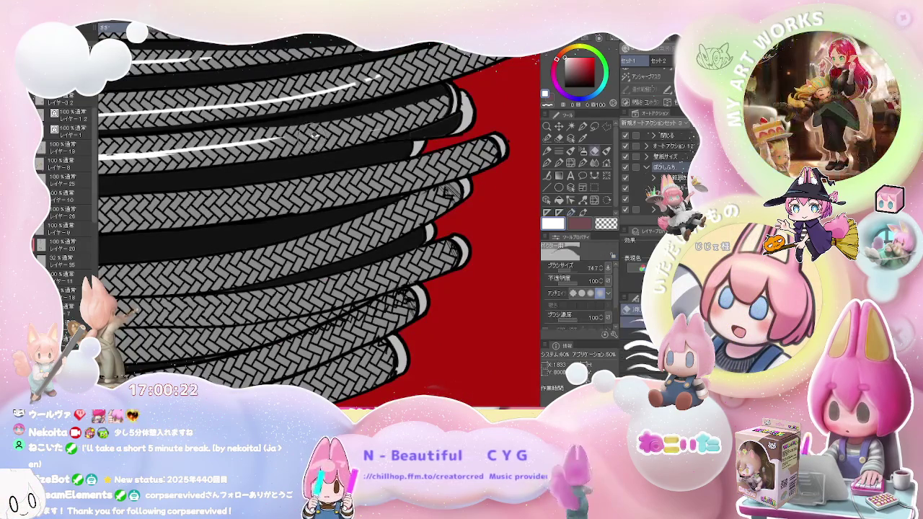
pyautogui.press('p')
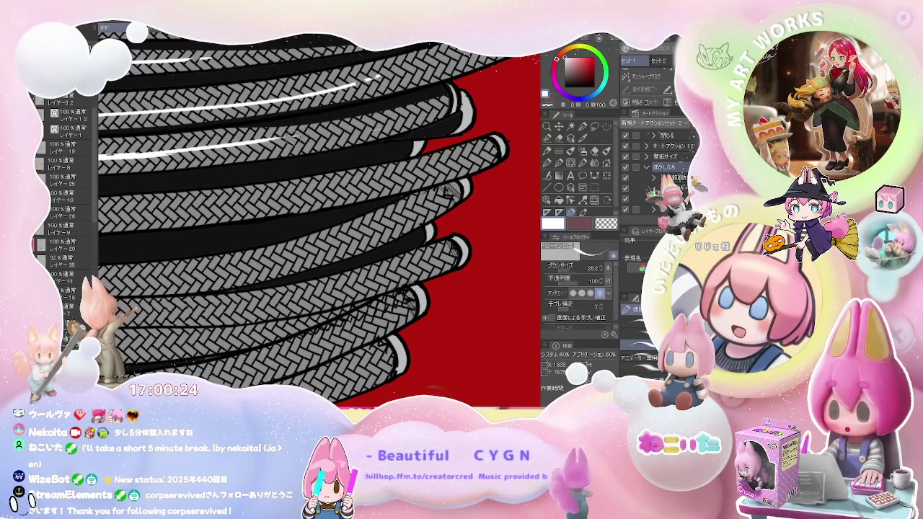
pyautogui.scroll(-2, 306, 133)
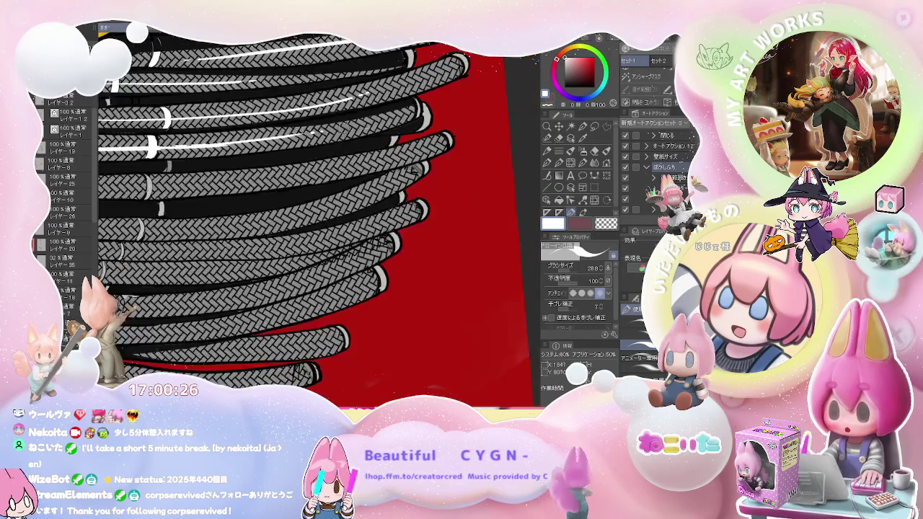
pyautogui.scroll(-2, 307, 133)
pyautogui.scroll(-2, 306, 133)
pyautogui.scroll(-2, 306, 134)
pyautogui.scroll(-1, 426, 144)
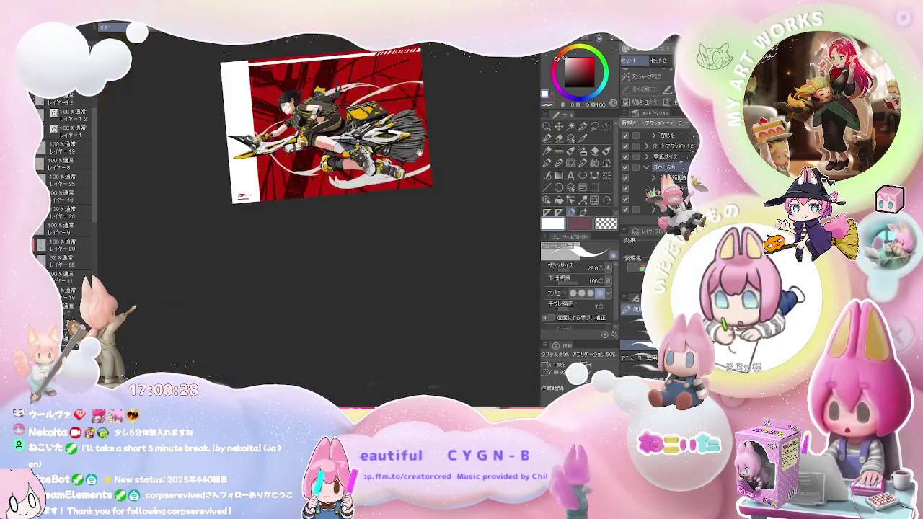
pyautogui.scroll(1, 426, 144)
pyautogui.scroll(2, 426, 145)
pyautogui.scroll(2, 426, 145)
pyautogui.scroll(2, 289, 181)
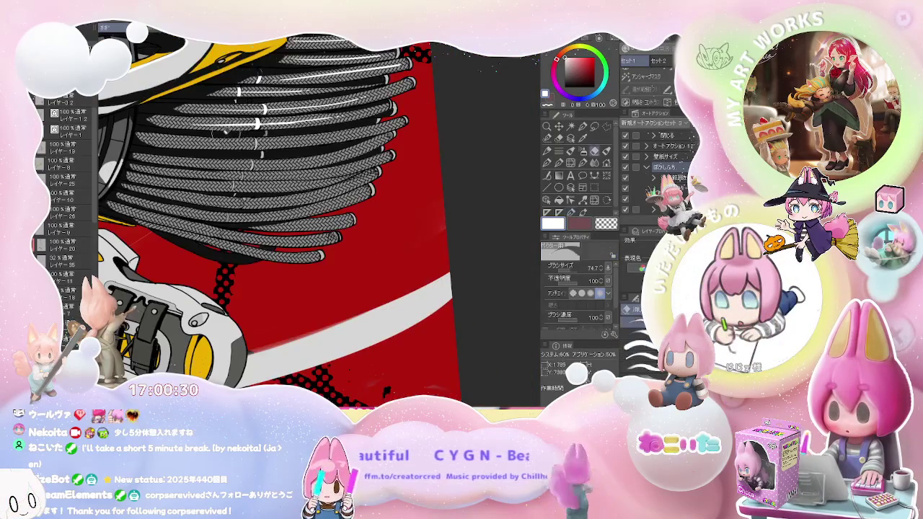
# Tilt the canvas diagonally with the rotate view tool and zoom slightly back in.
pyautogui.press('e')
pyautogui.scroll(1, 288, 180)
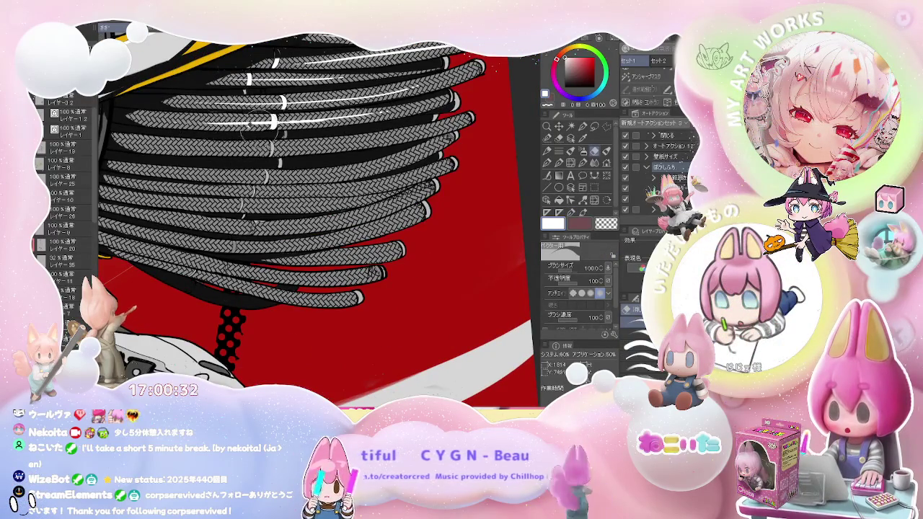
pyautogui.scroll(-2, 303, 119)
pyautogui.scroll(-3, 303, 120)
pyautogui.scroll(-3, 303, 119)
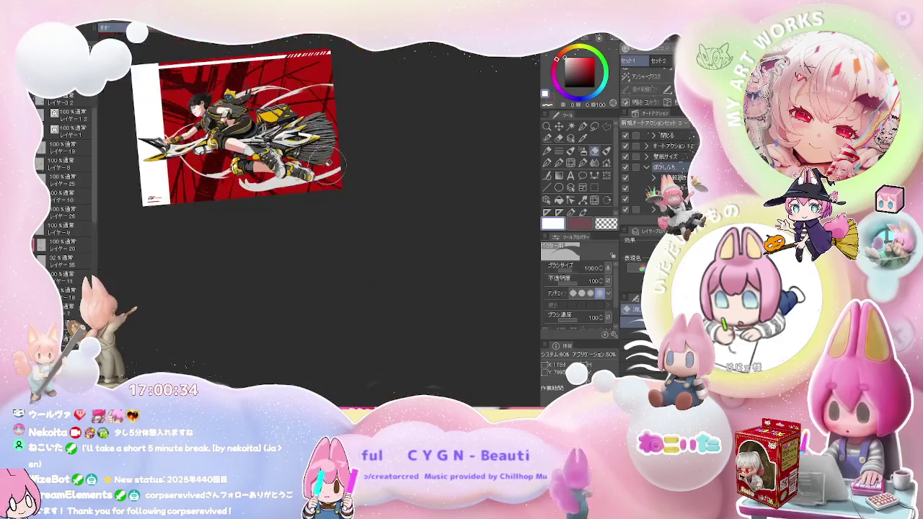
pyautogui.moveTo(303, 119)
pyautogui.mouseDown()
pyautogui.moveTo(417, 215)
pyautogui.moveTo(344, 253)
pyautogui.moveTo(325, 216)
pyautogui.mouseUp()
pyautogui.scroll(3, 325, 216)
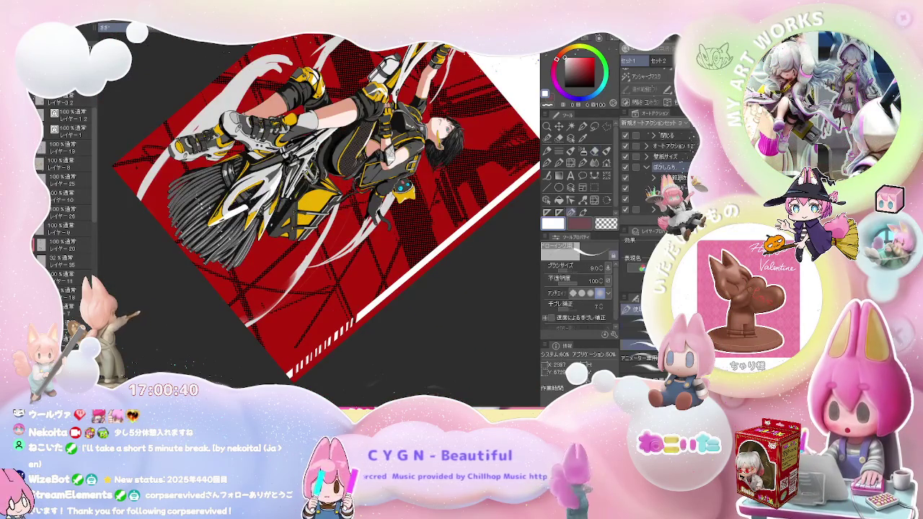
# Recentre and rotate the view to a shallower angle, then add a white highlight stroke on the braided strands.
pyautogui.scroll(3, 217, 195)
pyautogui.scroll(3, 217, 195)
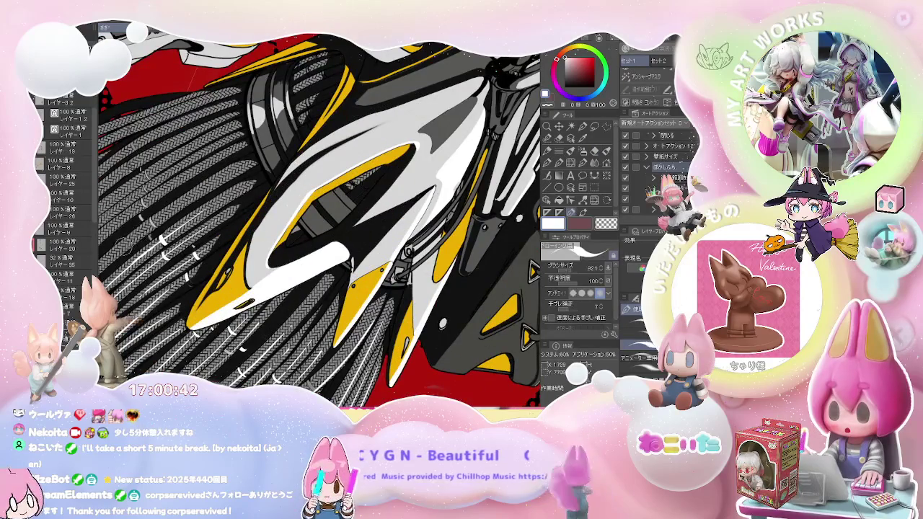
pyautogui.scroll(-3, 317, 216)
pyautogui.scroll(-3, 317, 217)
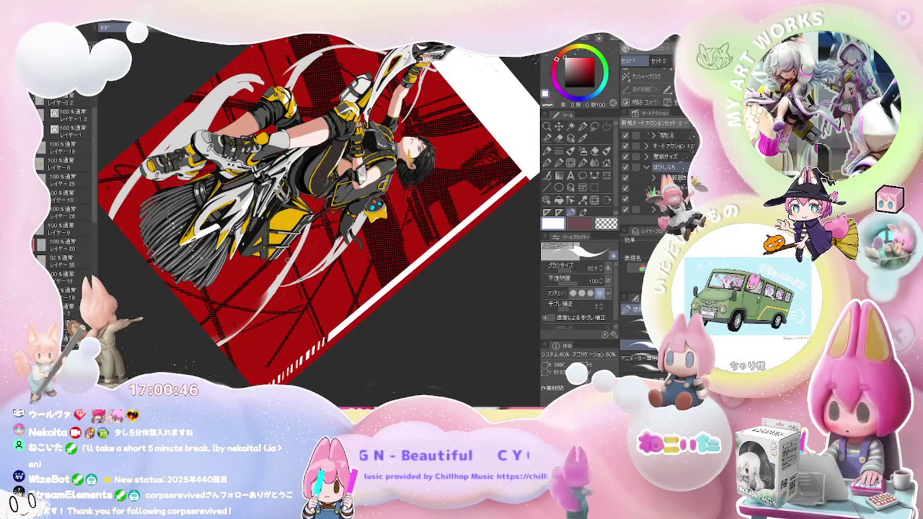
pyautogui.moveTo(296, 256); pyautogui.dragTo(278, 291)
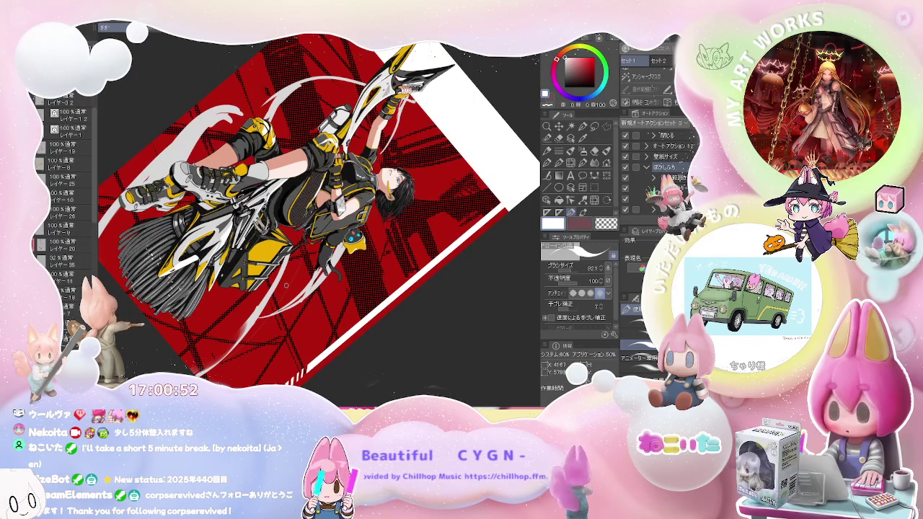
pyautogui.moveTo(285, 280); pyautogui.dragTo(139, 317)
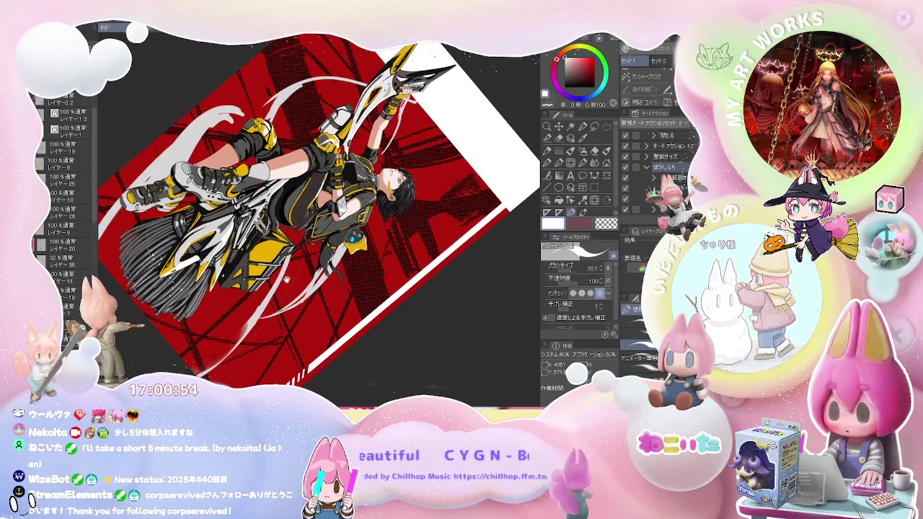
pyautogui.scroll(5, 239, 231)
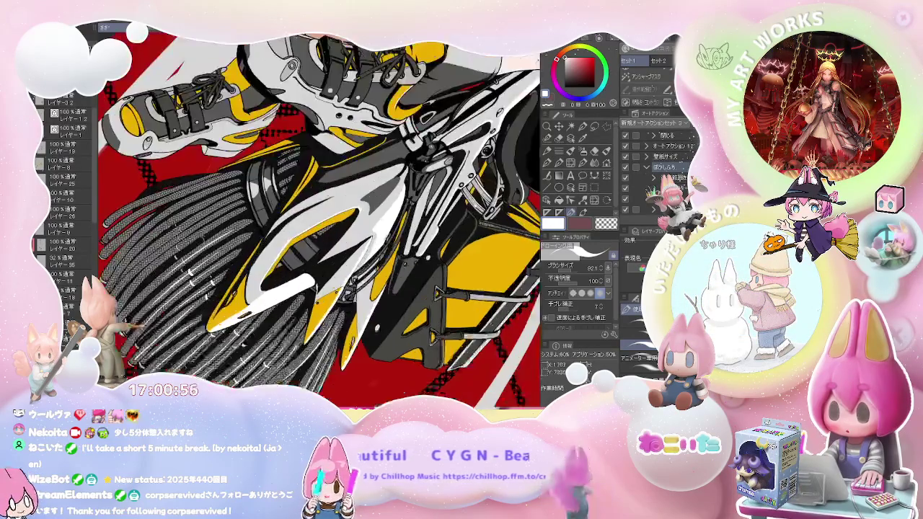
pyautogui.scroll(5, 238, 231)
pyautogui.scroll(-2, 306, 166)
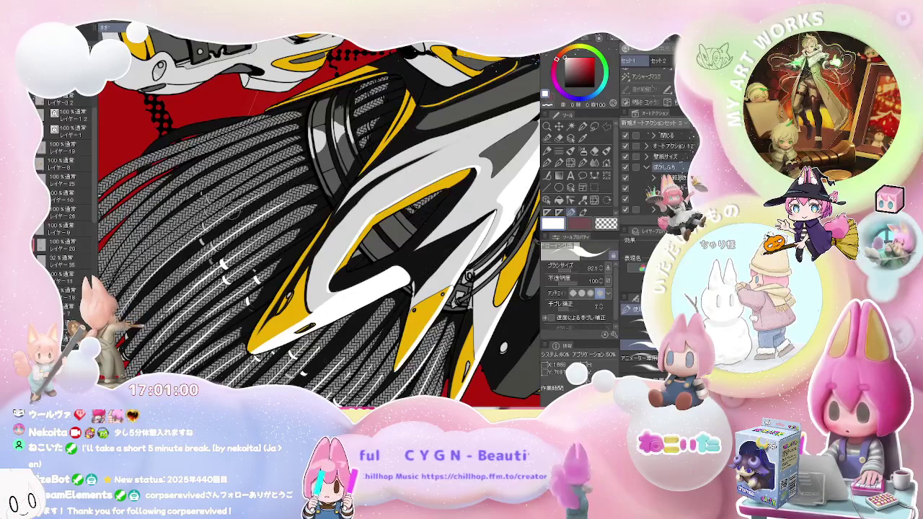
pyautogui.moveTo(263, 186); pyautogui.dragTo(169, 217)
pyautogui.press('e')
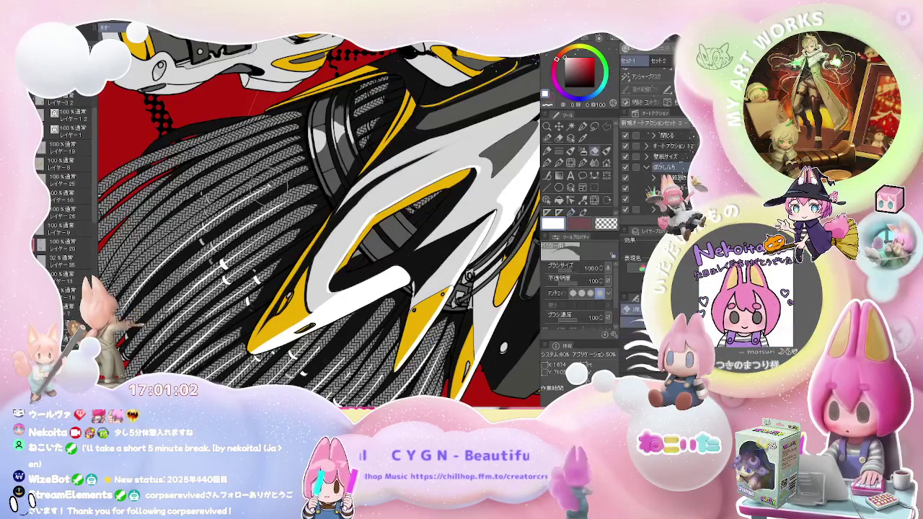
pyautogui.press('p')
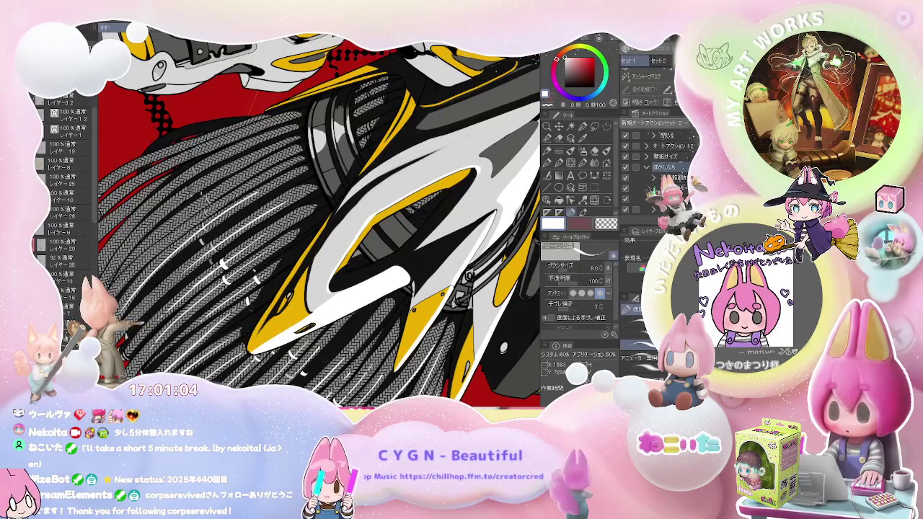
# Rotate the view until the character flies horizontally, then back so the head is on top.
pyautogui.scroll(1, 320, 220)
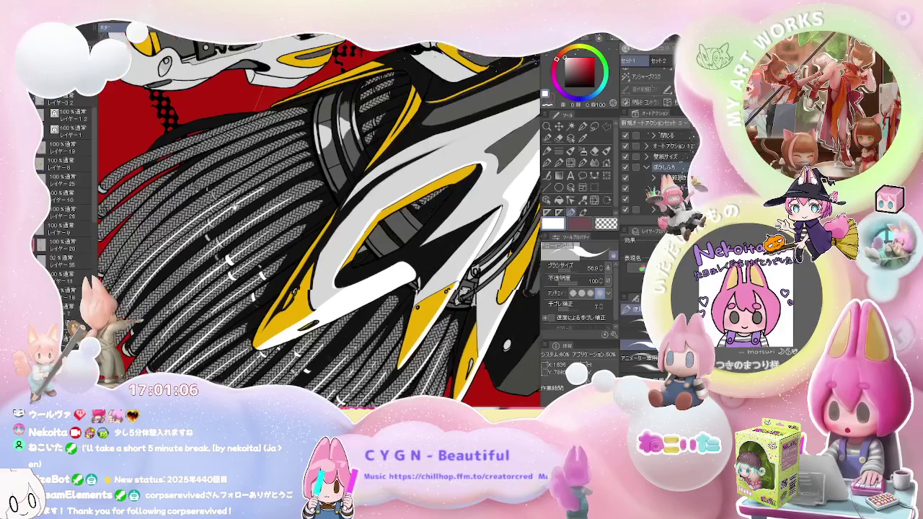
pyautogui.scroll(1, 320, 220)
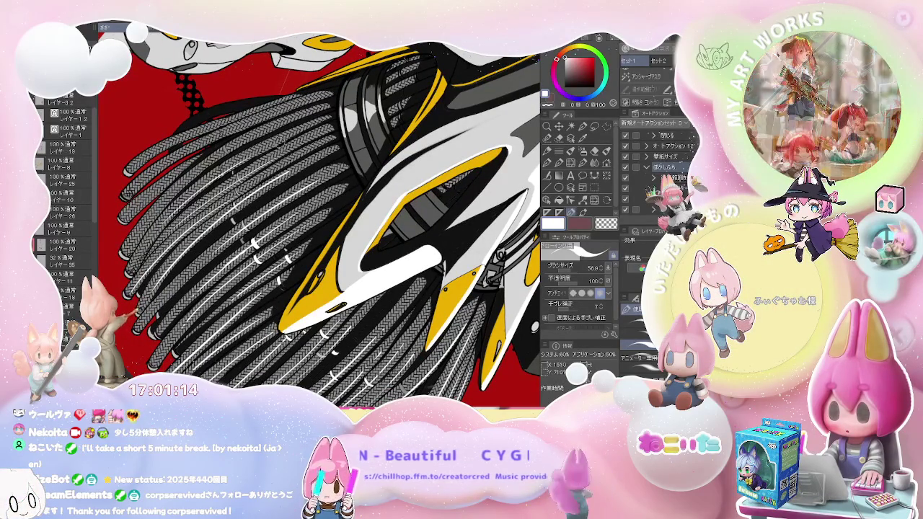
pyautogui.scroll(-3, 321, 220)
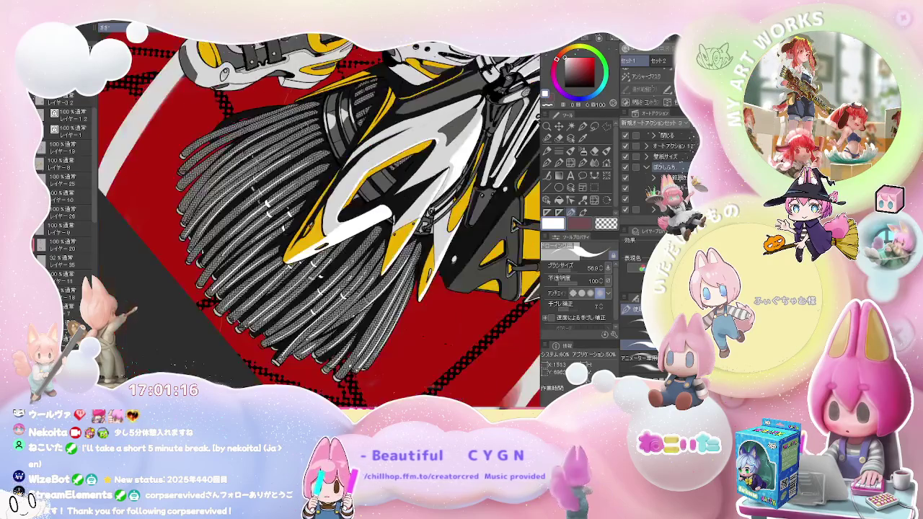
pyautogui.scroll(-3, 321, 220)
pyautogui.press('-')
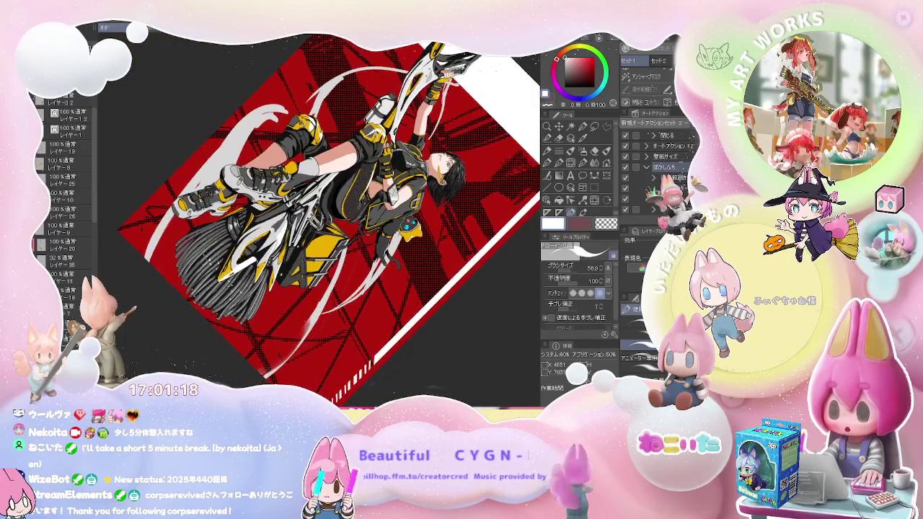
pyautogui.press('-')
pyautogui.press('-')
pyautogui.press('-')
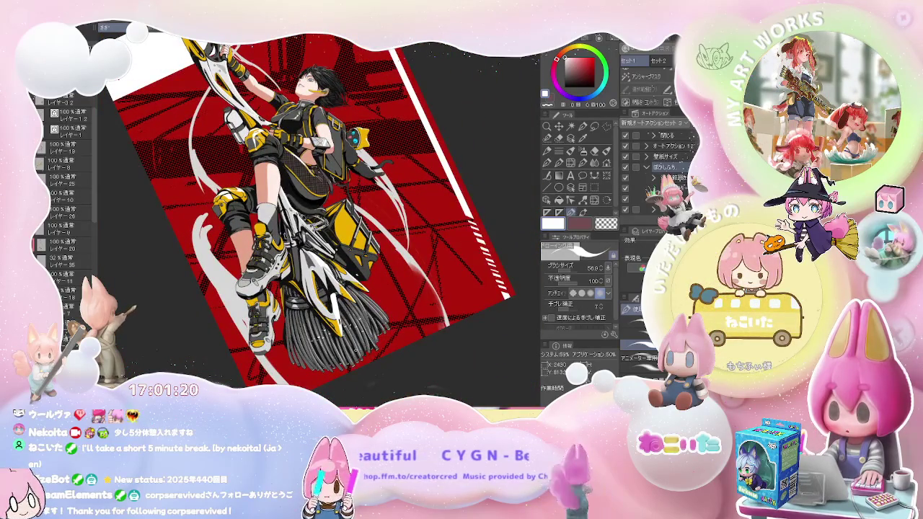
pyautogui.press('-')
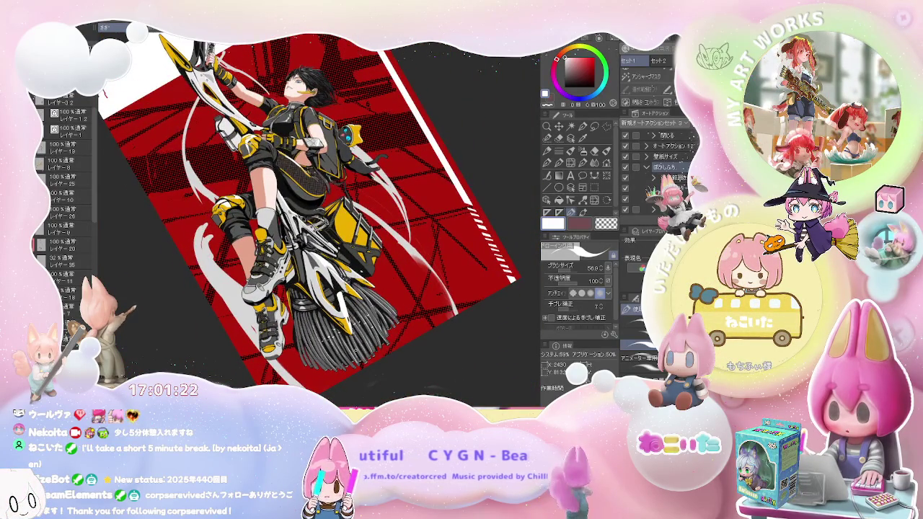
pyautogui.press('-')
pyautogui.press('-')
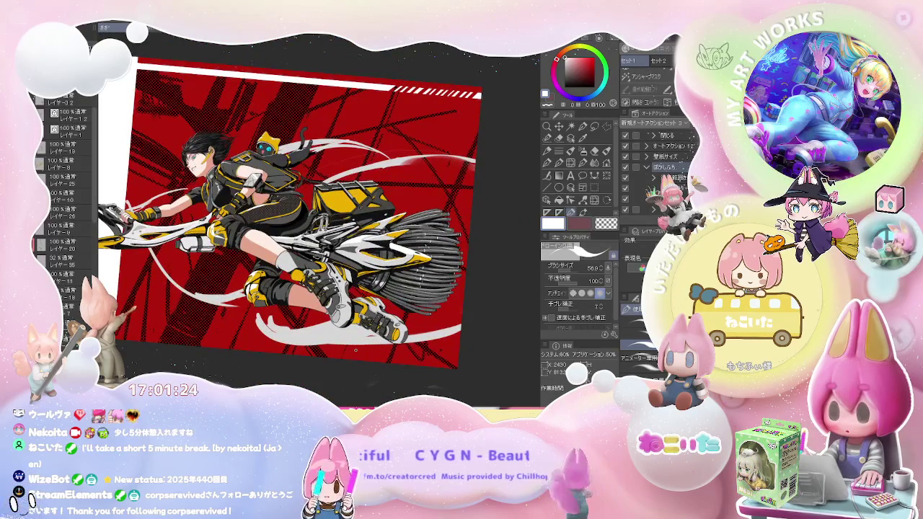
pyautogui.press('^')
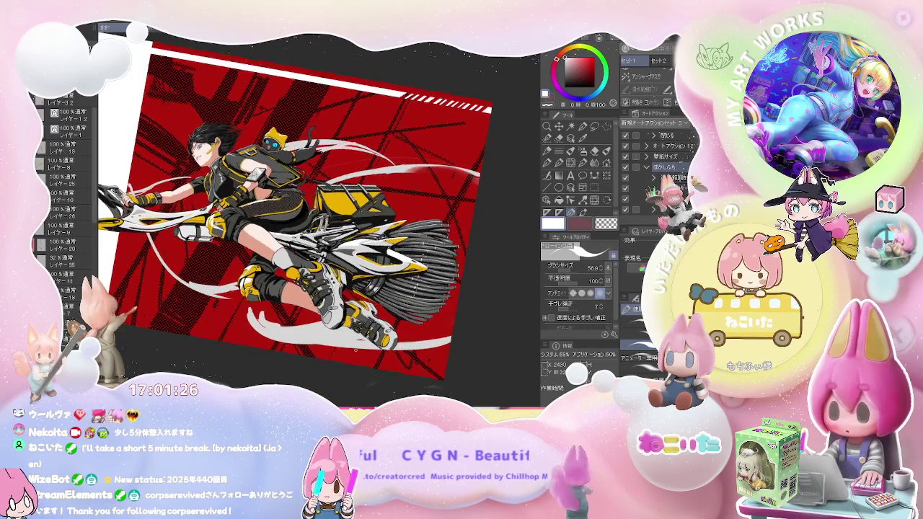
pyautogui.press('^')
pyautogui.press('^')
pyautogui.press('^')
pyautogui.press('^')
pyautogui.press('^')
pyautogui.scroll(3, 272, 312)
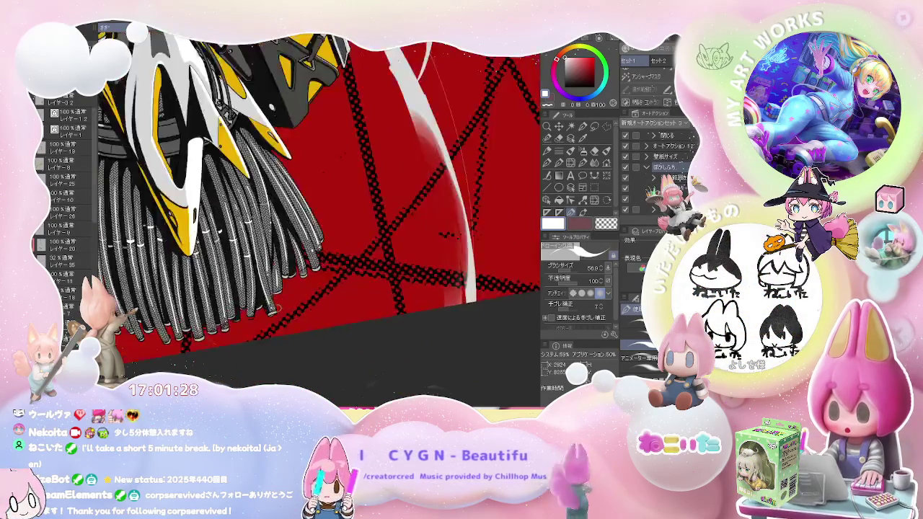
# Zoom in on the braided strands under the yellow beak and shrink the brush size.
pyautogui.scroll(2, 272, 311)
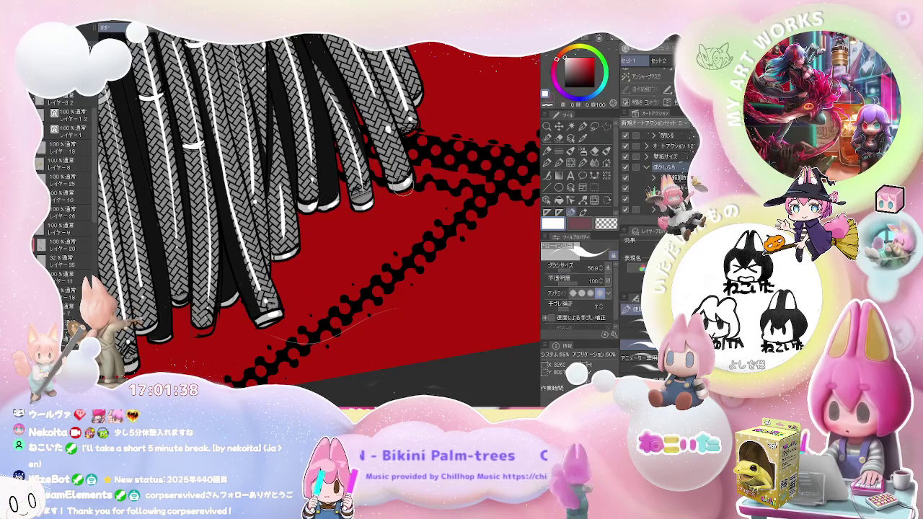
pyautogui.scroll(2, 401, 189)
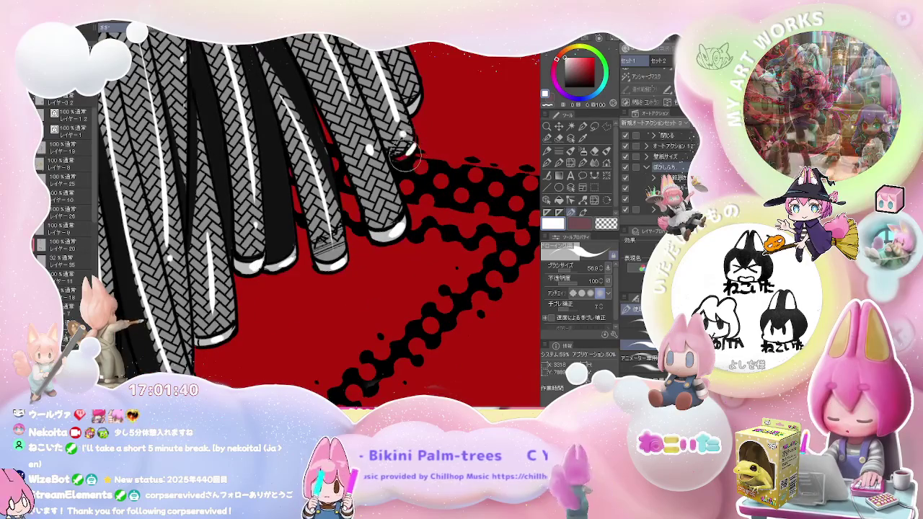
pyautogui.scroll(-2, 411, 140)
pyautogui.scroll(-1, 412, 122)
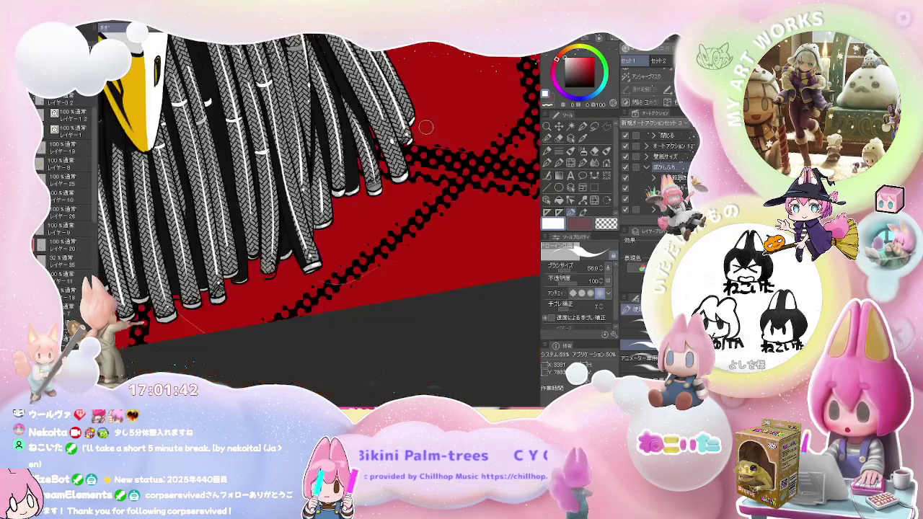
pyautogui.scroll(-1, 404, 145)
pyautogui.scroll(1, 397, 173)
pyautogui.scroll(2, 386, 198)
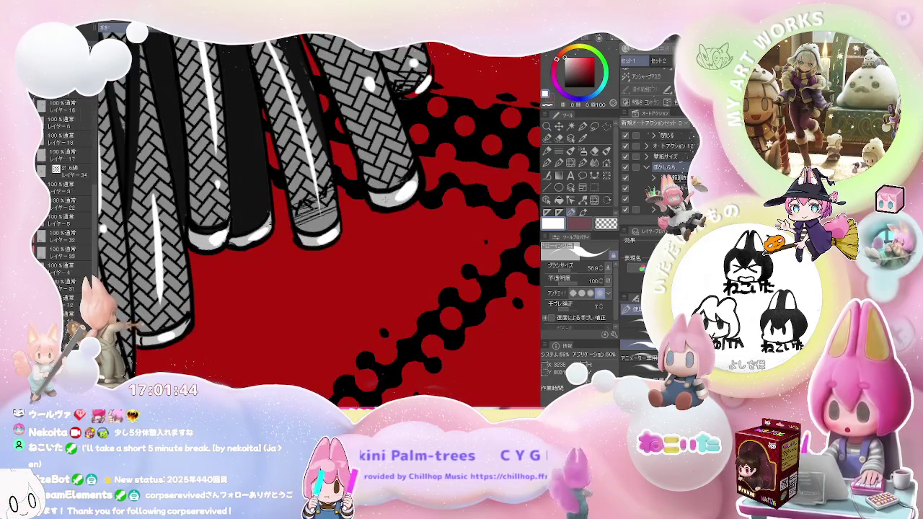
pyautogui.moveTo(389, 202); pyautogui.dragTo(380, 195)
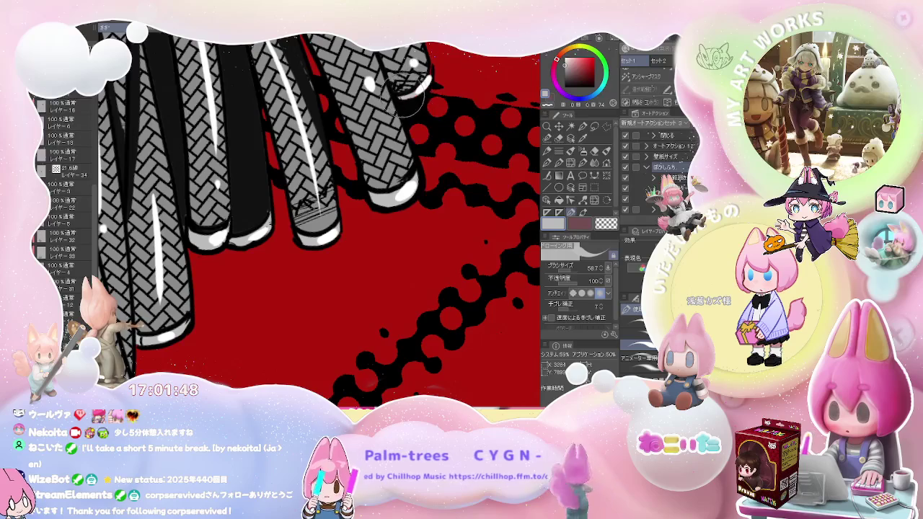
# Inspect the braided grey strands up close, briefly switching to Fill and back to the Pen.
pyautogui.scroll(-1, 422, 99)
pyautogui.scroll(1, 234, 267)
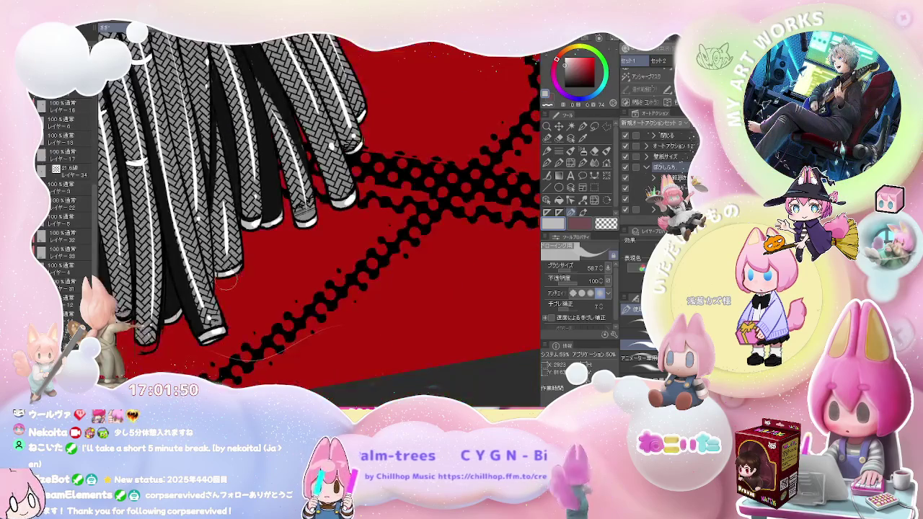
pyautogui.scroll(1, 158, 339)
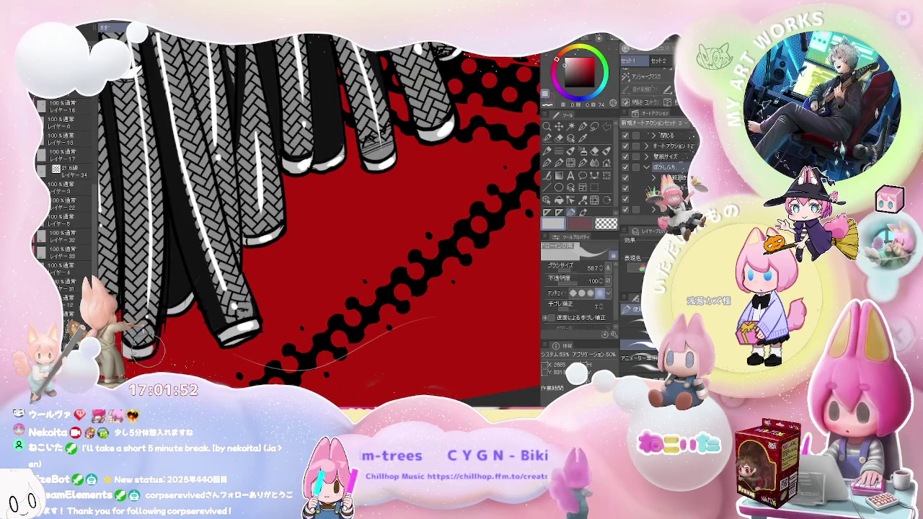
pyautogui.scroll(-1, 151, 326)
pyautogui.scroll(-1, 166, 310)
pyautogui.scroll(1, 253, 303)
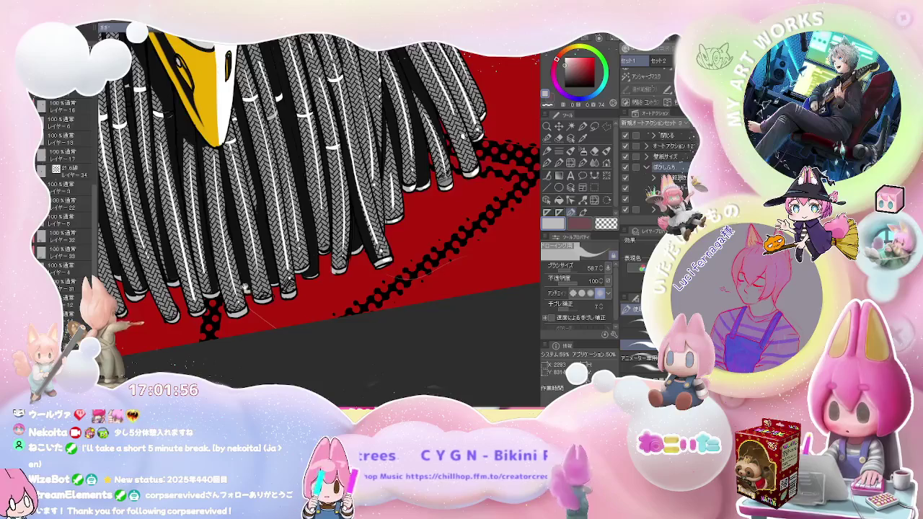
pyautogui.scroll(-1, 248, 267)
pyautogui.scroll(1, 274, 261)
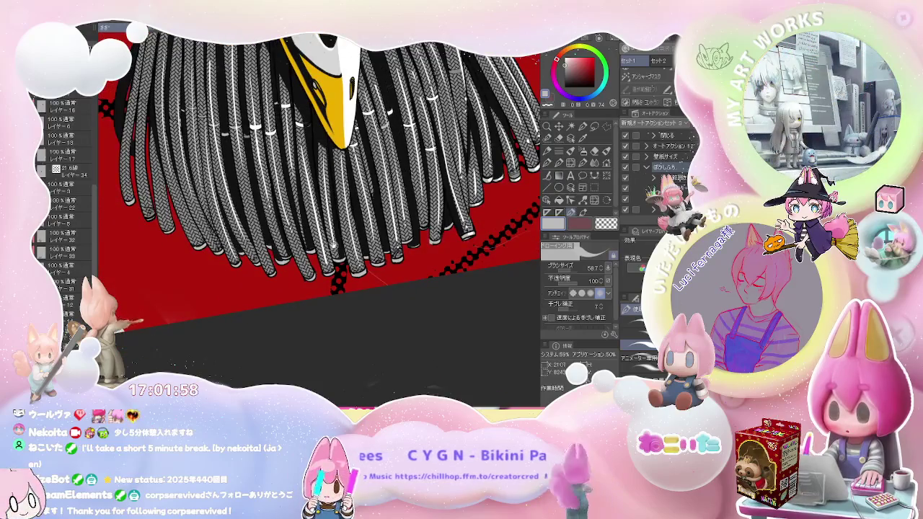
pyautogui.scroll(1, 334, 245)
pyautogui.scroll(1, 339, 267)
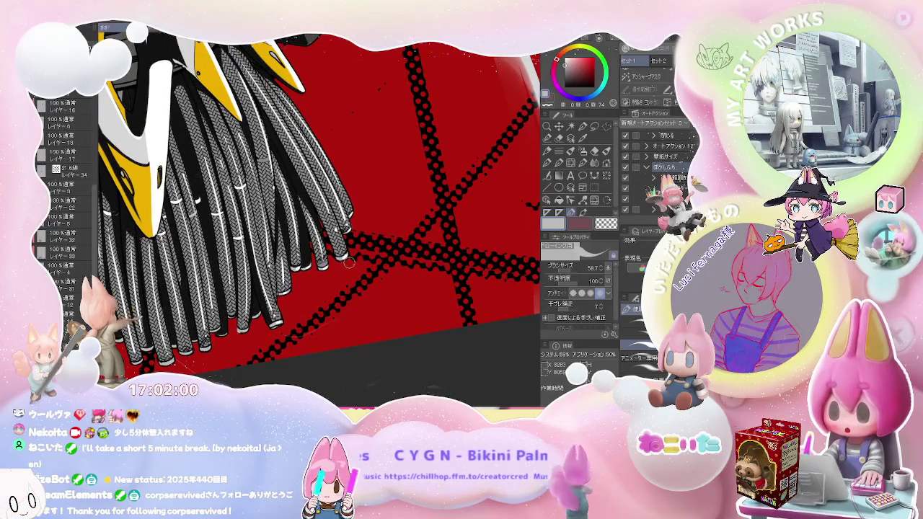
pyautogui.scroll(-2, 355, 272)
pyautogui.scroll(-1, 355, 273)
pyautogui.scroll(1, 354, 272)
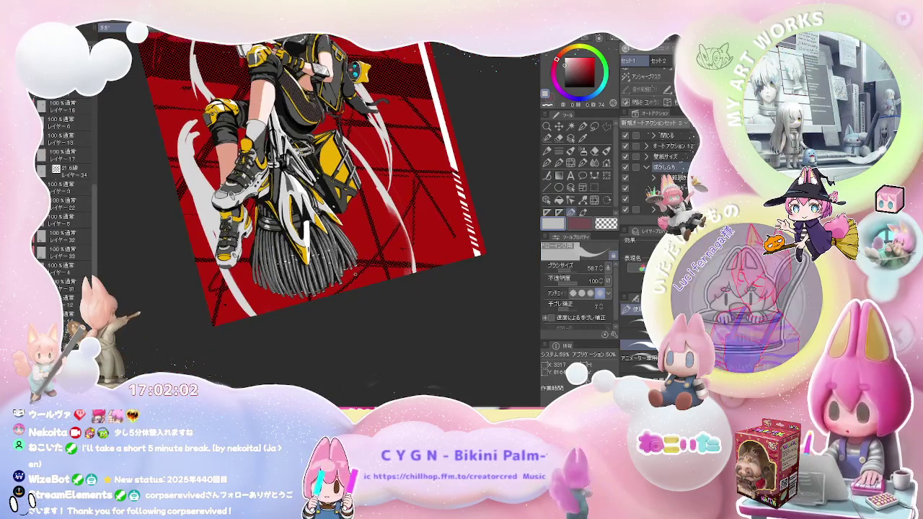
pyautogui.scroll(1, 354, 273)
pyautogui.scroll(1, 353, 272)
pyautogui.scroll(2, 353, 272)
pyautogui.scroll(2, 353, 273)
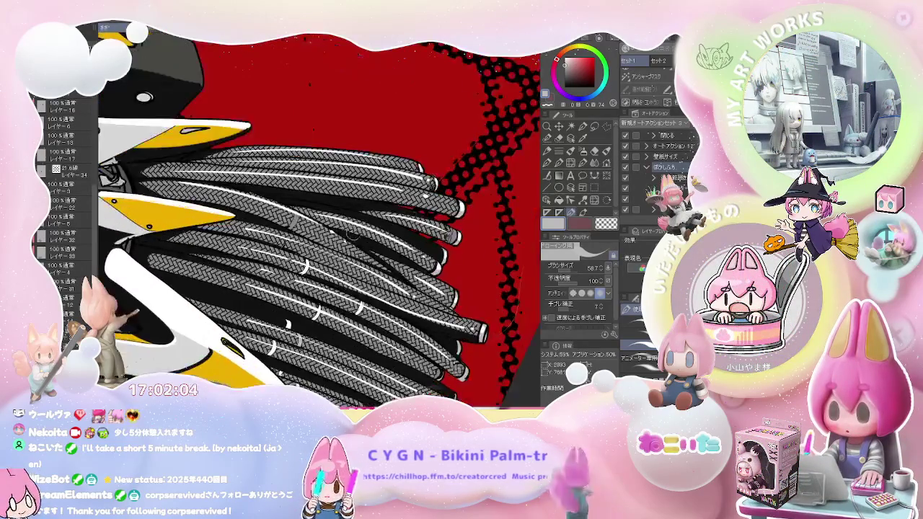
pyautogui.scroll(2, 354, 238)
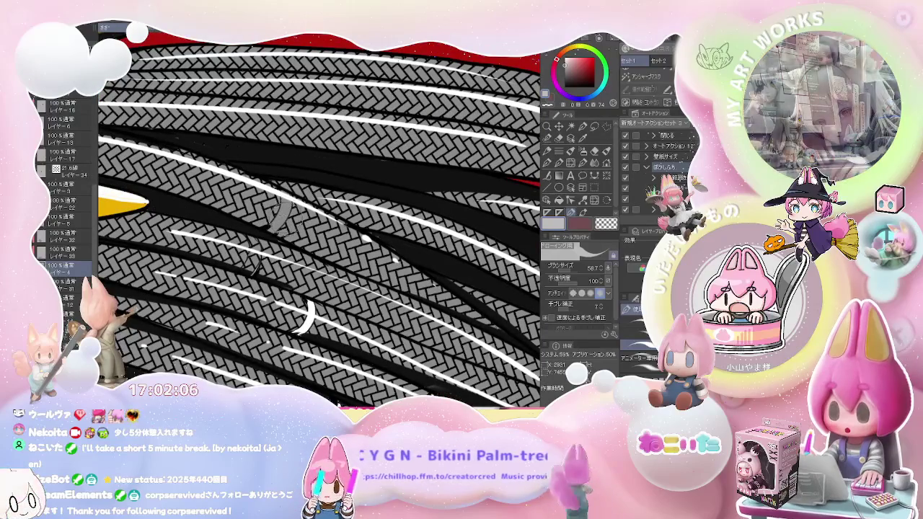
pyautogui.press('g')
pyautogui.press('p')
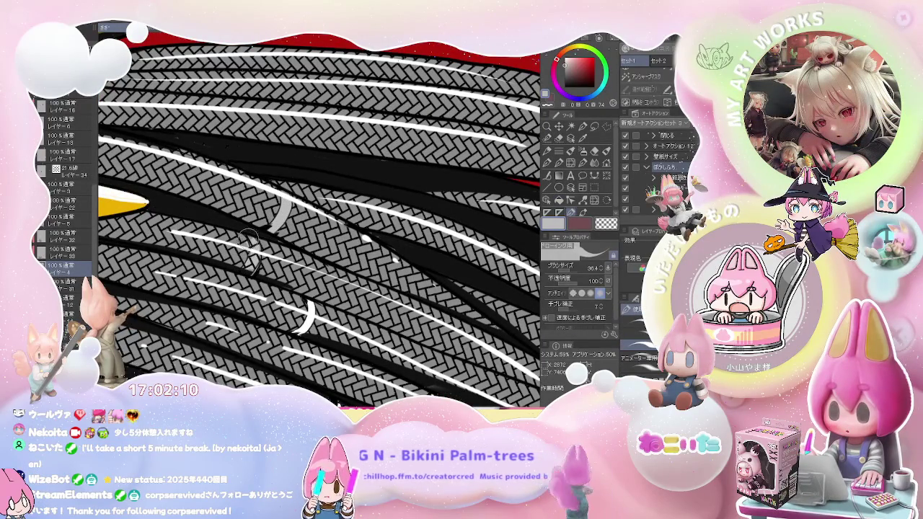
pyautogui.scroll(-2, 249, 245)
pyautogui.scroll(-2, 249, 245)
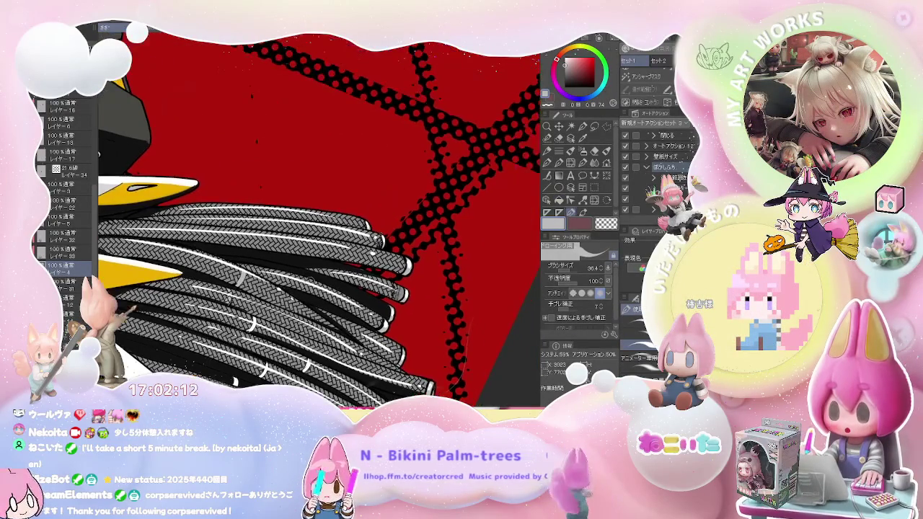
pyautogui.scroll(2, 249, 242)
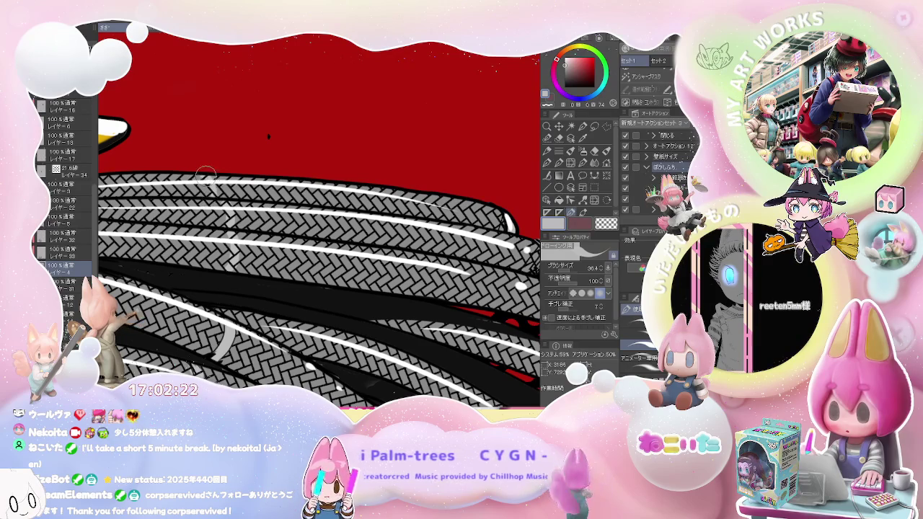
pyautogui.scroll(-3, 206, 174)
pyautogui.scroll(-3, 205, 174)
pyautogui.scroll(-2, 306, 326)
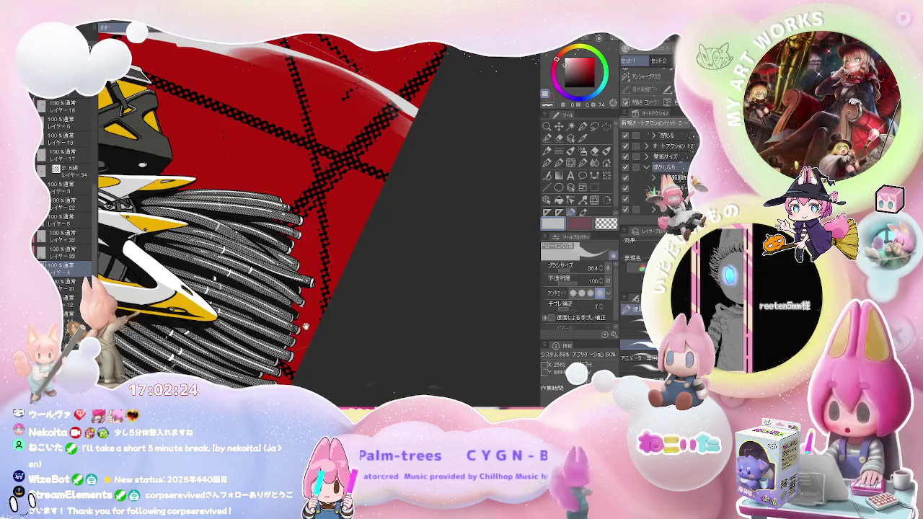
pyautogui.scroll(3, 306, 326)
pyautogui.scroll(2, 288, 311)
pyautogui.scroll(3, 216, 275)
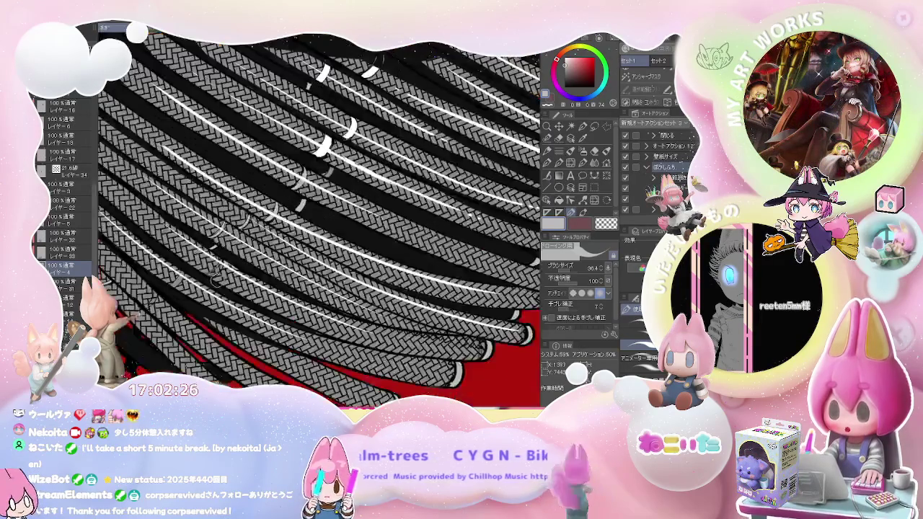
pyautogui.scroll(2, 215, 280)
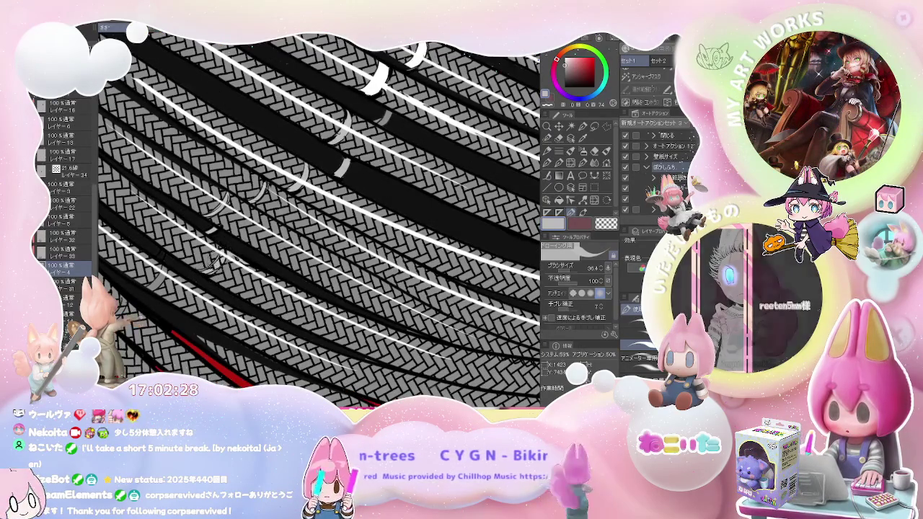
pyautogui.scroll(-1, 220, 256)
pyautogui.press('g')
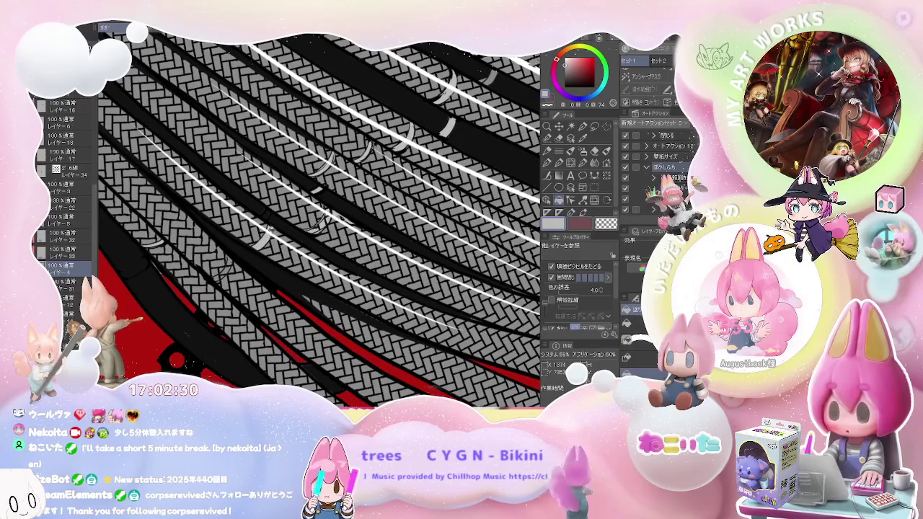
pyautogui.press('p')
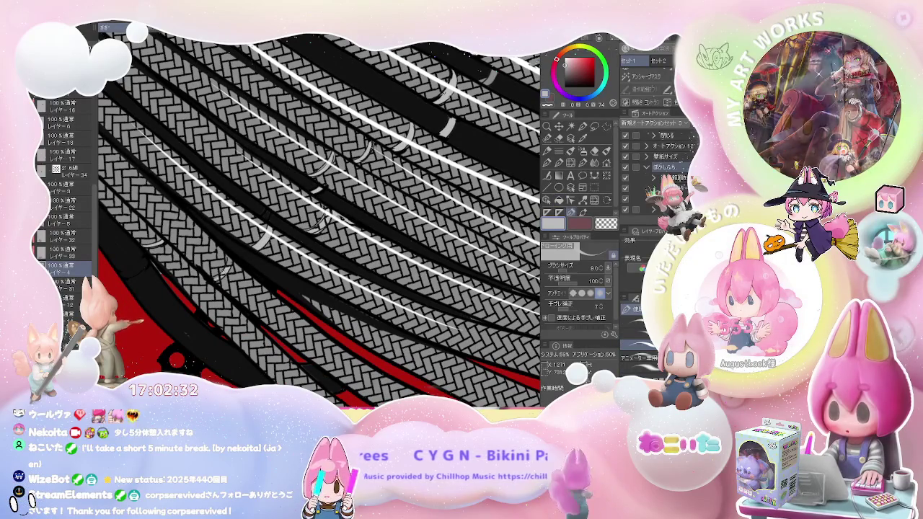
pyautogui.moveTo(215, 277); pyautogui.dragTo(225, 277)
pyautogui.scroll(-2, 231, 256)
pyautogui.scroll(-2, 325, 282)
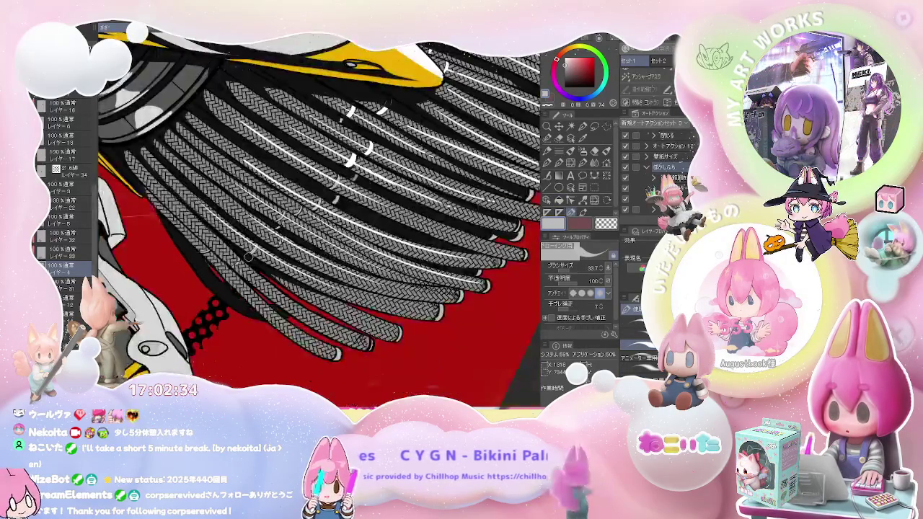
pyautogui.scroll(-1, 424, 304)
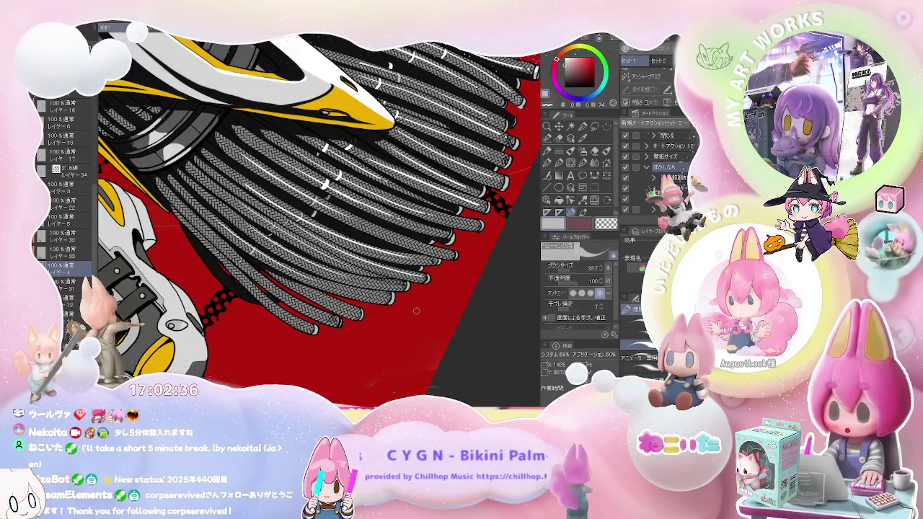
pyautogui.scroll(-1, 418, 308)
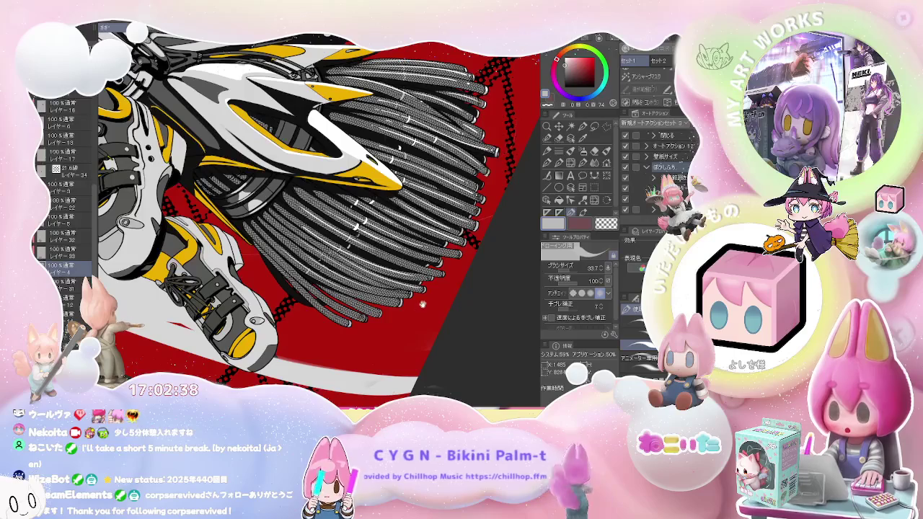
pyautogui.scroll(1, 423, 304)
pyautogui.scroll(1, 424, 303)
pyautogui.scroll(1, 424, 303)
pyautogui.scroll(1, 423, 304)
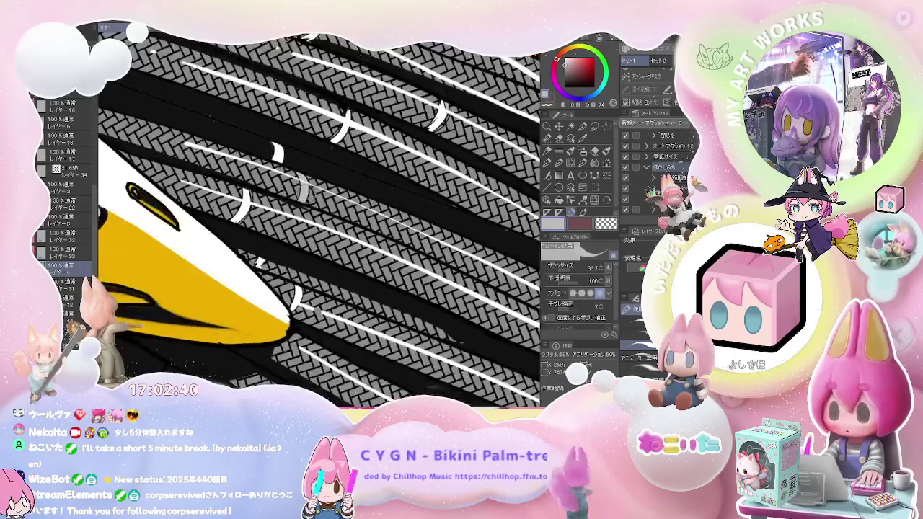
pyautogui.scroll(1, 296, 184)
pyautogui.press('g')
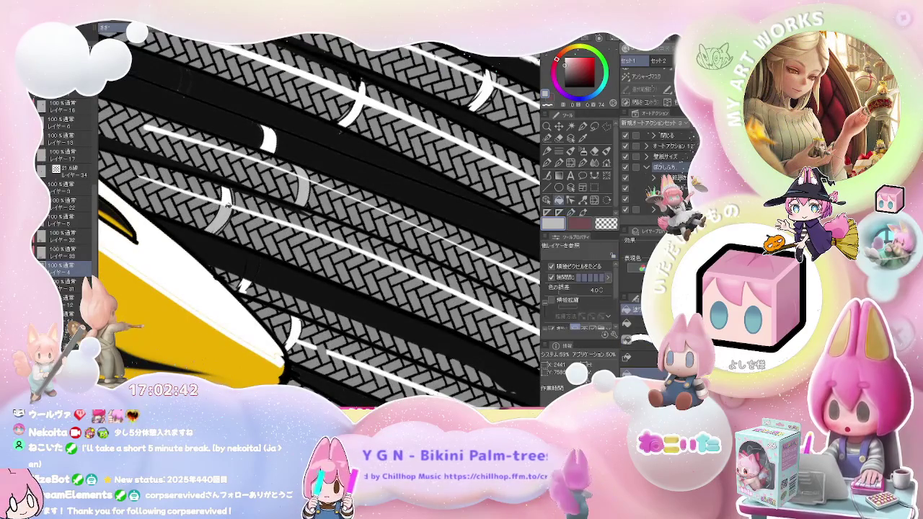
pyautogui.scroll(-1, 229, 192)
pyautogui.scroll(-1, 229, 191)
pyautogui.scroll(-2, 230, 192)
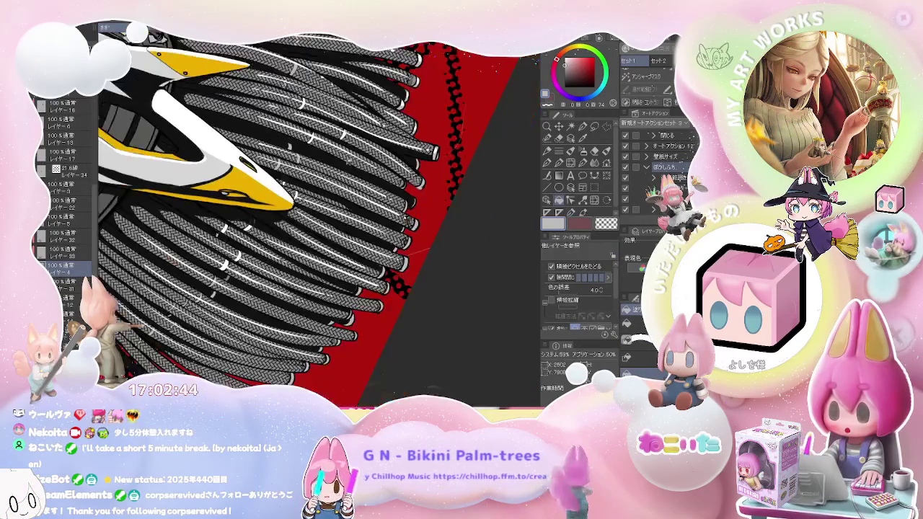
pyautogui.scroll(1, 301, 189)
pyautogui.scroll(1, 302, 189)
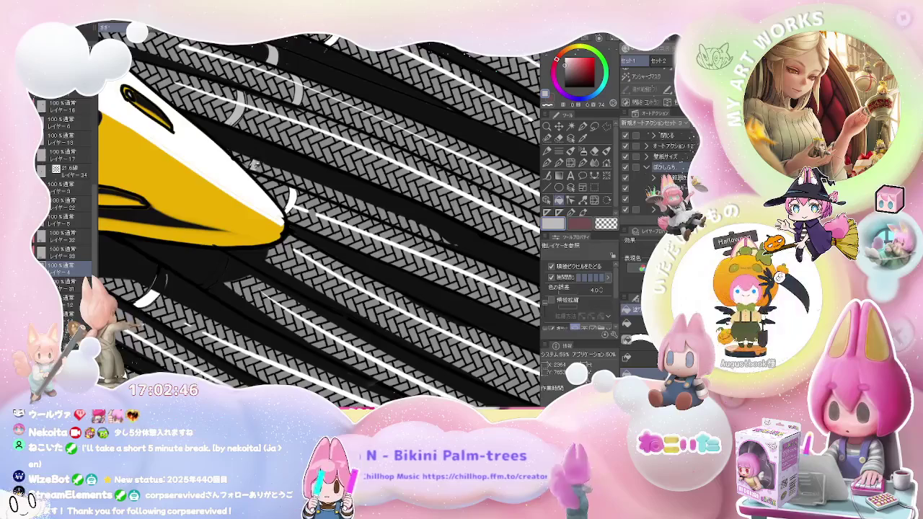
pyautogui.scroll(1, 301, 189)
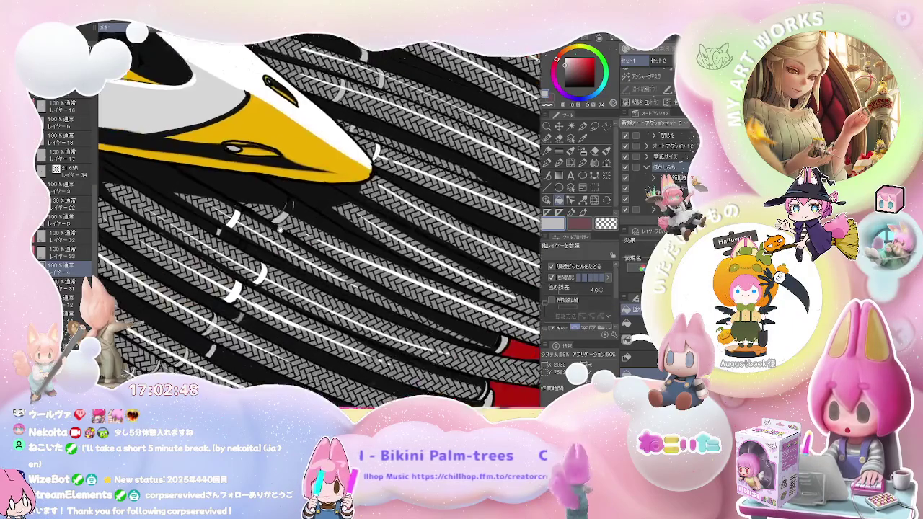
pyautogui.moveTo(191, 252); pyautogui.dragTo(379, 187)
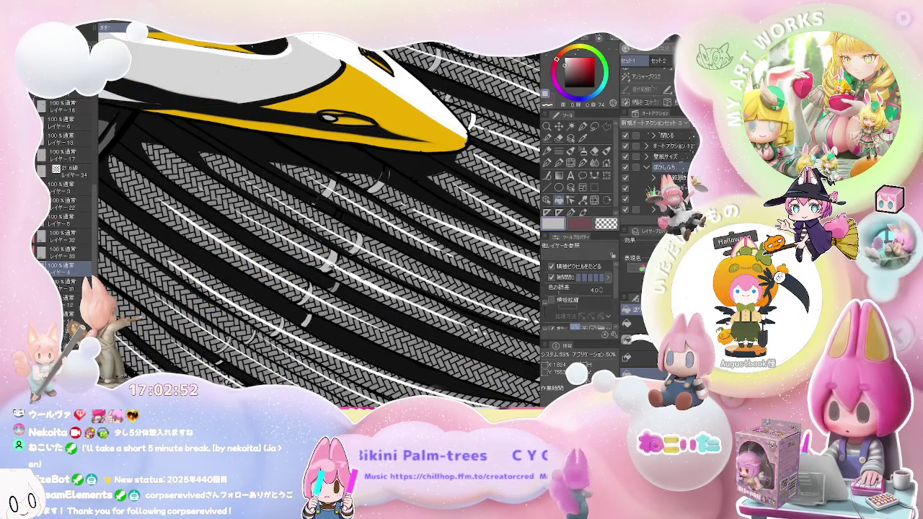
pyautogui.scroll(-2, 306, 321)
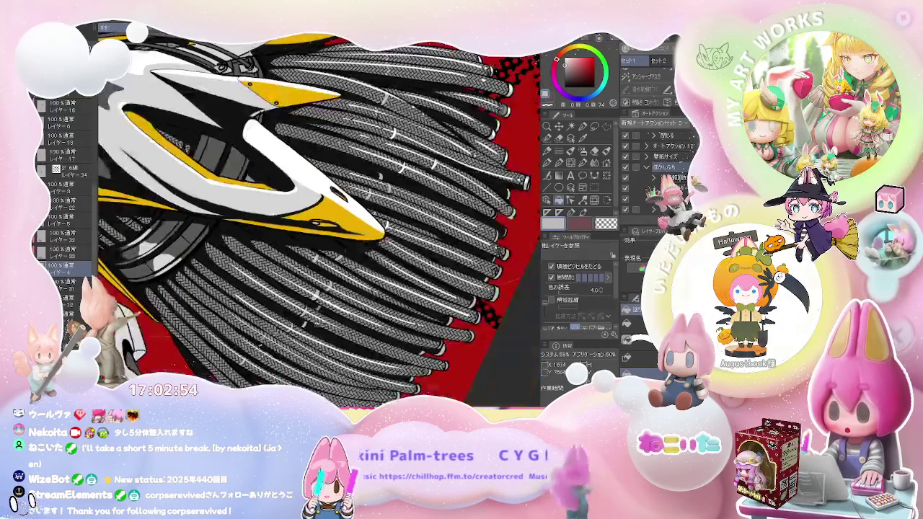
pyautogui.scroll(-2, 361, 302)
pyautogui.scroll(-1, 423, 287)
pyautogui.scroll(-1, 423, 285)
pyautogui.scroll(-1, 412, 289)
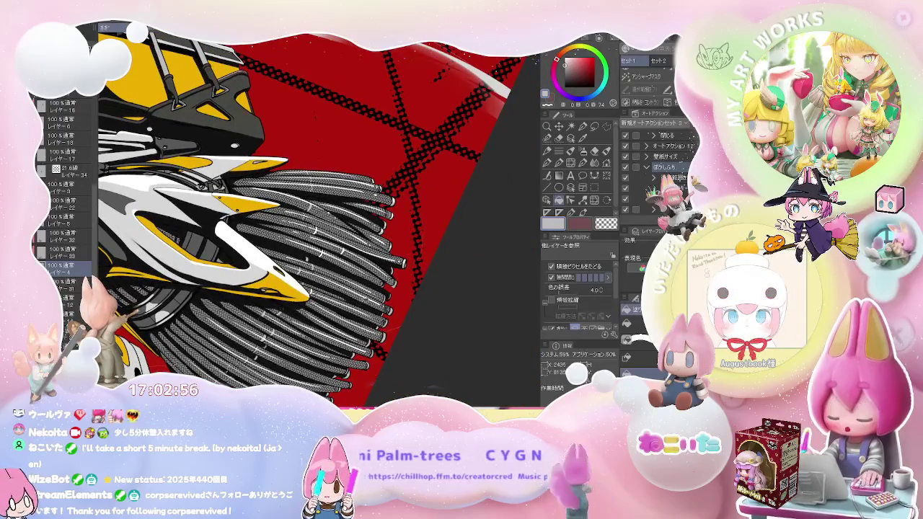
pyautogui.scroll(-1, 401, 294)
pyautogui.scroll(-1, 391, 299)
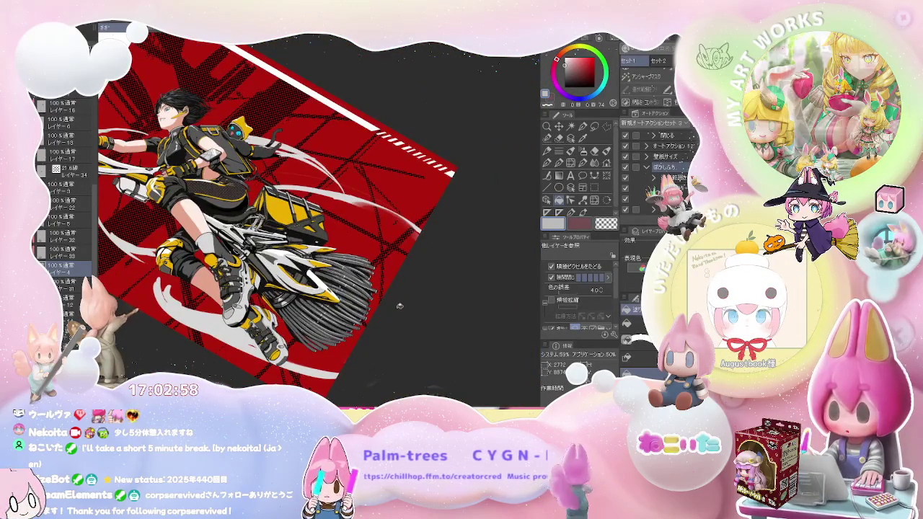
# Rotate the view so the rider stands upright, enlarge the brush to about 38.9, and frame the strand tips.
pyautogui.moveTo(390, 299); pyautogui.dragTo(205, 339)
pyautogui.scroll(2, 217, 278)
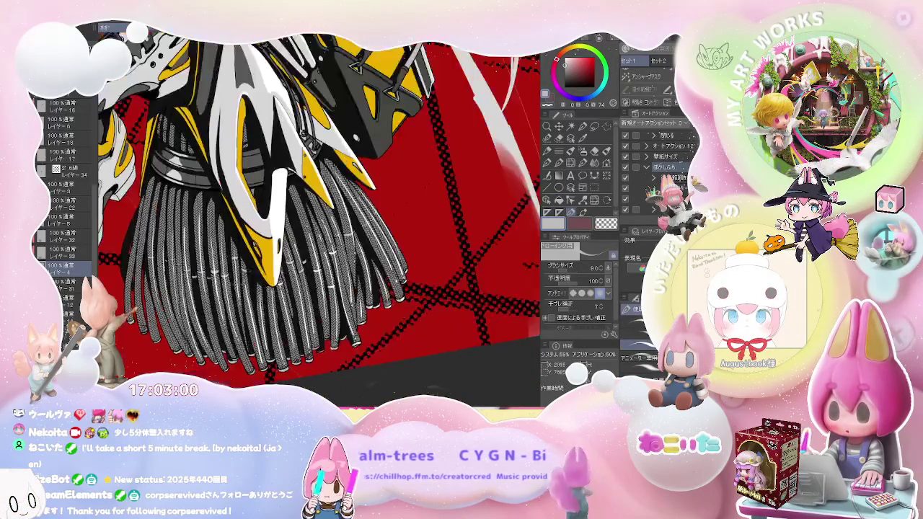
pyautogui.scroll(2, 216, 278)
pyautogui.scroll(2, 217, 277)
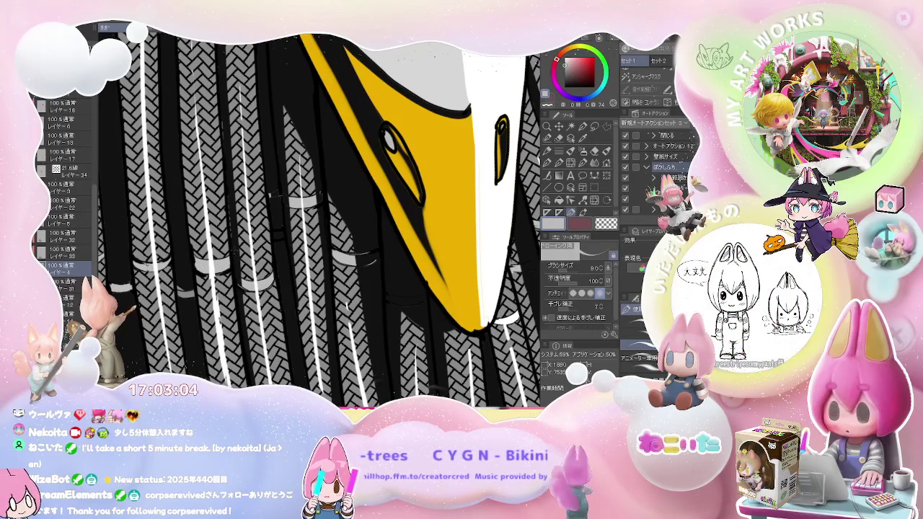
pyautogui.moveTo(234, 246); pyautogui.dragTo(229, 224)
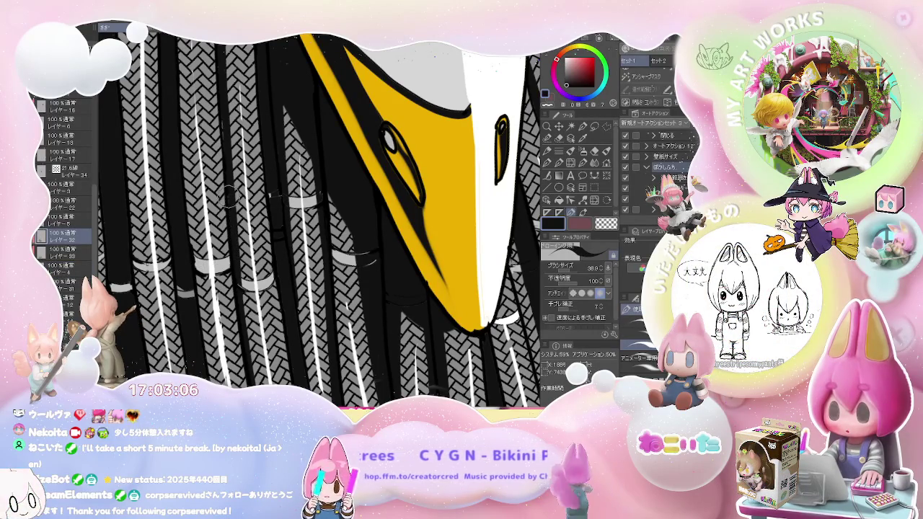
pyautogui.scroll(-2, 229, 194)
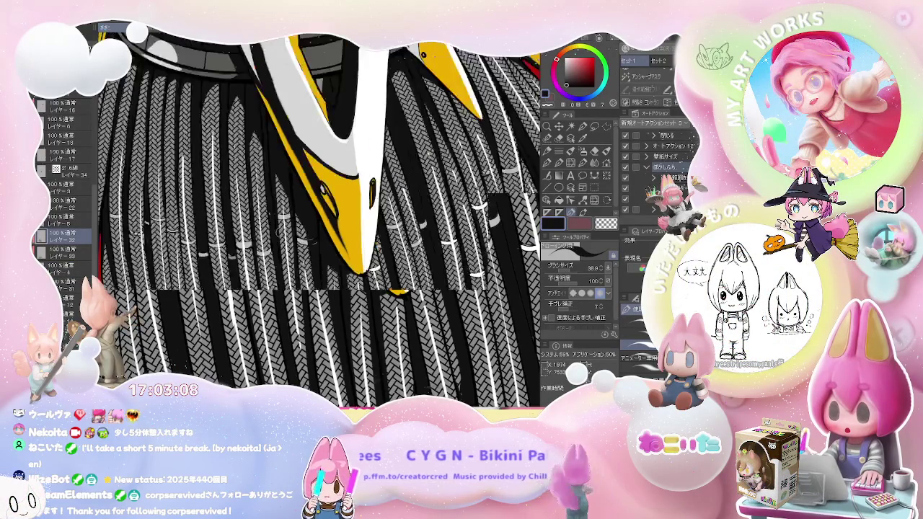
pyautogui.scroll(2, 289, 213)
pyautogui.scroll(-3, 321, 216)
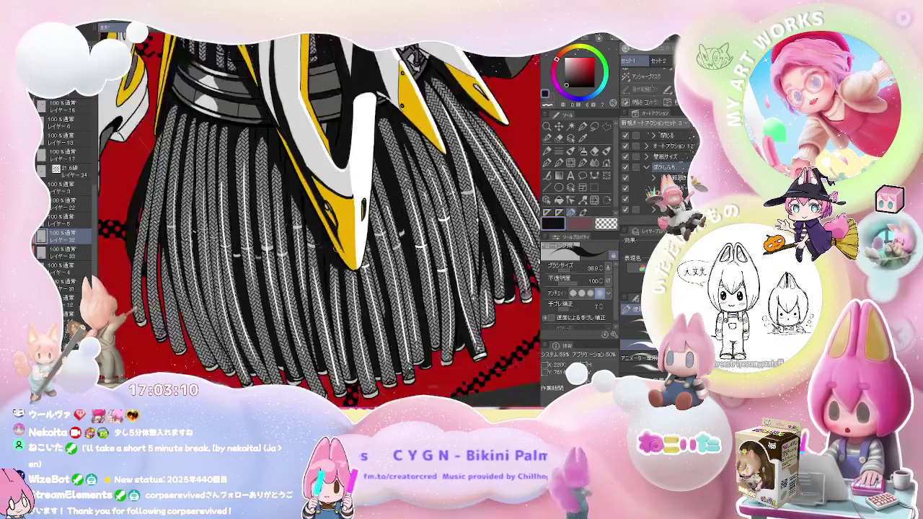
pyautogui.moveTo(321, 216); pyautogui.dragTo(241, 169)
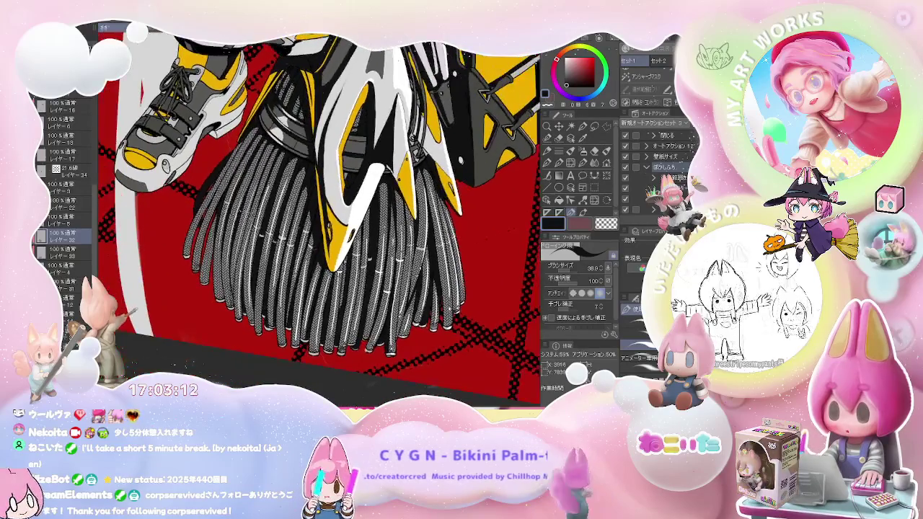
pyautogui.scroll(1, 353, 265)
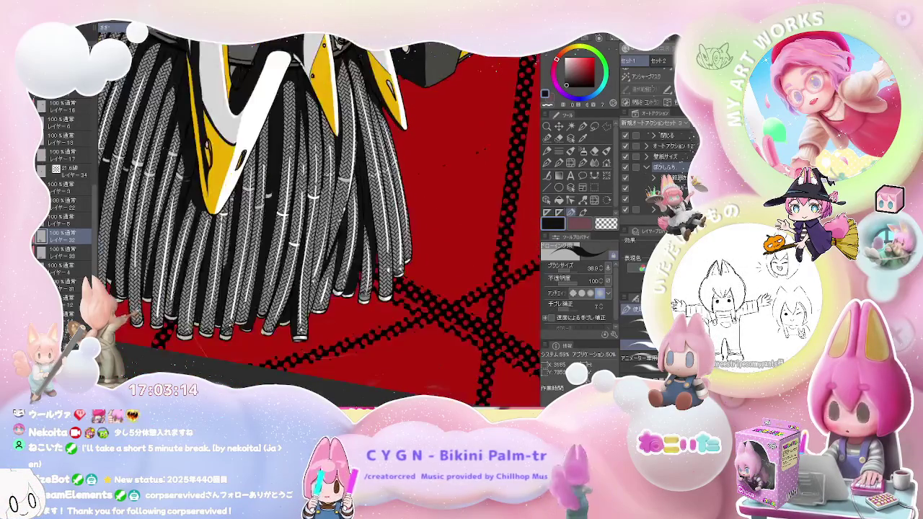
pyautogui.scroll(3, 483, 192)
# Switch to the eraser on the strand layer below and enlarge it to about 63.6.
pyautogui.hotkey('alt', '[')
pyautogui.press('e')
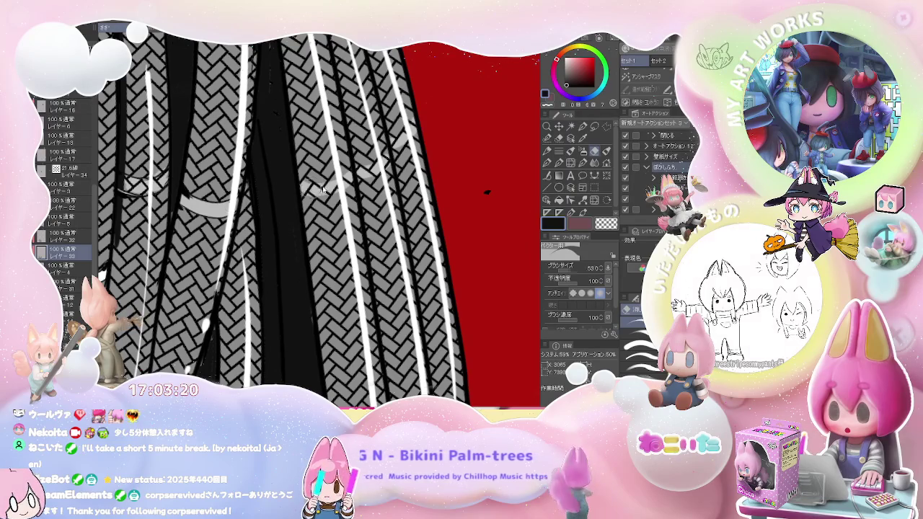
pyautogui.moveTo(323, 189); pyautogui.dragTo(306, 189)
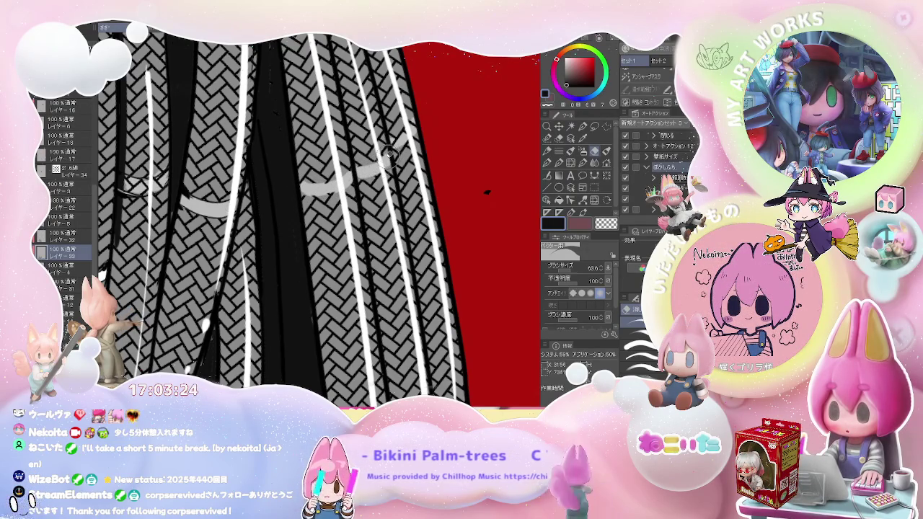
pyautogui.scroll(-2, 417, 120)
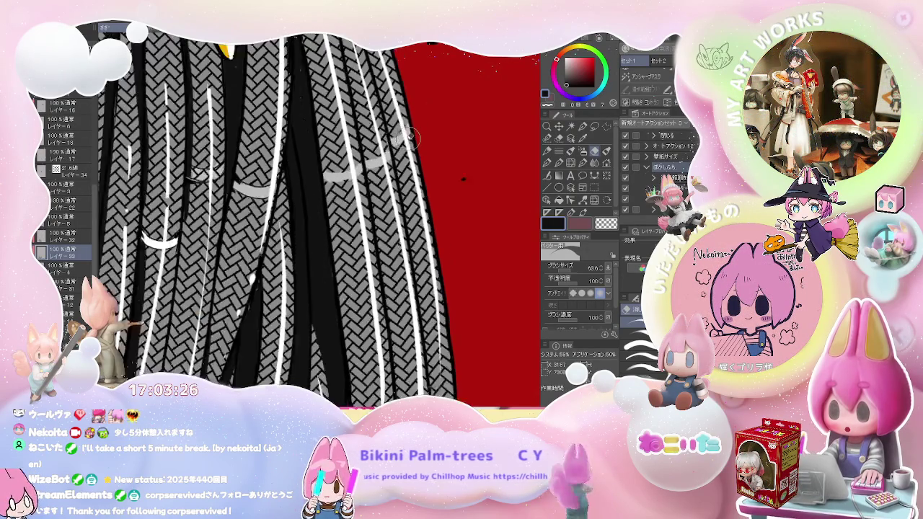
pyautogui.scroll(-2, 375, 133)
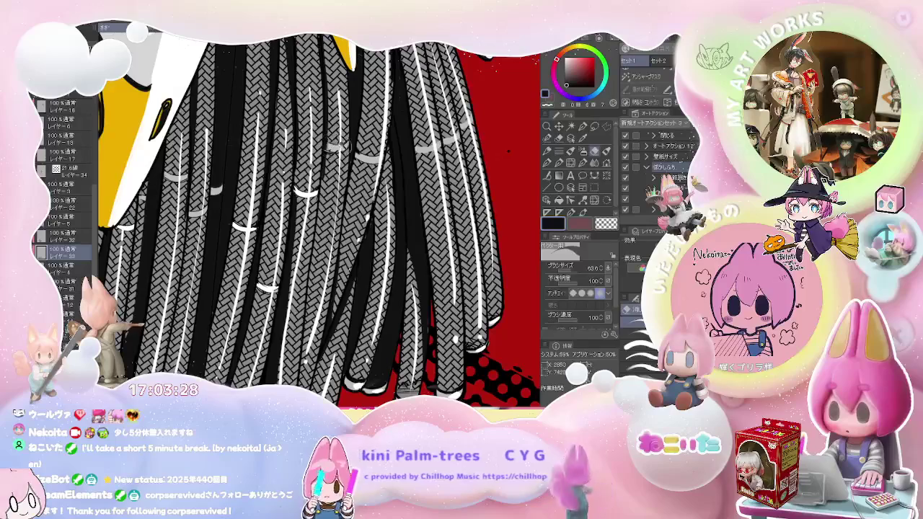
pyautogui.scroll(-1, 346, 148)
pyautogui.scroll(-1, 335, 166)
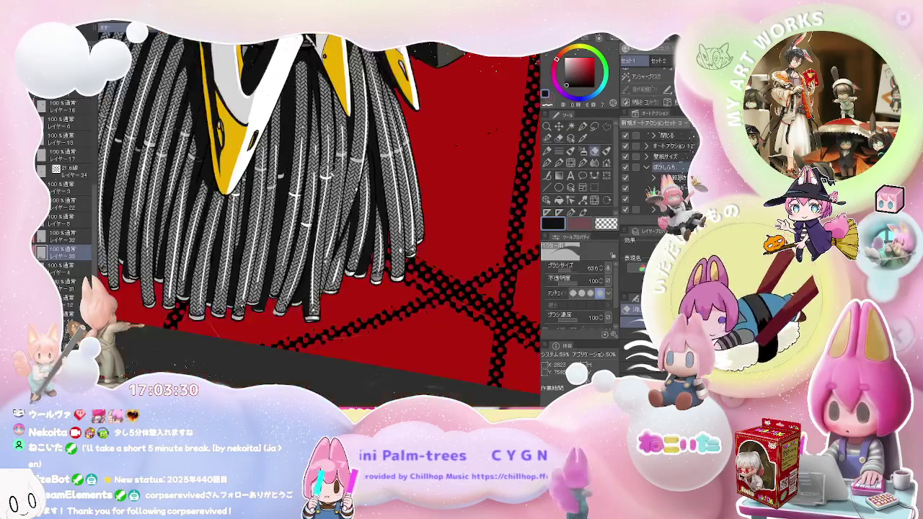
pyautogui.scroll(-1, 329, 177)
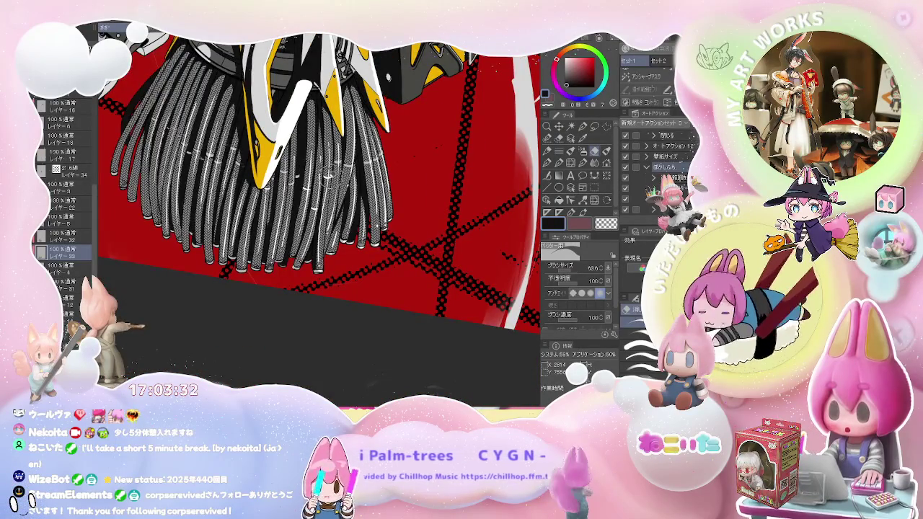
pyautogui.scroll(1, 170, 134)
pyautogui.scroll(2, 170, 133)
pyautogui.scroll(1, 169, 133)
pyautogui.scroll(-1, 166, 133)
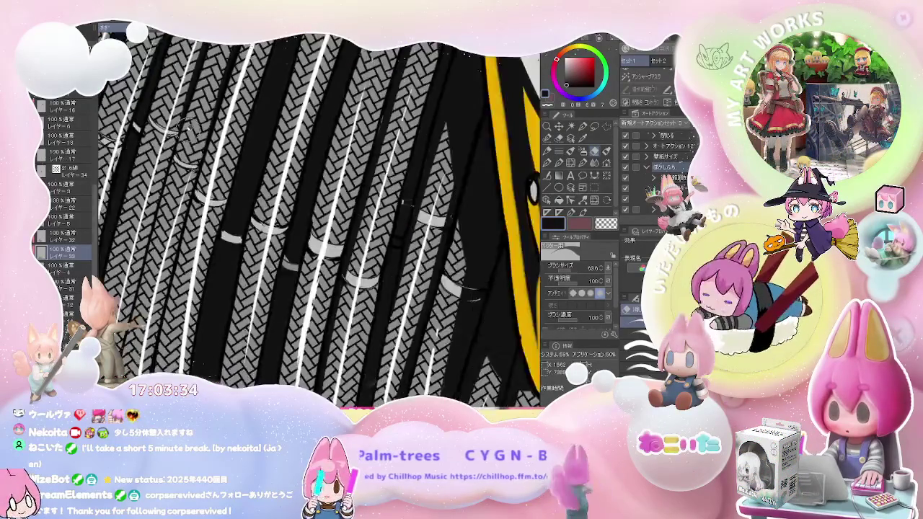
pyautogui.scroll(-1, 166, 133)
pyautogui.scroll(-1, 166, 134)
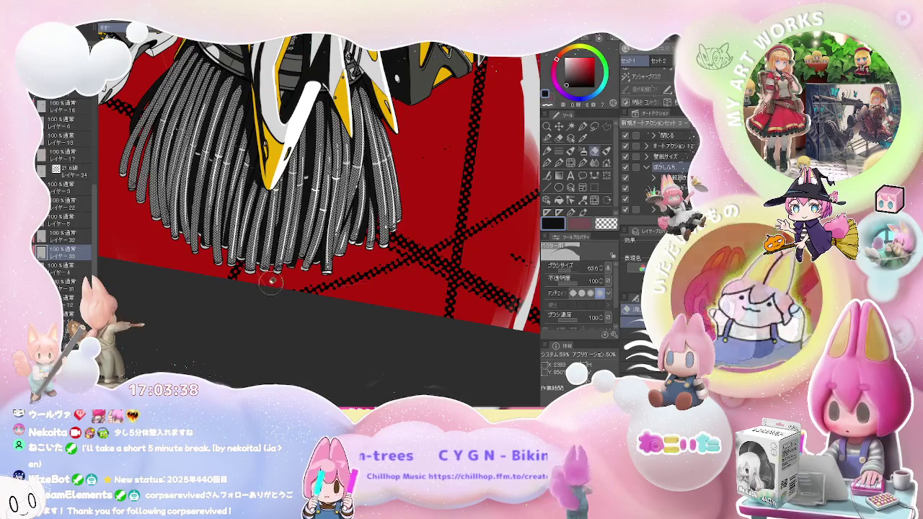
pyautogui.scroll(1, 271, 281)
pyautogui.scroll(2, 303, 252)
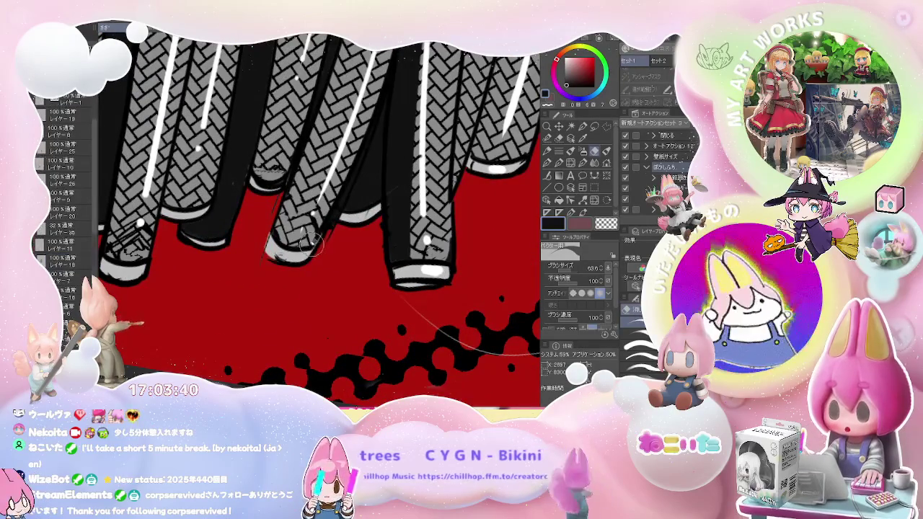
# Set the pen size to 14.8, then return to the eraser to clean up the strand tips.
pyautogui.press('p')
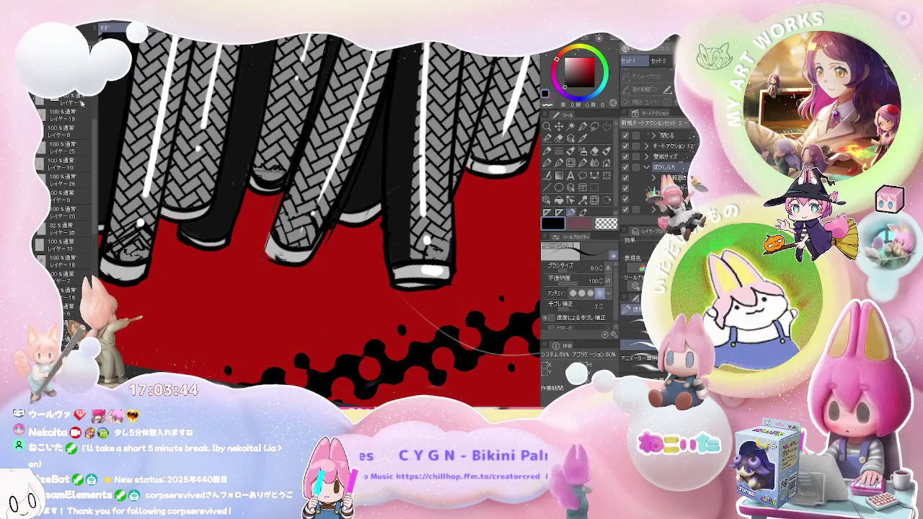
pyautogui.moveTo(267, 244); pyautogui.dragTo(277, 244)
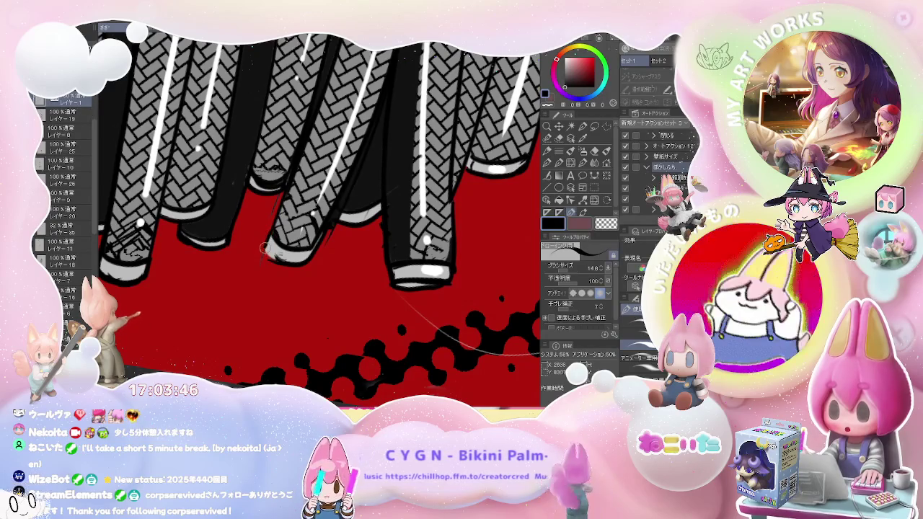
pyautogui.press('e')
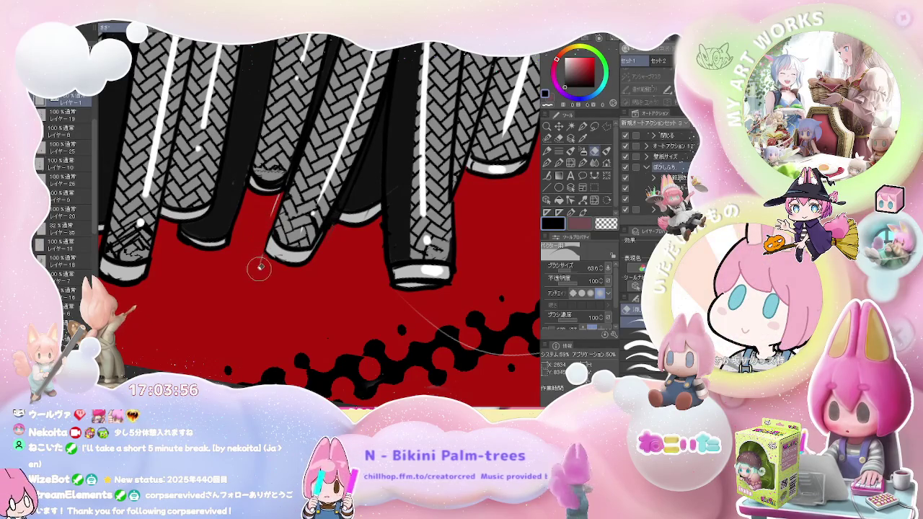
pyautogui.scroll(-2, 336, 230)
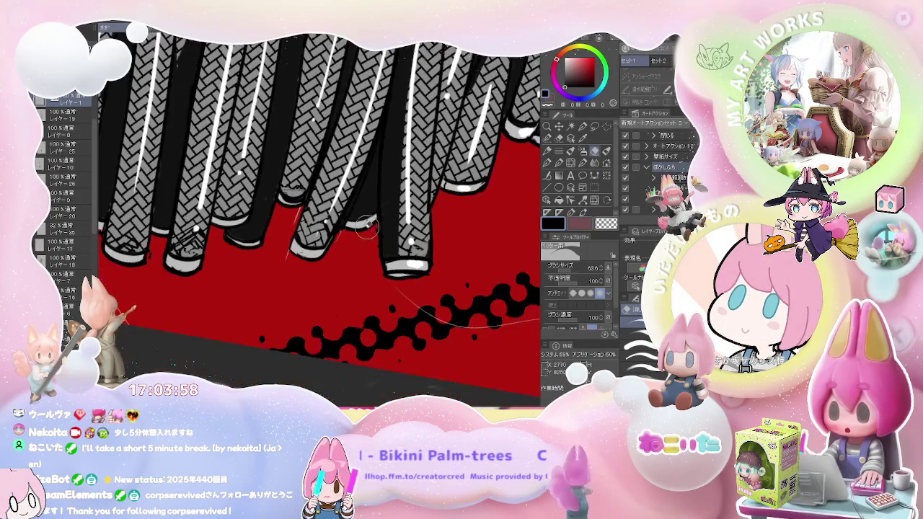
pyautogui.scroll(-2, 436, 216)
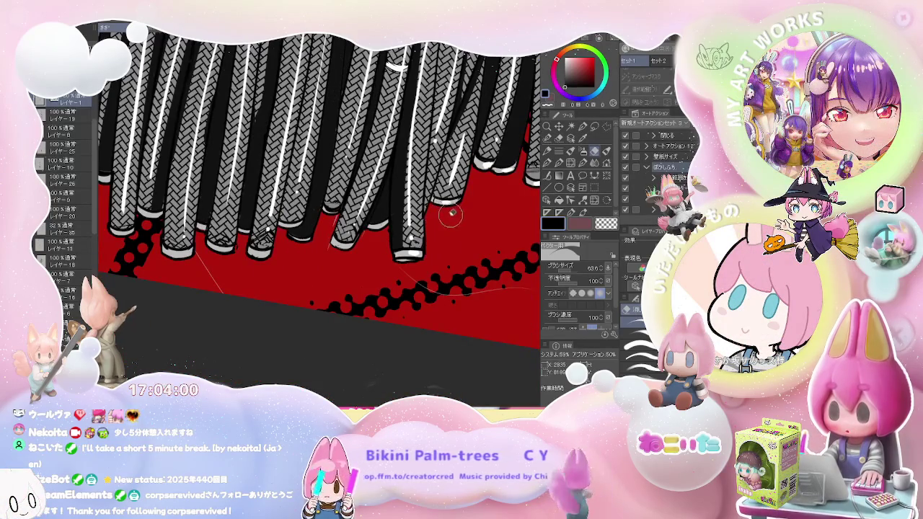
pyautogui.scroll(-1, 449, 209)
pyautogui.scroll(-2, 404, 223)
pyautogui.scroll(-1, 363, 242)
pyautogui.scroll(-1, 363, 242)
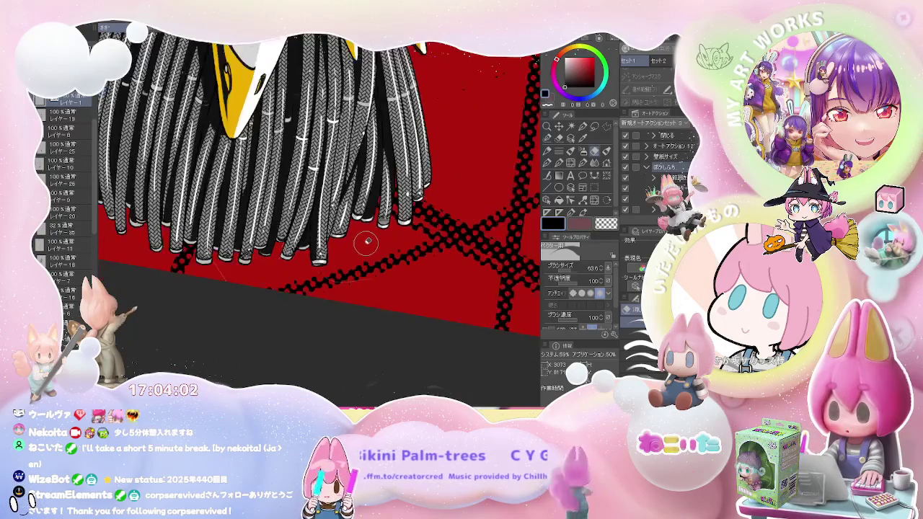
pyautogui.scroll(3, 272, 232)
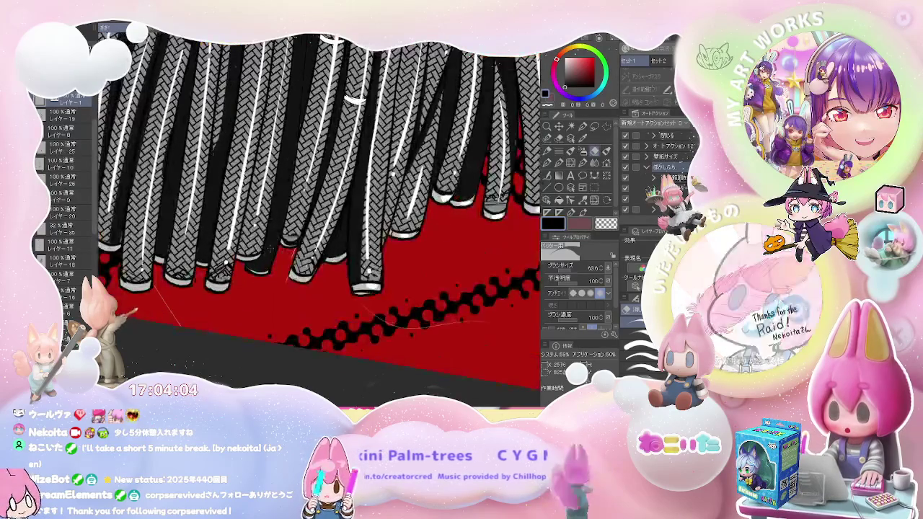
# Paint one grey braided strand tip solid black with the pen.
pyautogui.press('p')
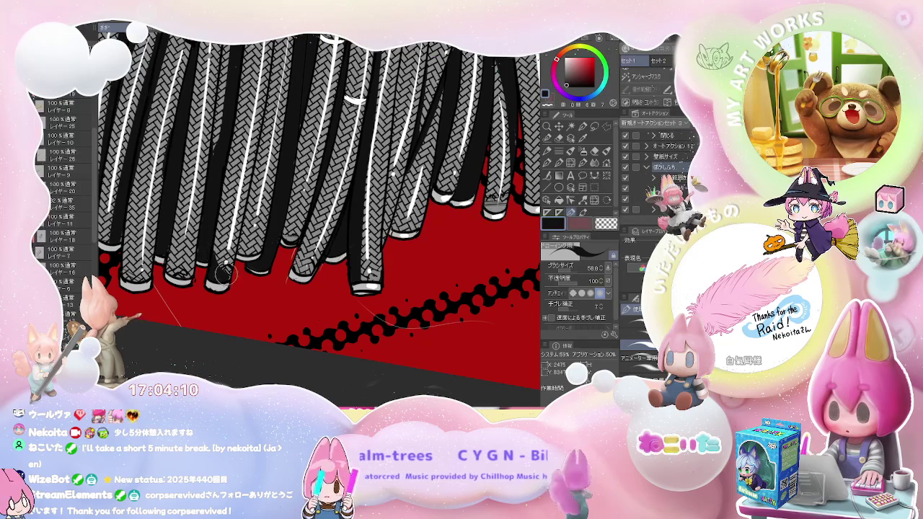
pyautogui.scroll(-2, 225, 272)
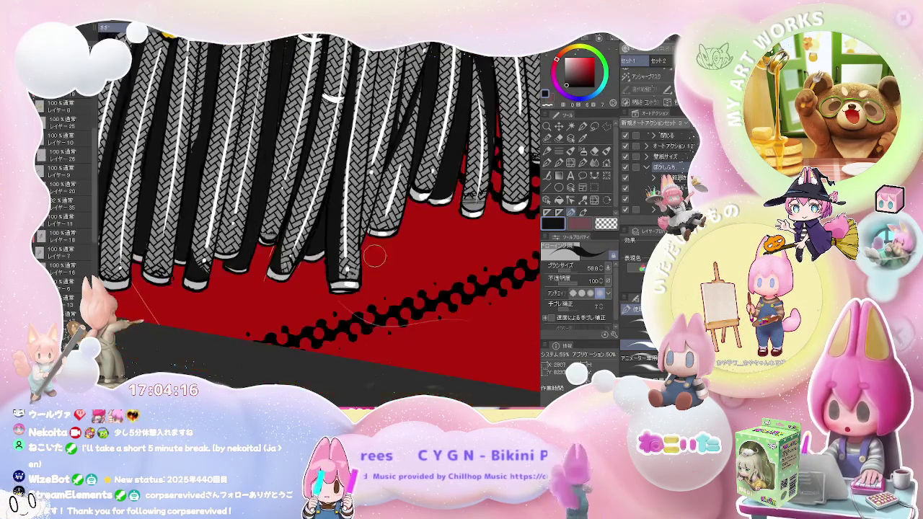
pyautogui.scroll(5, 346, 231)
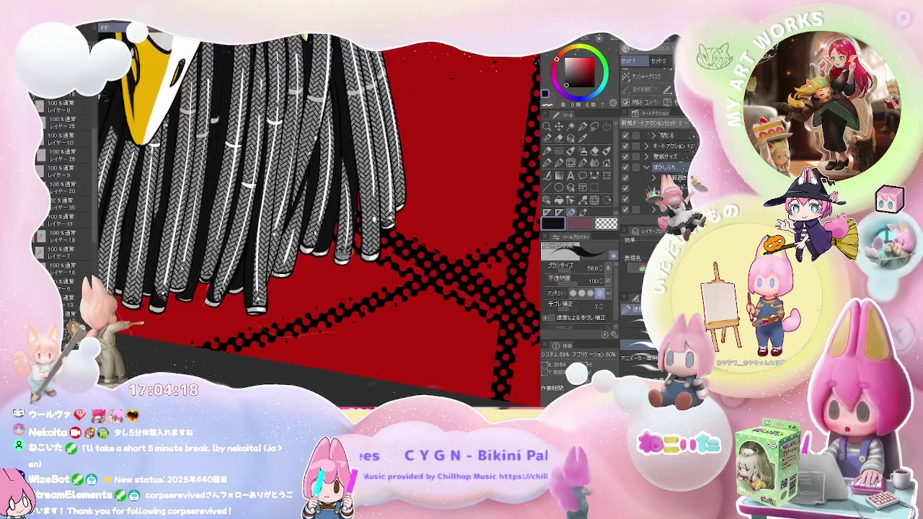
pyautogui.moveTo(350, 273); pyautogui.dragTo(333, 270)
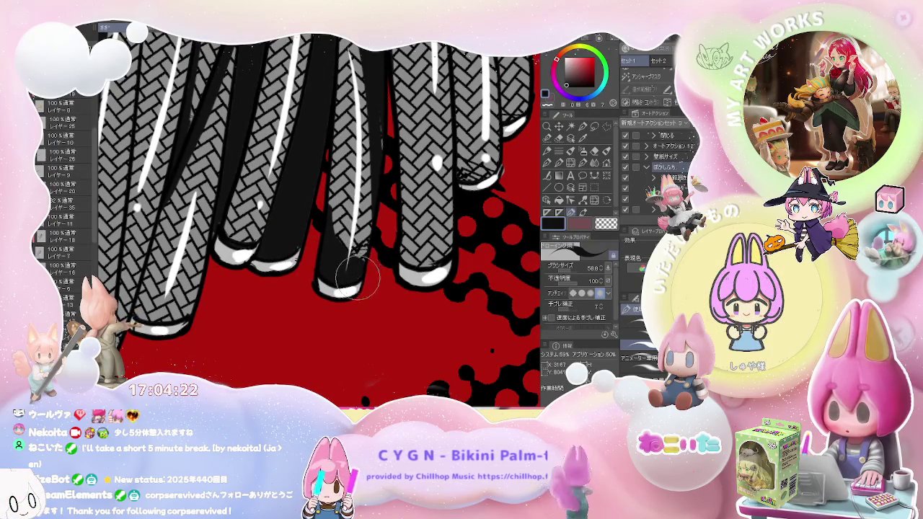
pyautogui.scroll(-2, 431, 257)
pyautogui.scroll(-2, 431, 257)
pyautogui.scroll(-2, 432, 257)
pyautogui.scroll(-2, 437, 282)
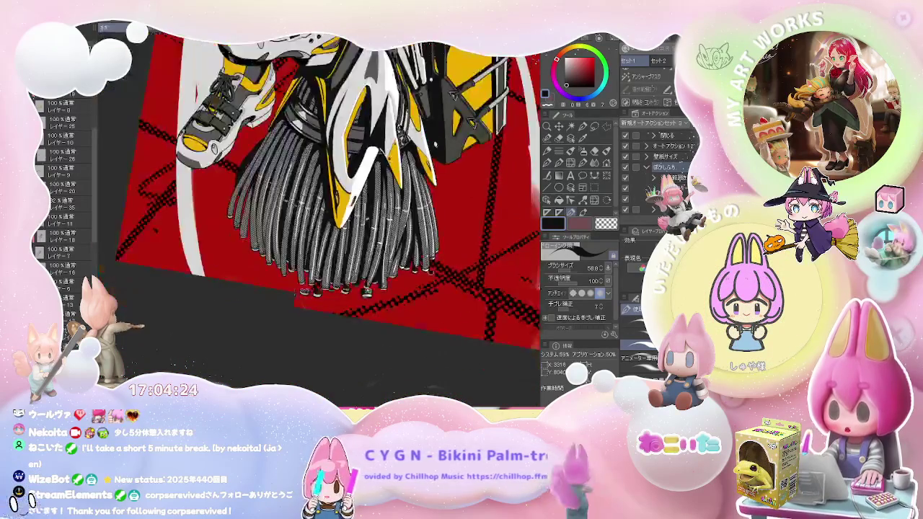
pyautogui.scroll(2, 444, 319)
pyautogui.scroll(2, 444, 320)
pyautogui.scroll(2, 444, 320)
pyautogui.scroll(2, 266, 281)
pyautogui.scroll(2, 267, 281)
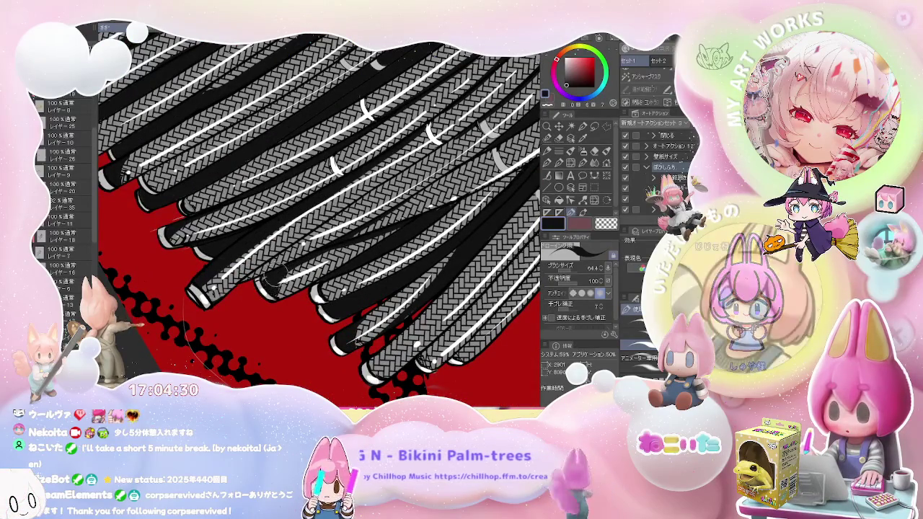
pyautogui.scroll(-2, 265, 295)
pyautogui.scroll(-2, 265, 294)
pyautogui.scroll(-2, 225, 238)
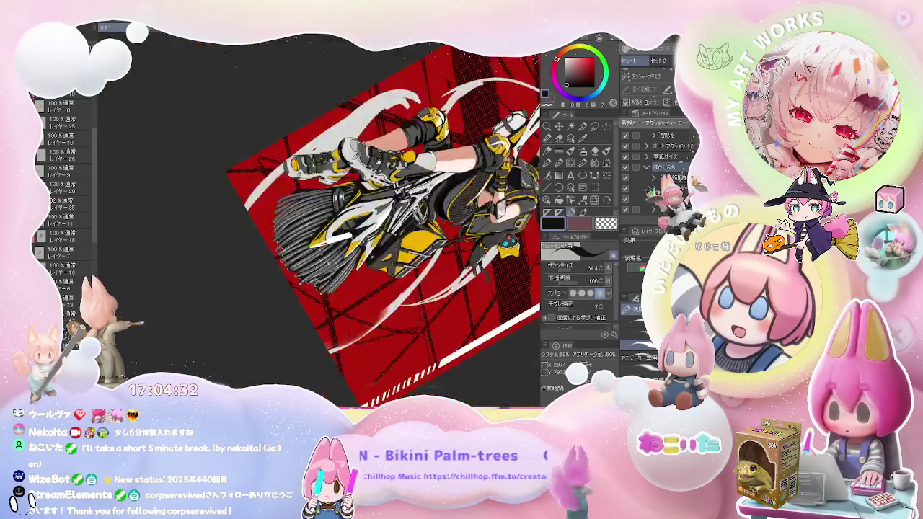
pyautogui.scroll(2, 225, 239)
pyautogui.scroll(2, 225, 238)
pyautogui.scroll(2, 225, 238)
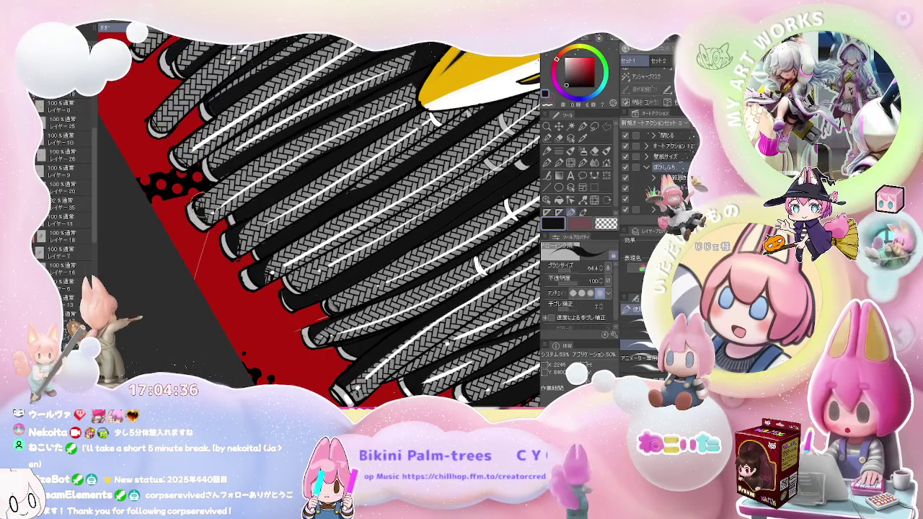
pyautogui.scroll(-1, 225, 238)
pyautogui.scroll(-2, 225, 238)
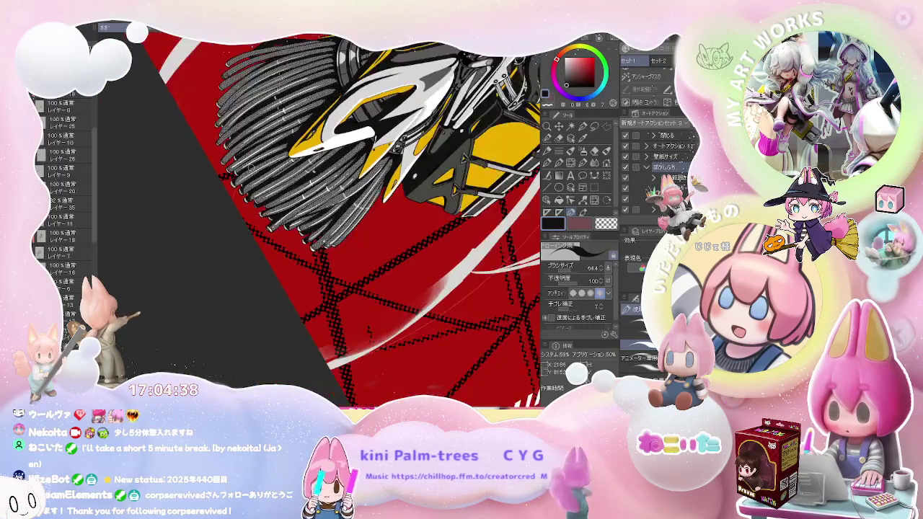
pyautogui.scroll(-2, 225, 238)
pyautogui.moveTo(325, 180); pyautogui.dragTo(289, 231)
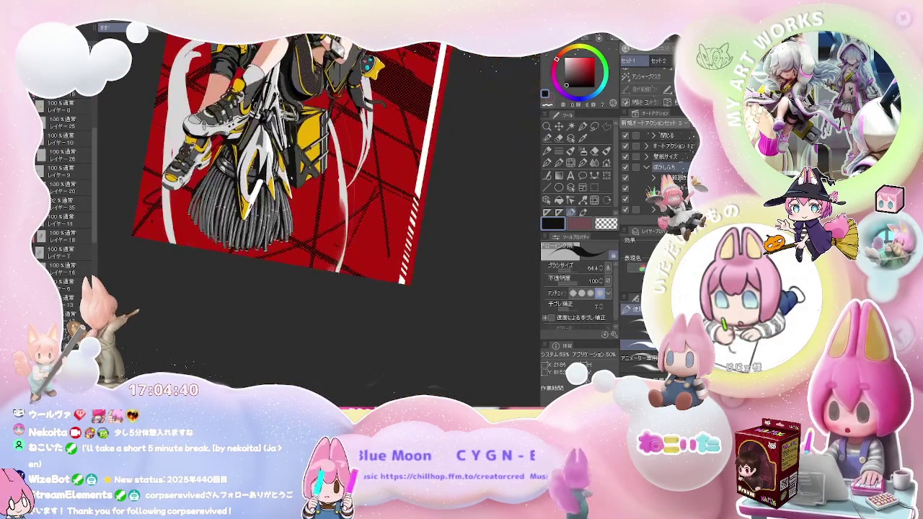
pyautogui.scroll(2, 225, 238)
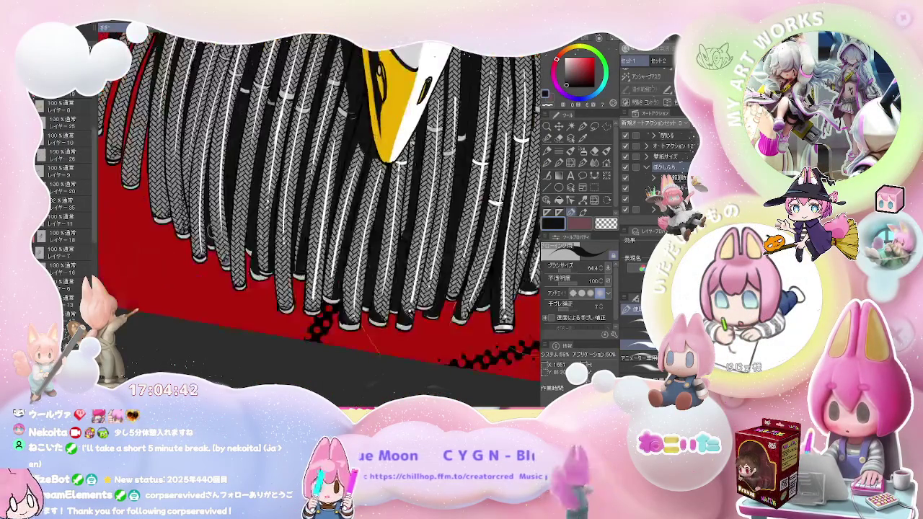
pyautogui.scroll(2, 225, 238)
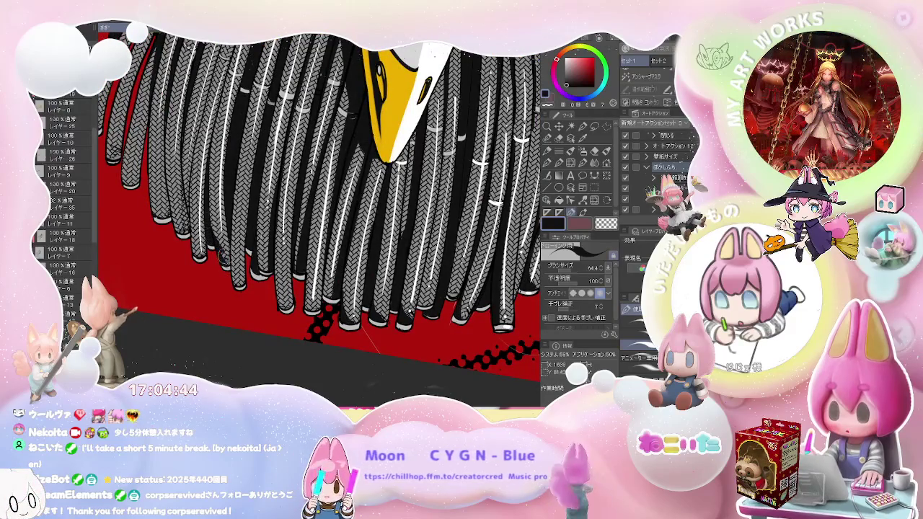
pyautogui.press('e')
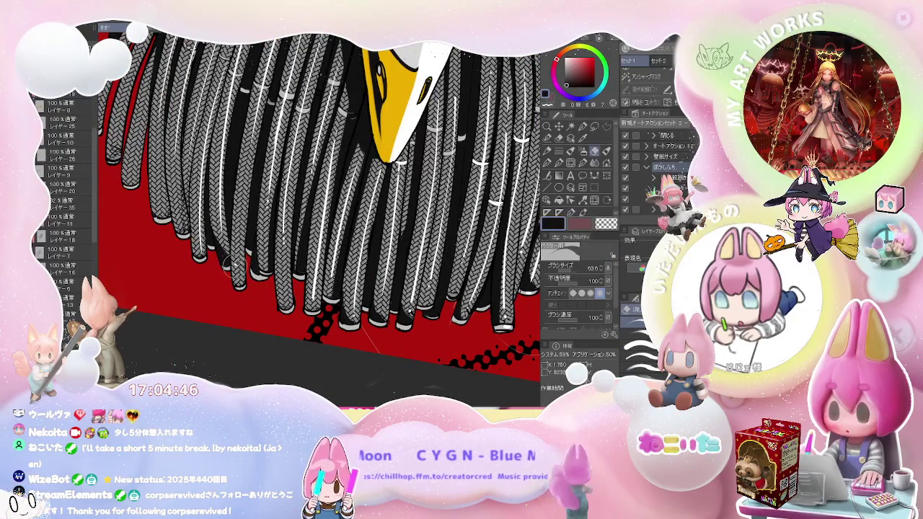
pyautogui.press('p')
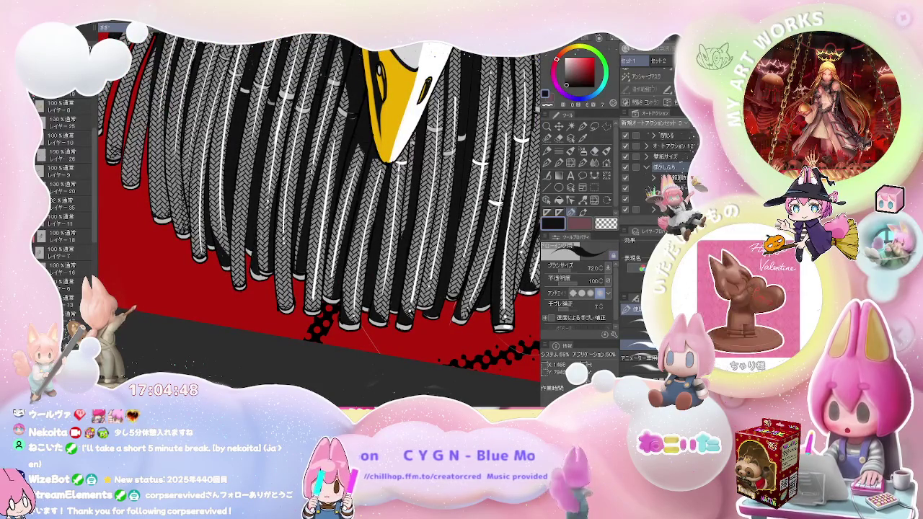
pyautogui.press('[')
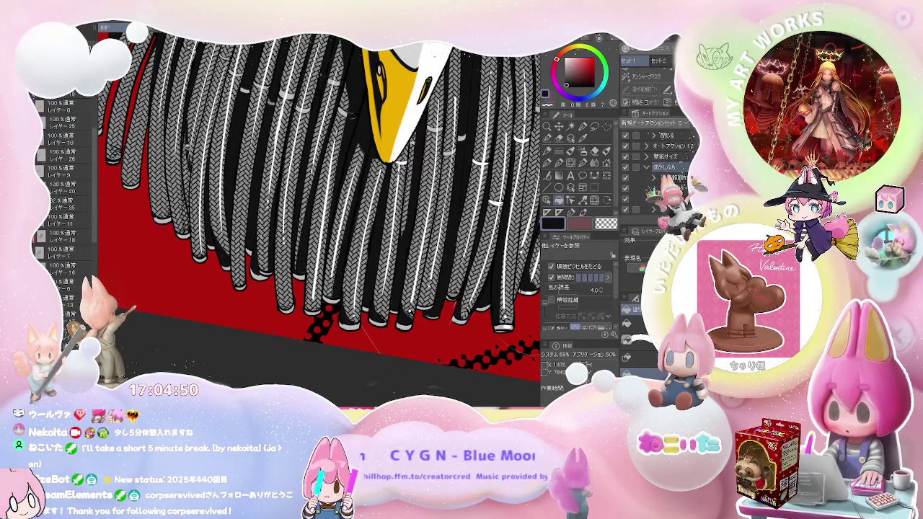
pyautogui.press('[')
pyautogui.press(']')
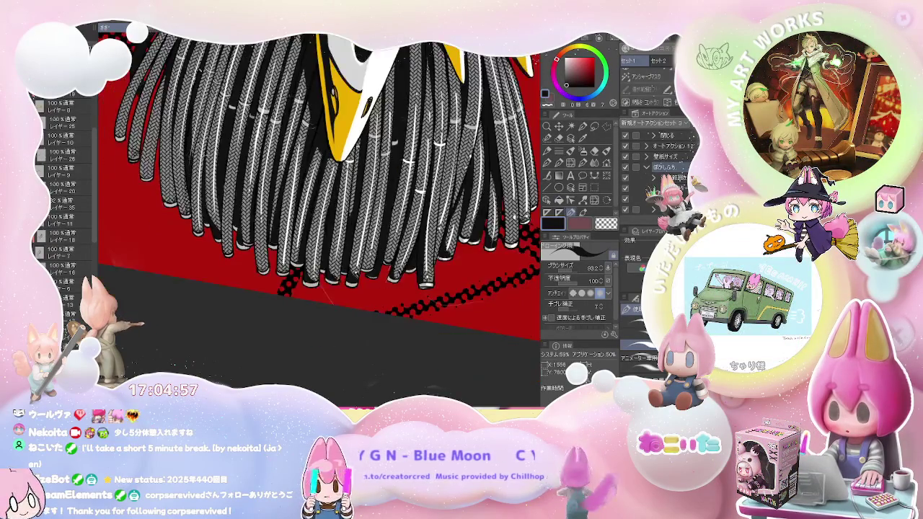
pyautogui.scroll(-5, 318, 202)
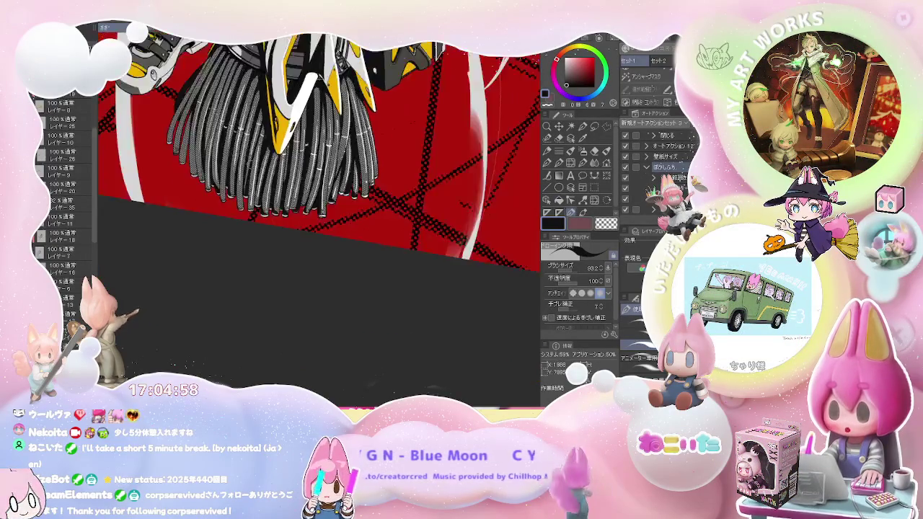
pyautogui.scroll(3, 319, 202)
pyautogui.scroll(5, 200, 267)
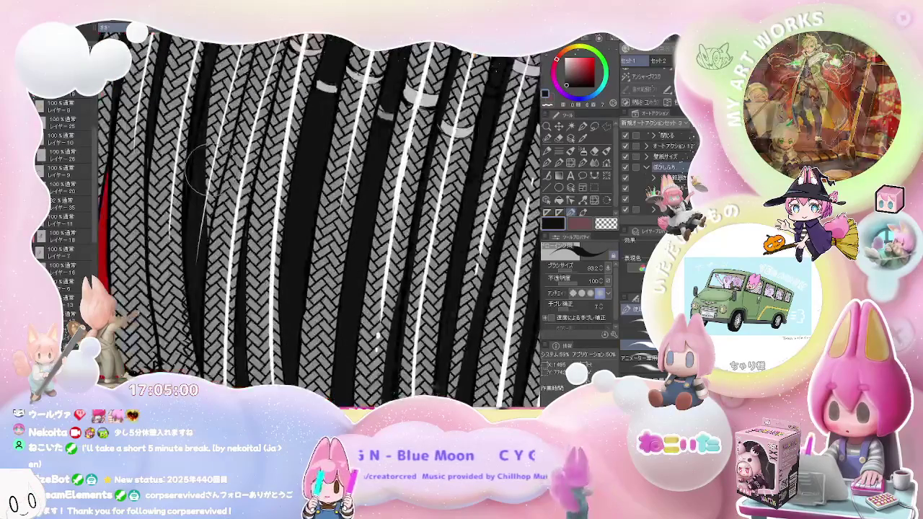
pyautogui.press('e')
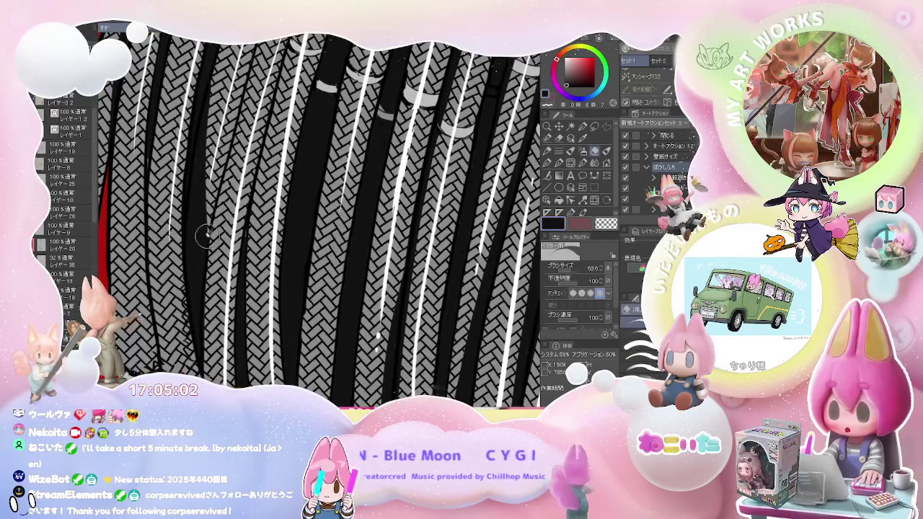
pyautogui.scroll(-3, 200, 267)
pyautogui.press('p')
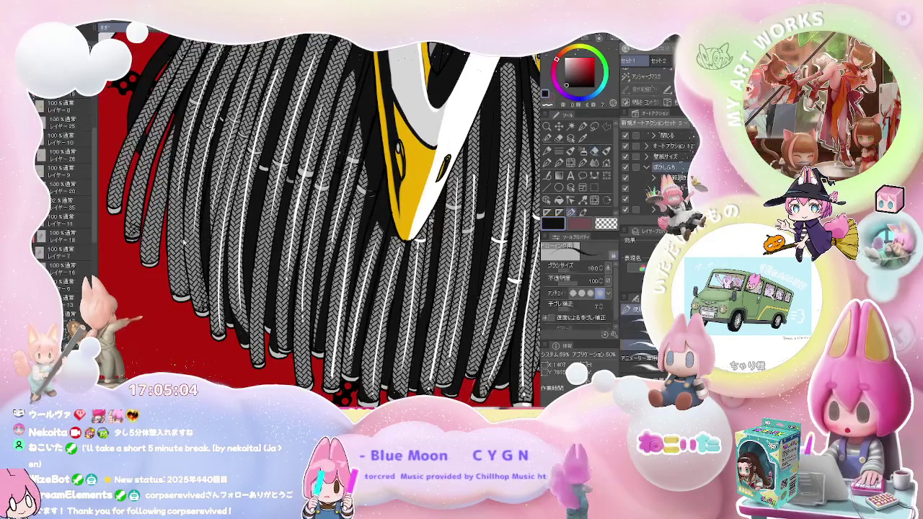
pyautogui.press('g')
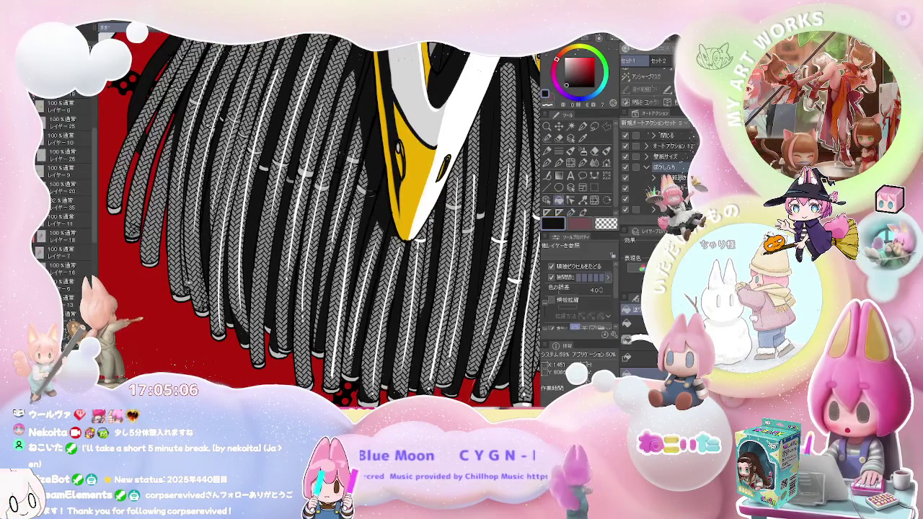
pyautogui.press('e')
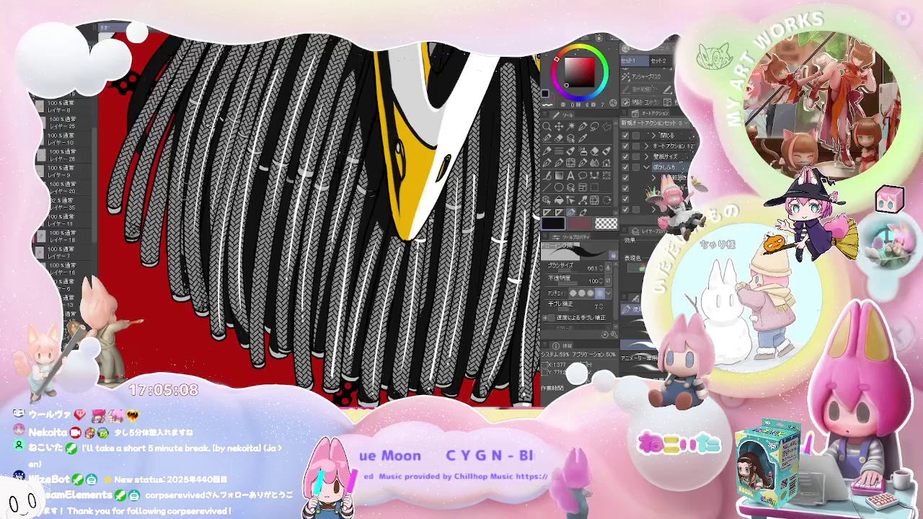
pyautogui.hotkey('ctrl', '-')
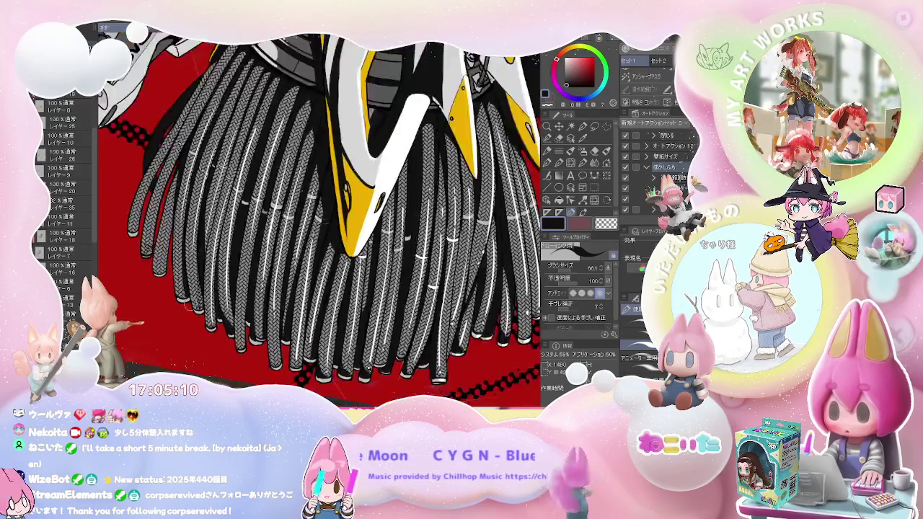
pyautogui.hotkey('ctrl', '-')
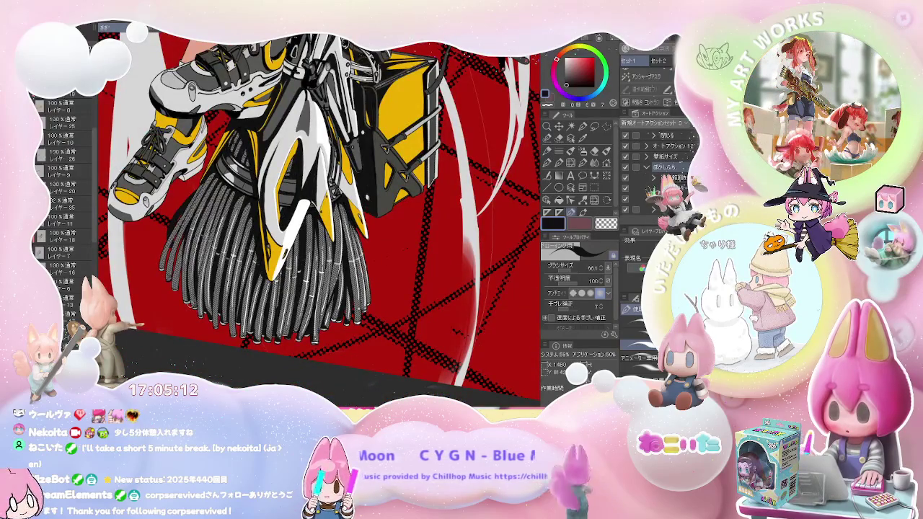
pyautogui.hotkey('ctrl', '-')
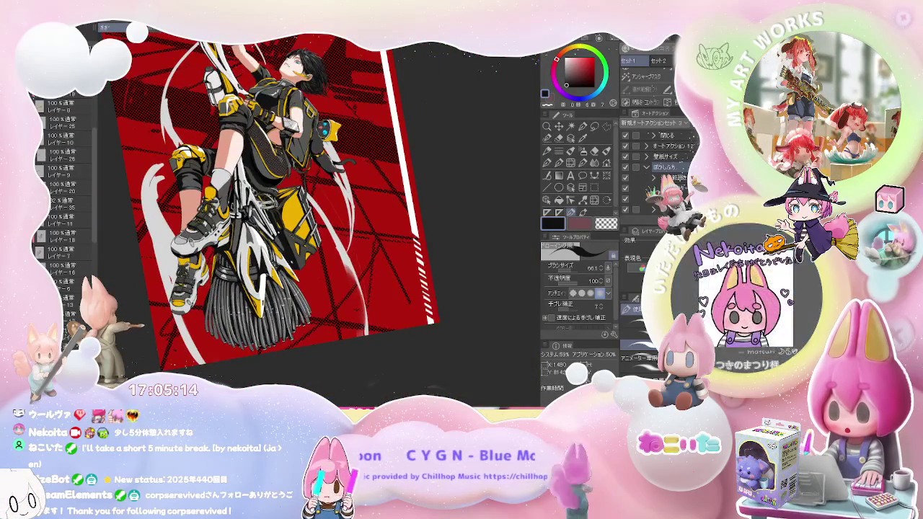
# Zoom out and rotate the view step by step until the artwork is level.
pyautogui.hotkey('ctrl', '-')
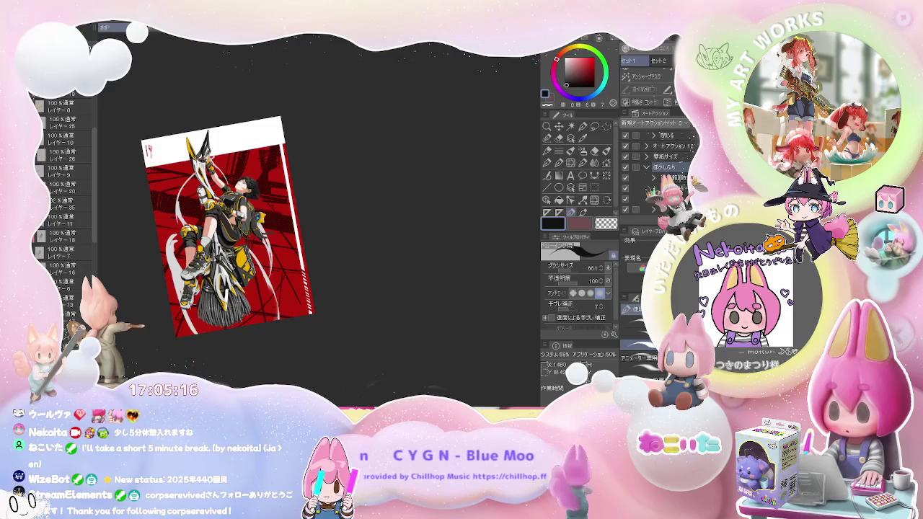
pyautogui.press('^')
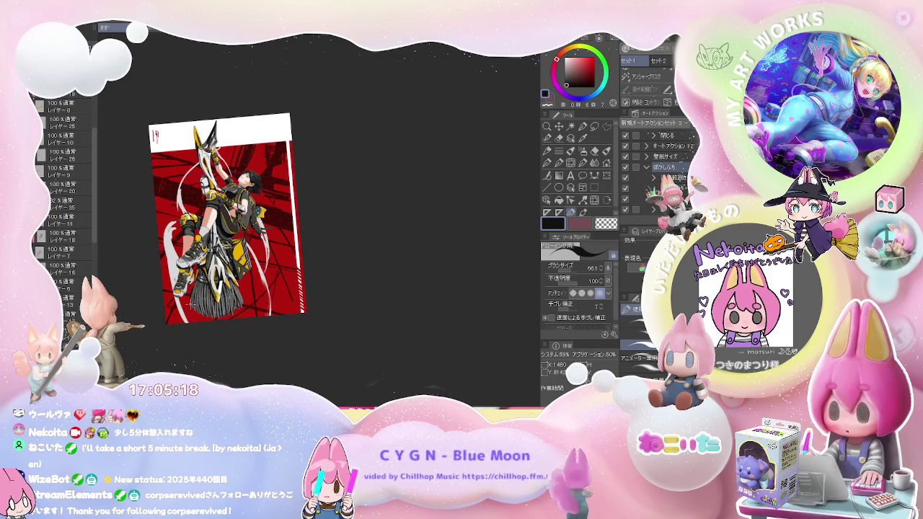
pyautogui.hotkey('ctrl', '+')
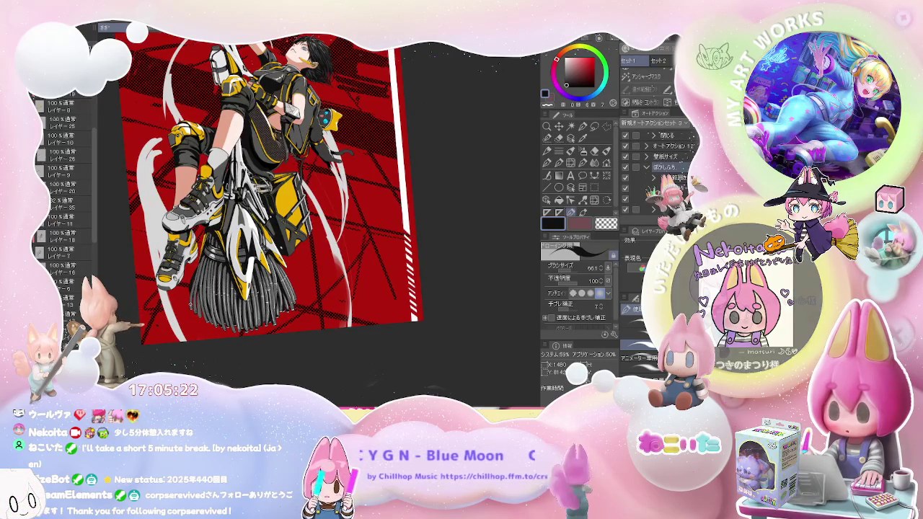
pyautogui.press('-')
pyautogui.press('-')
pyautogui.press('-')
pyautogui.press('-')
pyautogui.press('-')
pyautogui.press('-')
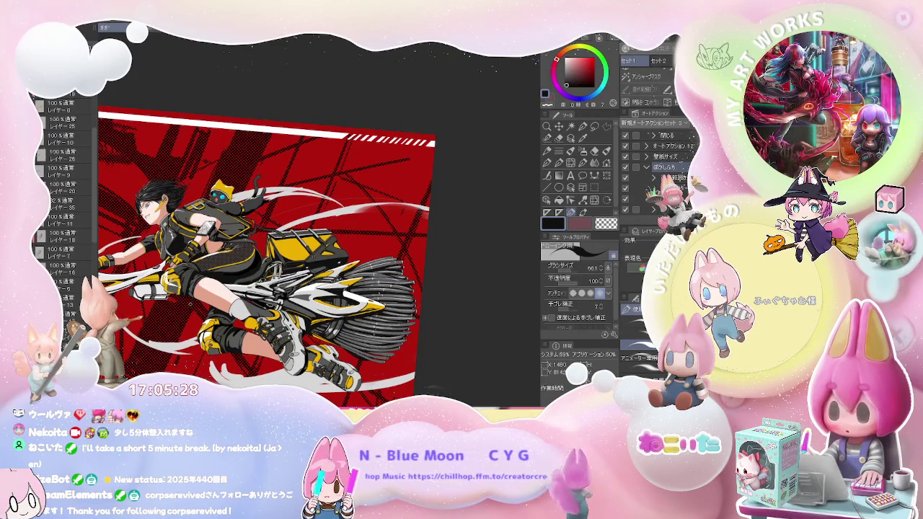
pyautogui.press('-')
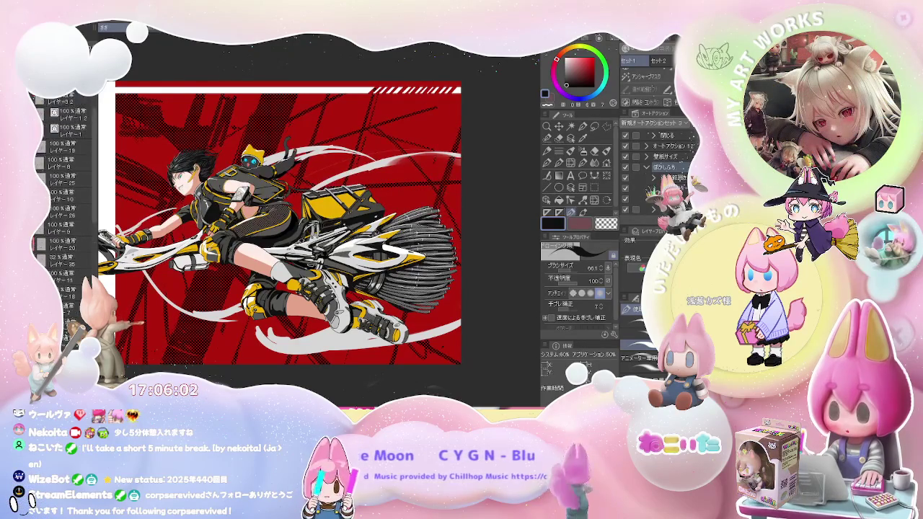
# Scroll the Layer palette, then zoom in on the broom.
pyautogui.scroll(5, 64, 216)
pyautogui.scroll(1, 64, 216)
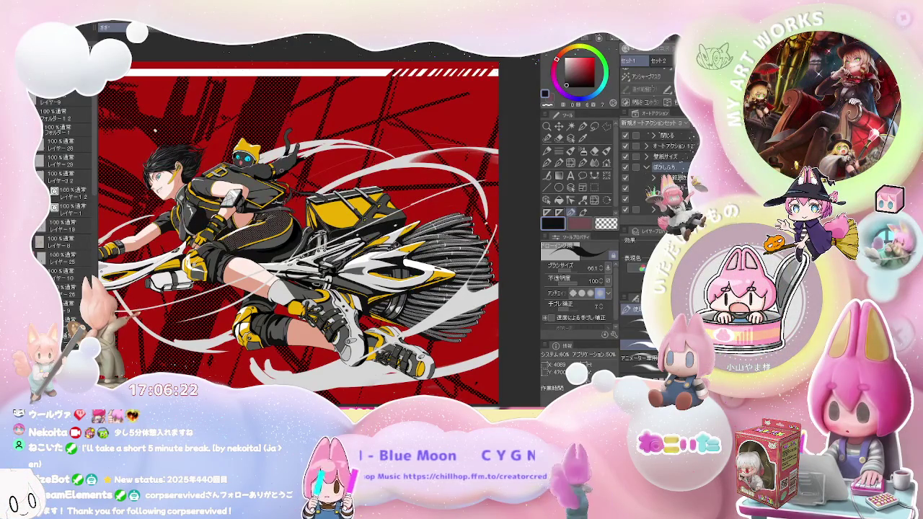
pyautogui.scroll(-3, 296, 216)
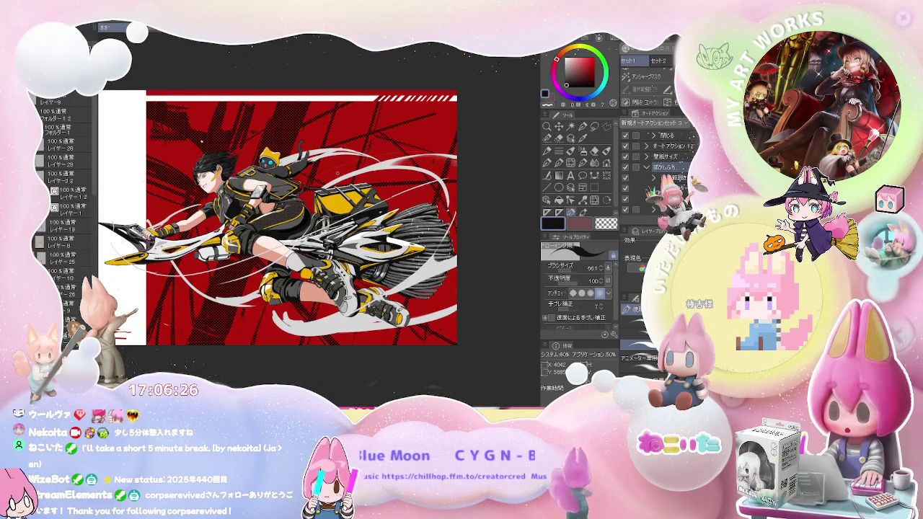
pyautogui.scroll(1, 337, 173)
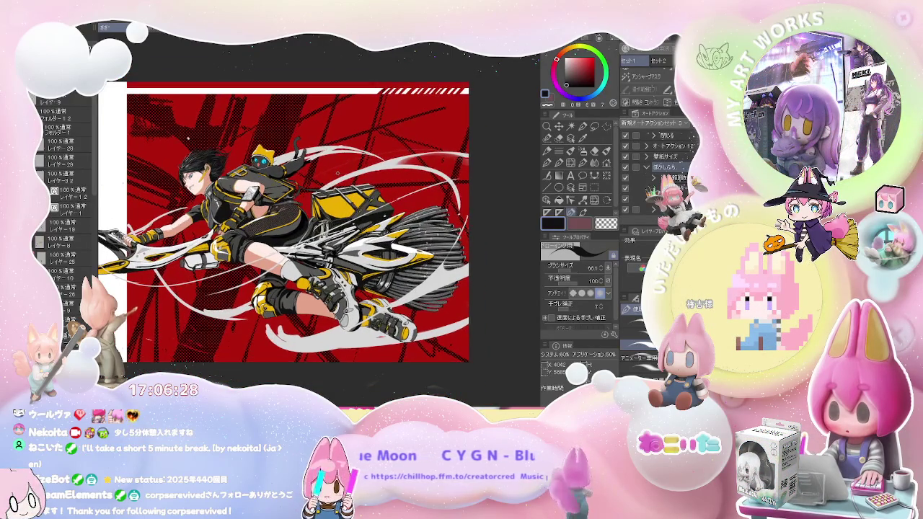
pyautogui.scroll(2, 337, 174)
pyautogui.scroll(1, 337, 173)
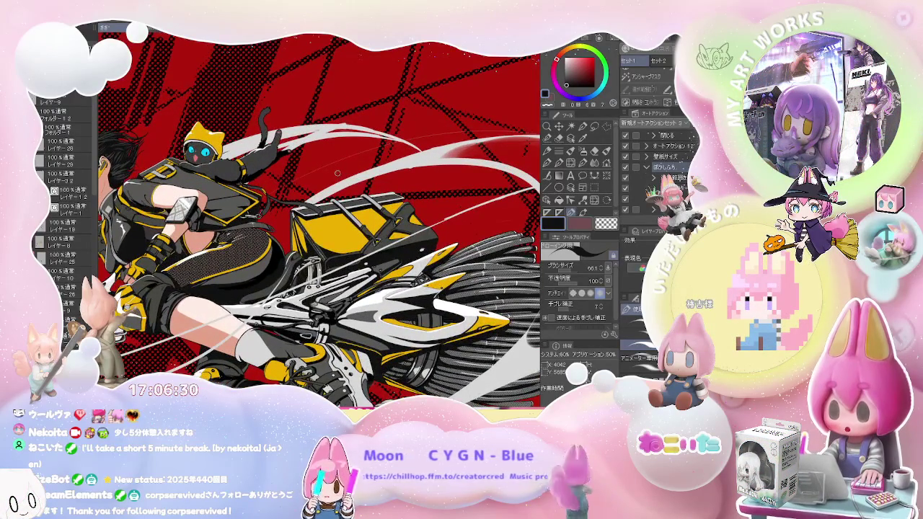